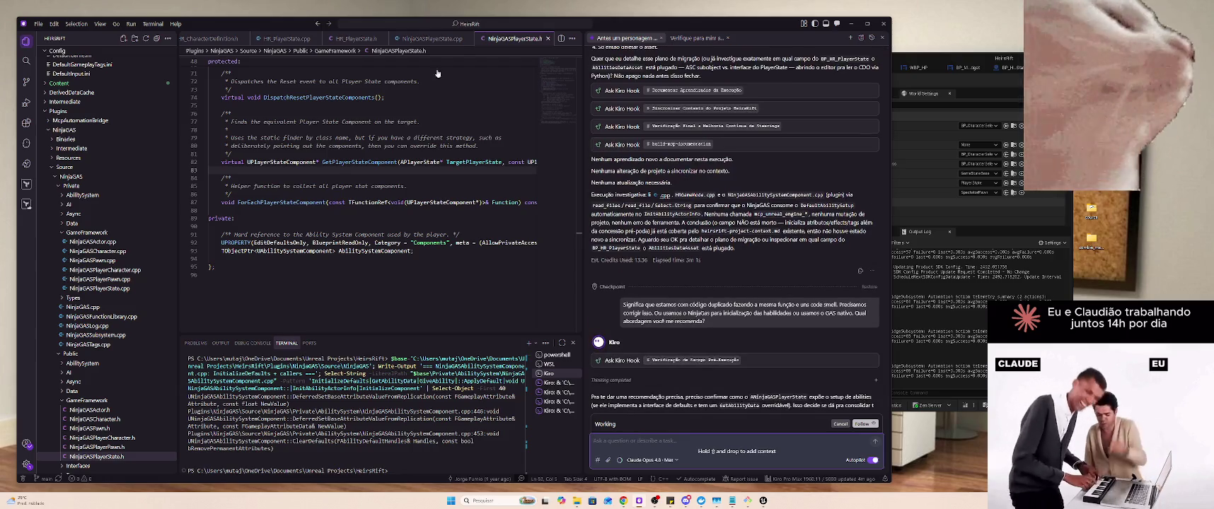
Check the Kiro Pro Max plan usage and the notifications list, closing each afterward
{"action": "left_click", "coordinate": [838, 480]}
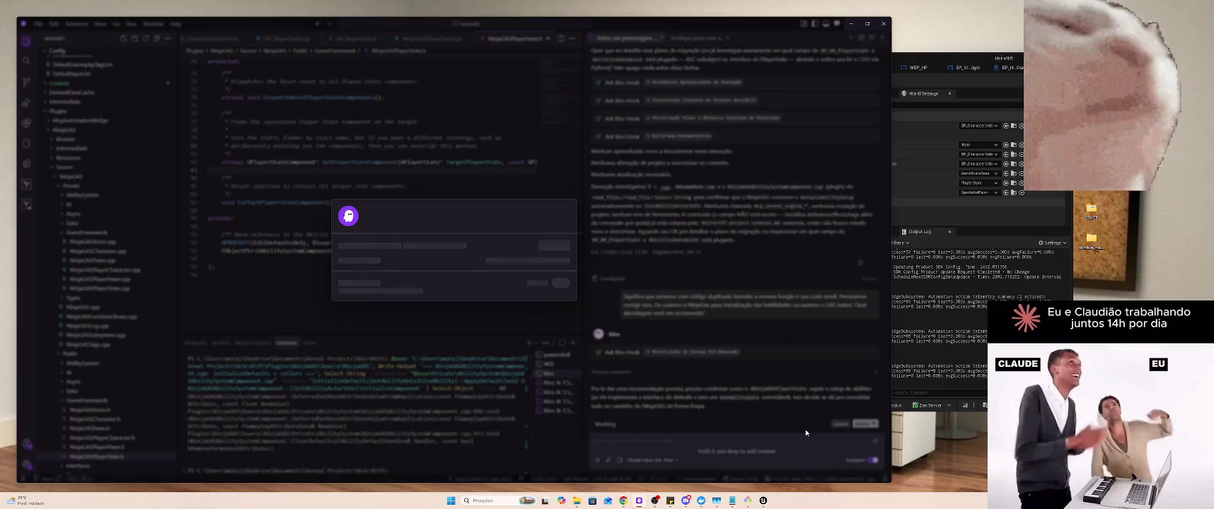
{"action": "left_click", "coordinate": [767, 262]}
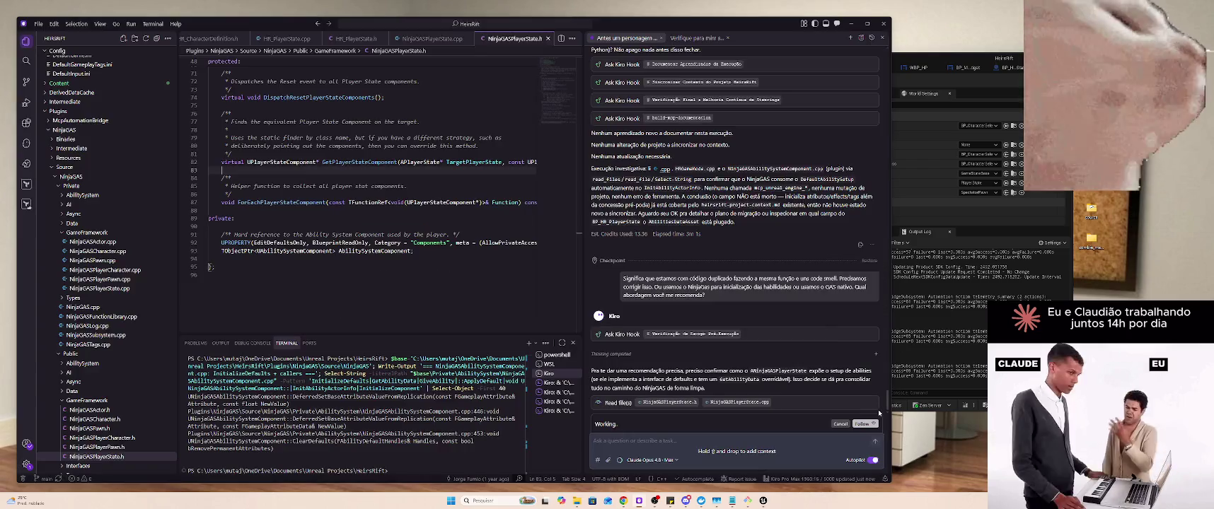
{"action": "left_click", "coordinate": [884, 481]}
{"action": "left_click", "coordinate": [885, 481]}
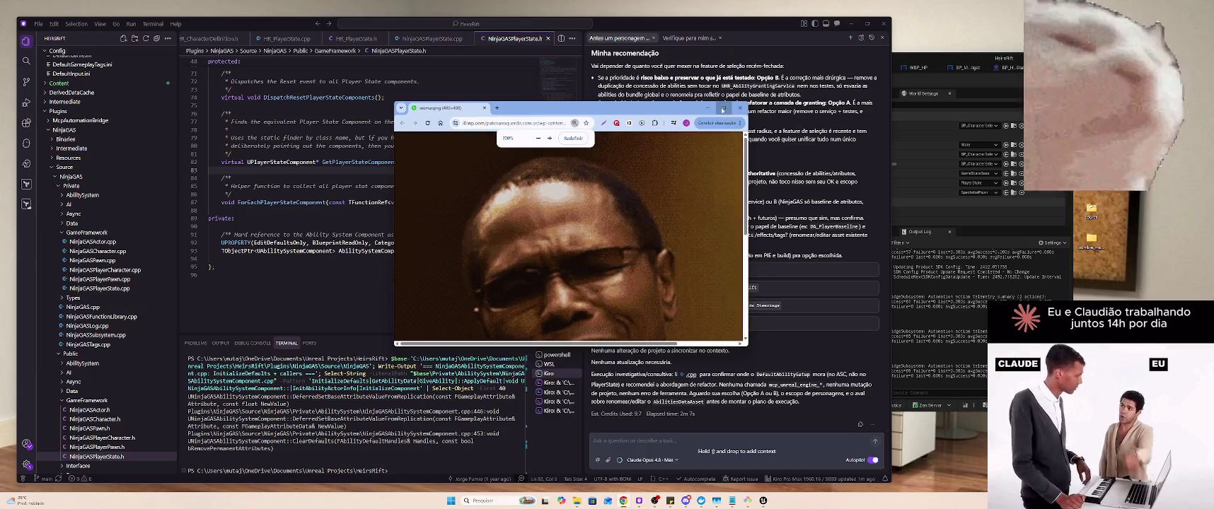
Maximize the 'Trágico, trágico!' GIF window in Chrome, restore it to a small size, then close it
{"action": "left_click", "coordinate": [723, 108]}
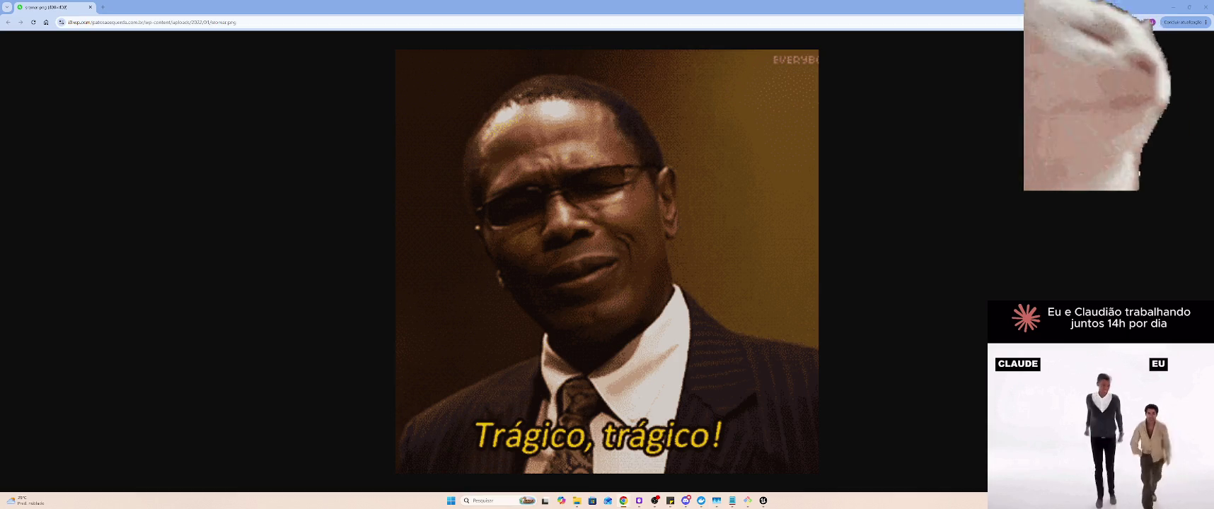
{"action": "mouse_move", "coordinate": [959, 4]}
{"action": "left_mouse_down"}
{"action": "mouse_move", "coordinate": [994, 110]}
{"action": "mouse_move", "coordinate": [862, 147]}
{"action": "left_mouse_up"}
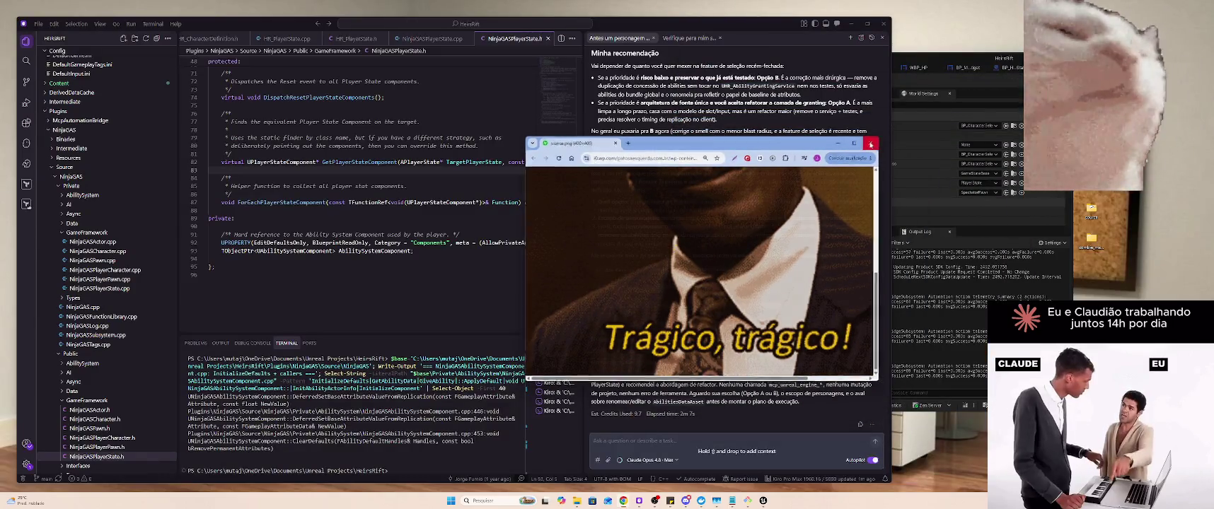
{"action": "left_click", "coordinate": [871, 143]}
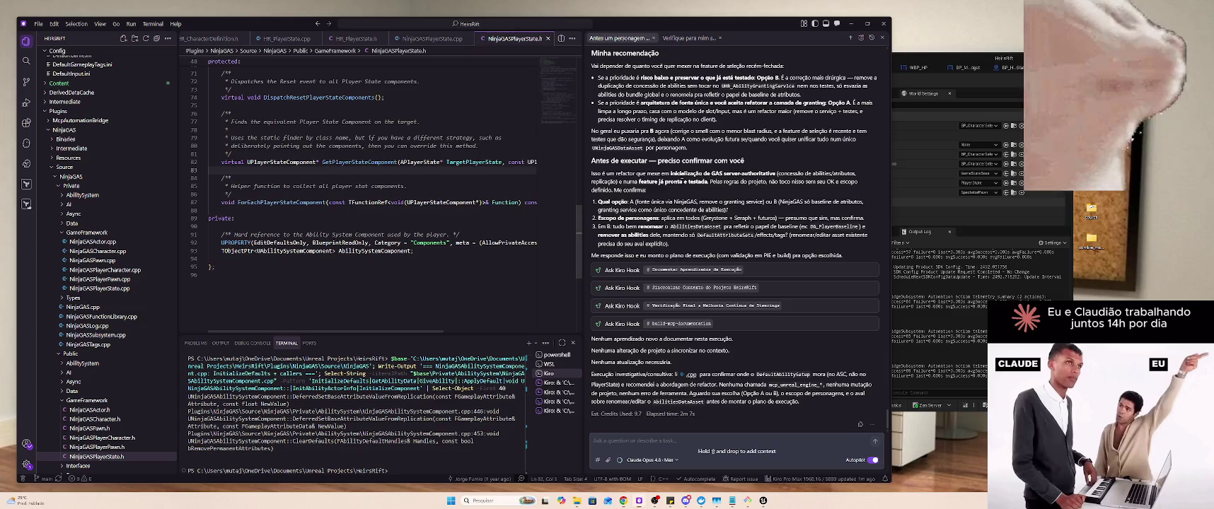
{"action": "scroll", "coordinate": [655, 205], "scroll_direction": "up", "scroll_amount": 3}
{"action": "scroll", "coordinate": [735, 240], "scroll_direction": "up", "scroll_amount": 10}
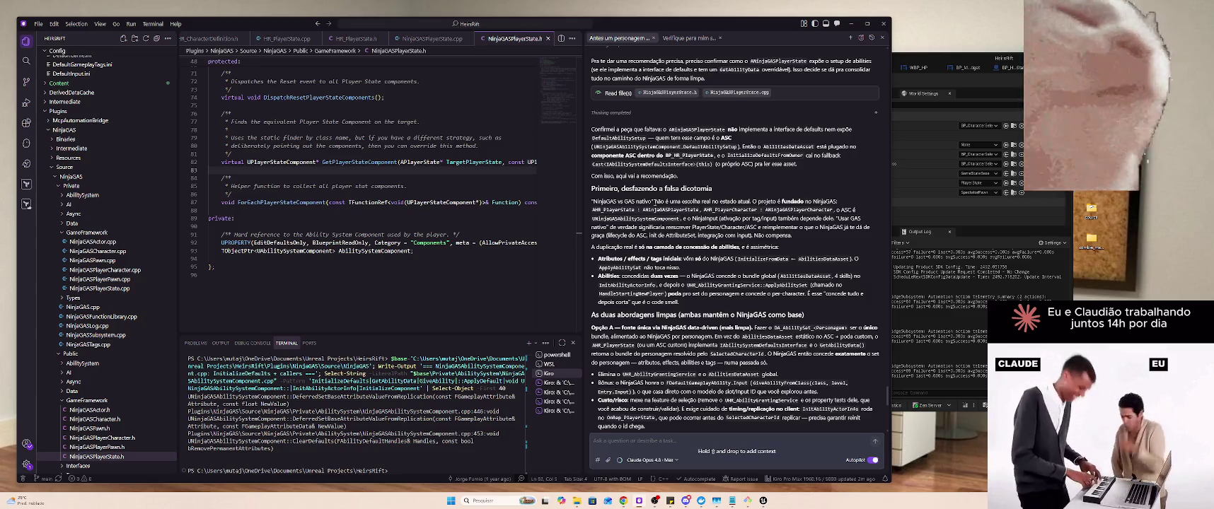
{"action": "scroll", "coordinate": [654, 201], "scroll_direction": "up", "scroll_amount": 1}
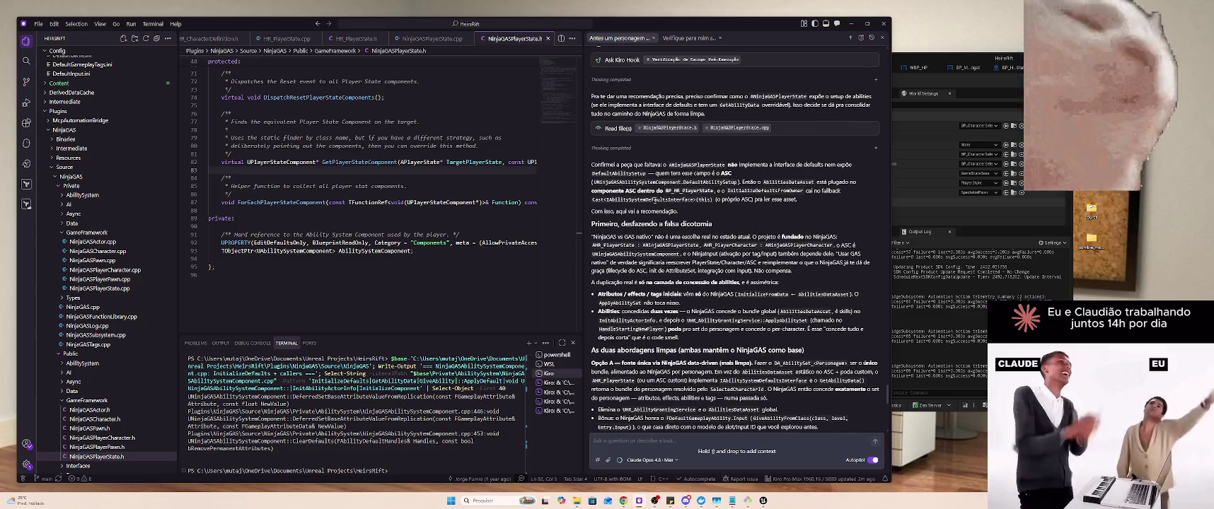
{"action": "scroll", "coordinate": [654, 202], "scroll_direction": "up", "scroll_amount": 4}
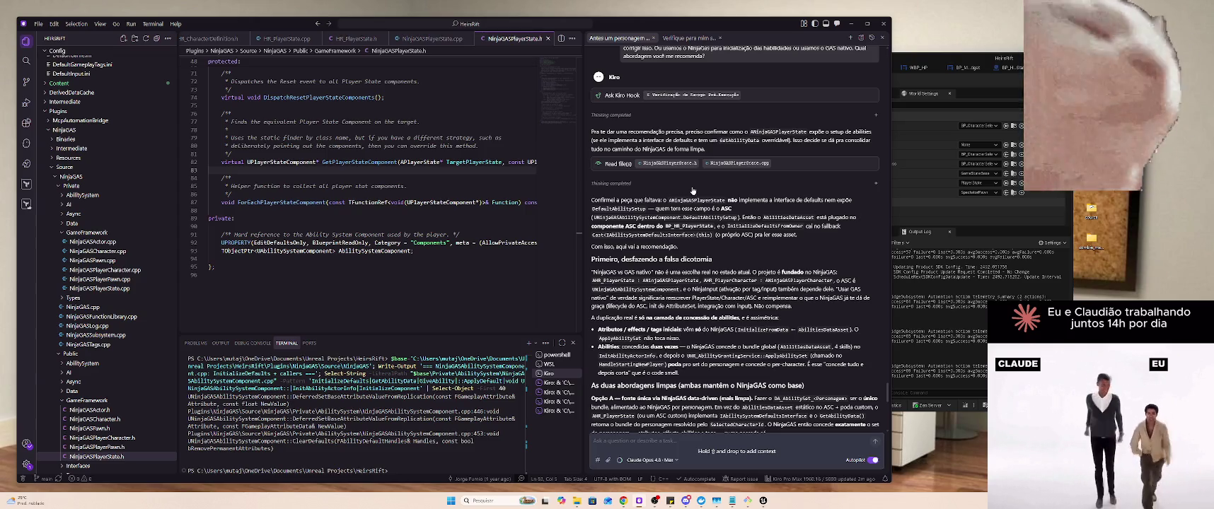
{"action": "mouse_move", "coordinate": [667, 200]}
{"action": "left_mouse_down"}
{"action": "mouse_move", "coordinate": [765, 200]}
{"action": "mouse_move", "coordinate": [592, 214]}
{"action": "mouse_move", "coordinate": [785, 217]}
{"action": "mouse_move", "coordinate": [644, 227]}
{"action": "mouse_move", "coordinate": [771, 237]}
{"action": "mouse_move", "coordinate": [850, 229]}
{"action": "mouse_move", "coordinate": [704, 226]}
{"action": "mouse_move", "coordinate": [647, 236]}
{"action": "mouse_move", "coordinate": [747, 236]}
{"action": "mouse_move", "coordinate": [632, 259]}
{"action": "mouse_move", "coordinate": [733, 265]}
{"action": "left_mouse_up"}
{"action": "left_click", "coordinate": [719, 266]}
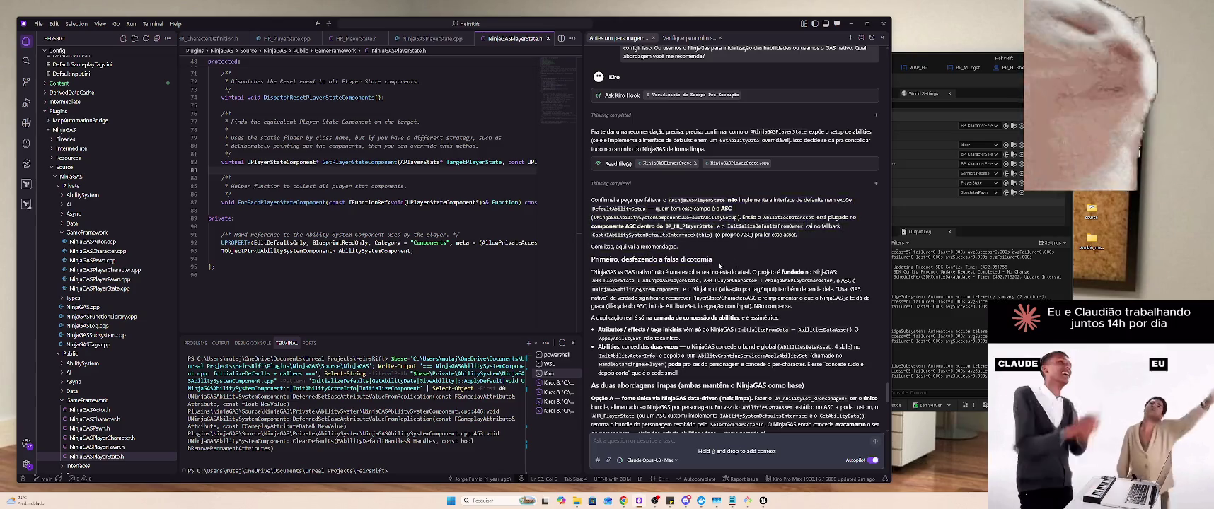
{"action": "mouse_move", "coordinate": [596, 272]}
{"action": "left_mouse_down"}
{"action": "mouse_move", "coordinate": [839, 273]}
{"action": "mouse_move", "coordinate": [848, 275]}
{"action": "mouse_move", "coordinate": [606, 280]}
{"action": "mouse_move", "coordinate": [844, 281]}
{"action": "mouse_move", "coordinate": [859, 287]}
{"action": "mouse_move", "coordinate": [644, 291]}
{"action": "mouse_move", "coordinate": [842, 298]}
{"action": "mouse_move", "coordinate": [858, 290]}
{"action": "mouse_move", "coordinate": [630, 298]}
{"action": "mouse_move", "coordinate": [852, 297]}
{"action": "mouse_move", "coordinate": [861, 309]}
{"action": "left_mouse_up"}
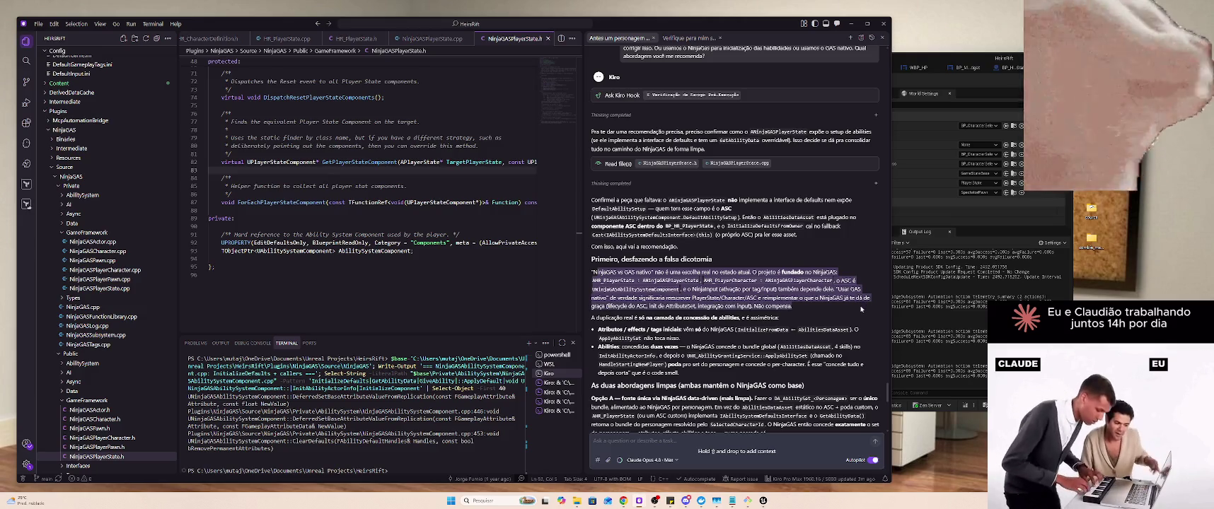
{"action": "left_click", "coordinate": [798, 306]}
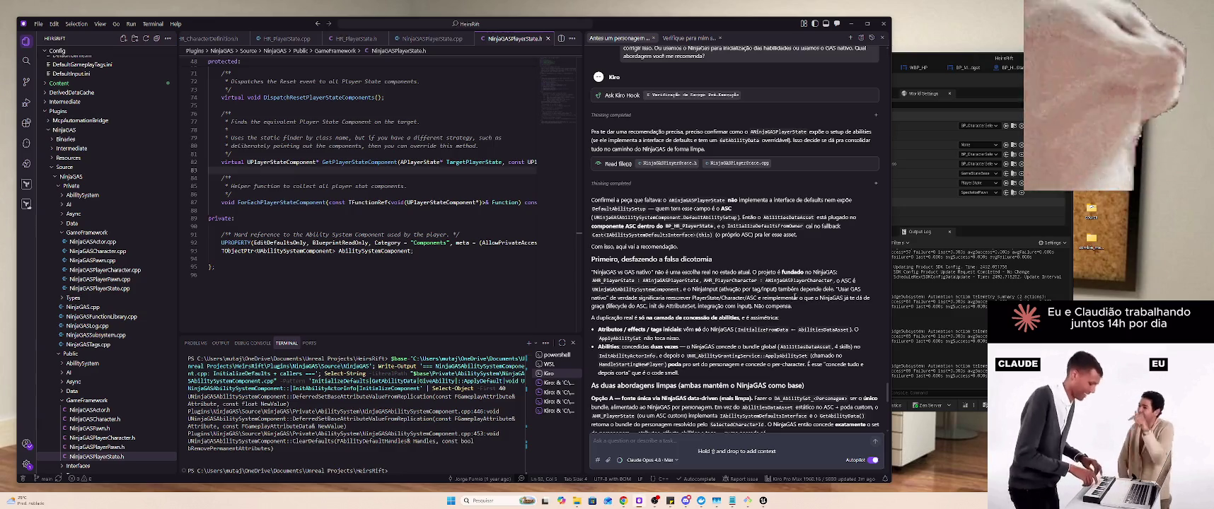
{"action": "scroll", "coordinate": [793, 288], "scroll_direction": "down", "scroll_amount": 2}
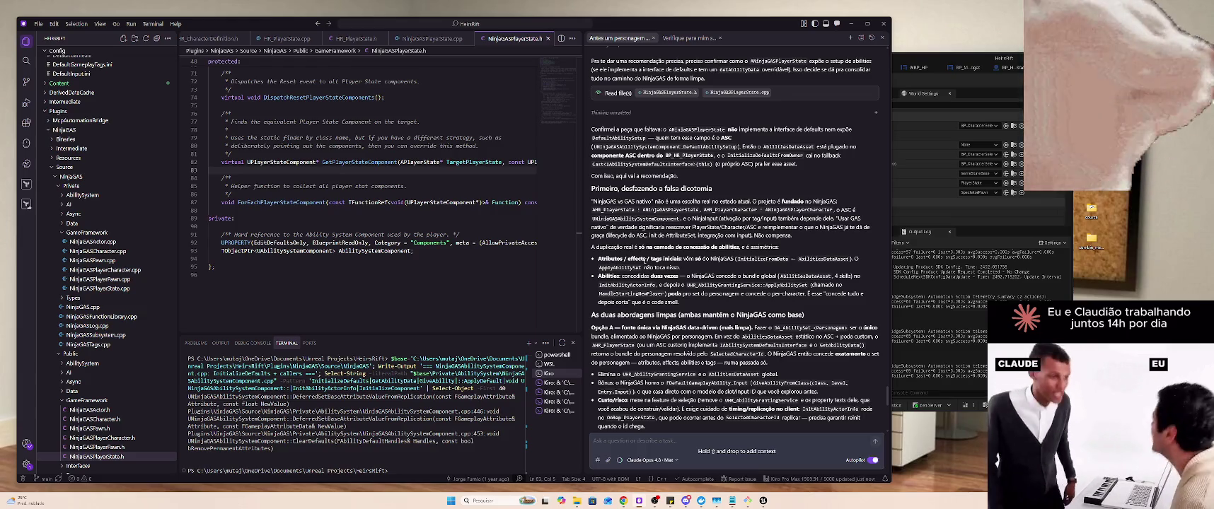
{"action": "left_click_drag", "start_coordinate": [619, 258], "coordinate": [791, 276]}
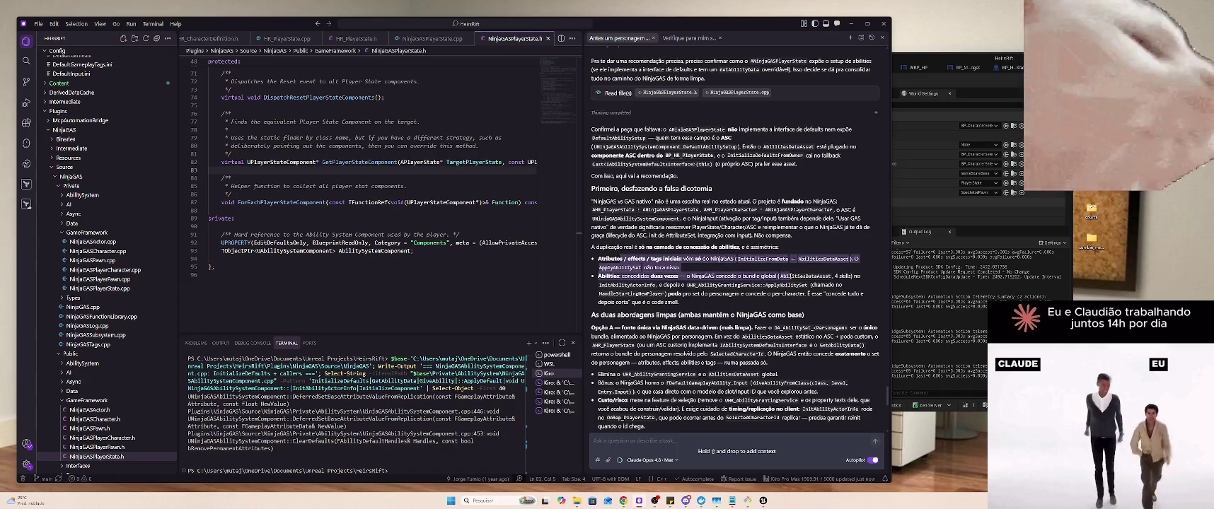
{"action": "left_click", "coordinate": [759, 271]}
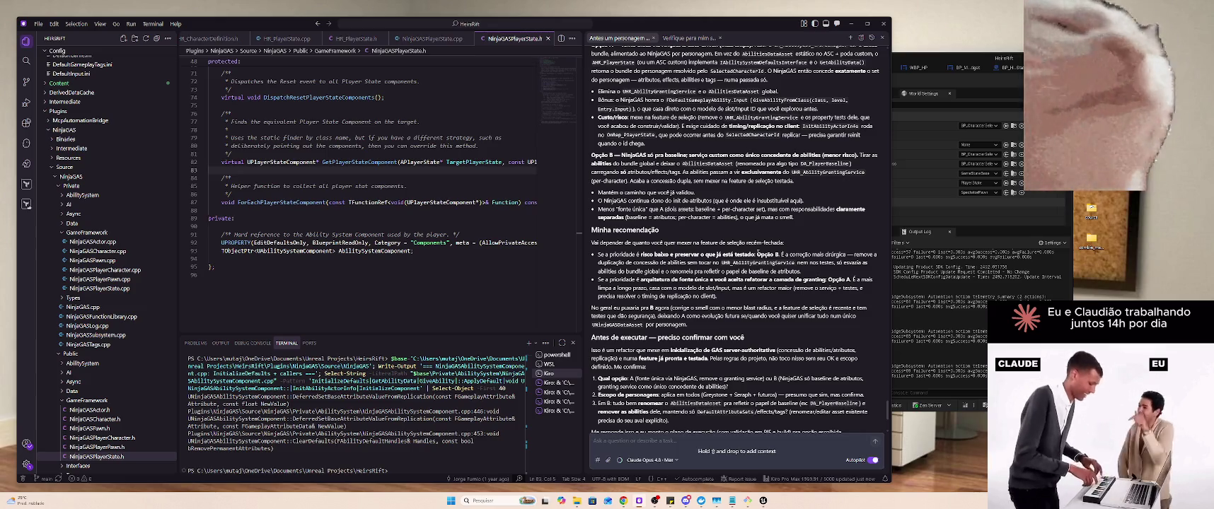
{"action": "scroll", "coordinate": [758, 252], "scroll_direction": "up", "scroll_amount": 2}
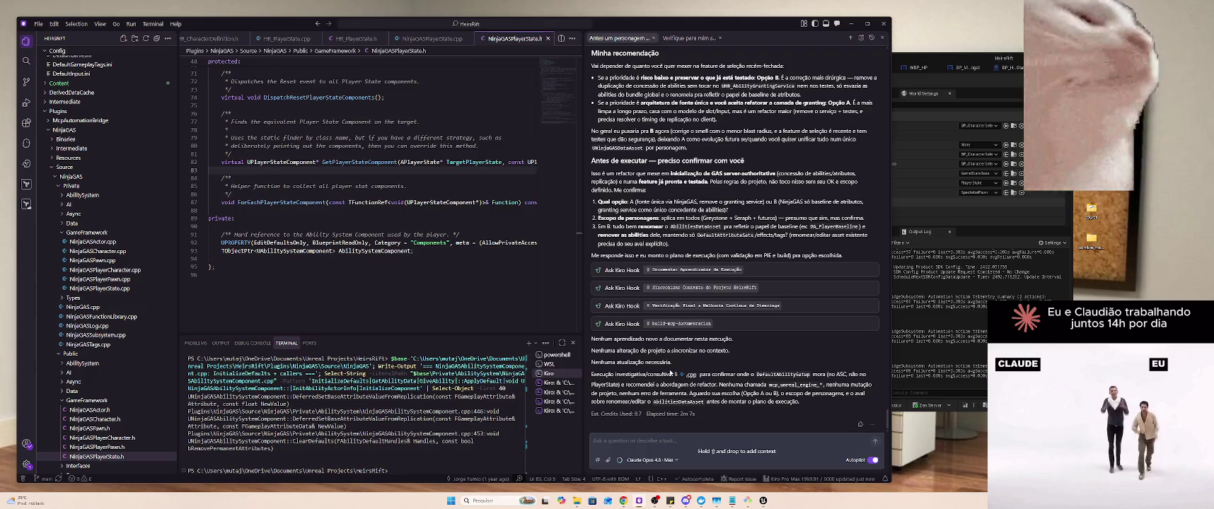
{"action": "type", "text": "M"}
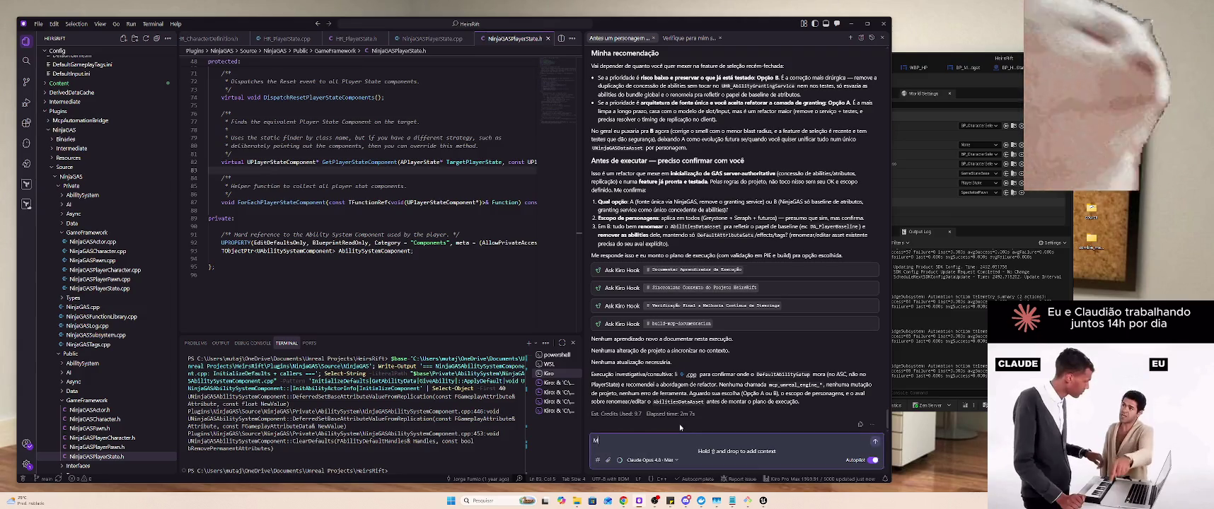
{"action": "type", "text": "as o Ninja"}
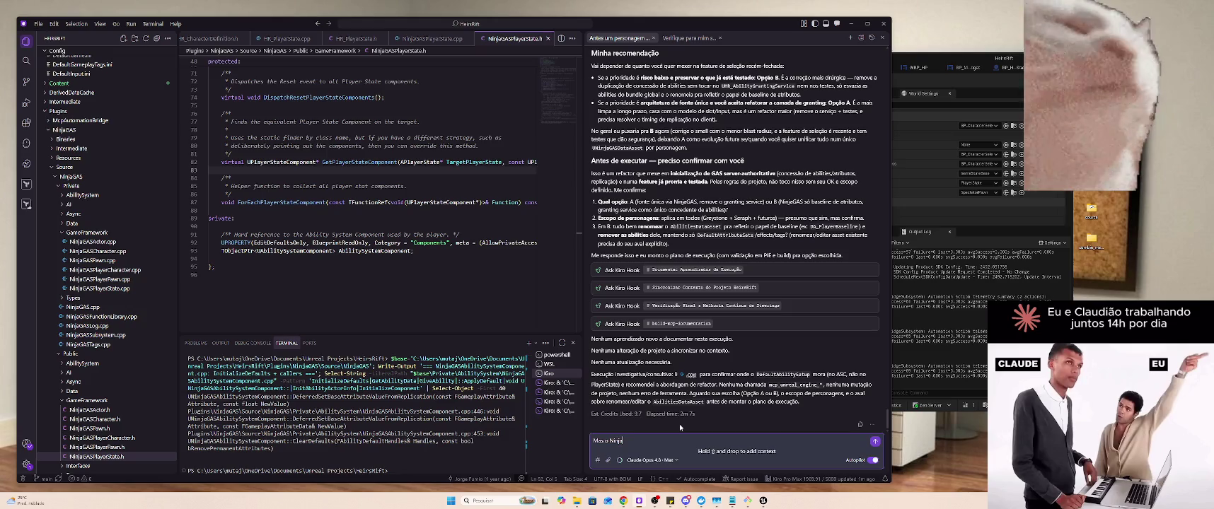
{"action": "type", "text": "GAS não ati"}
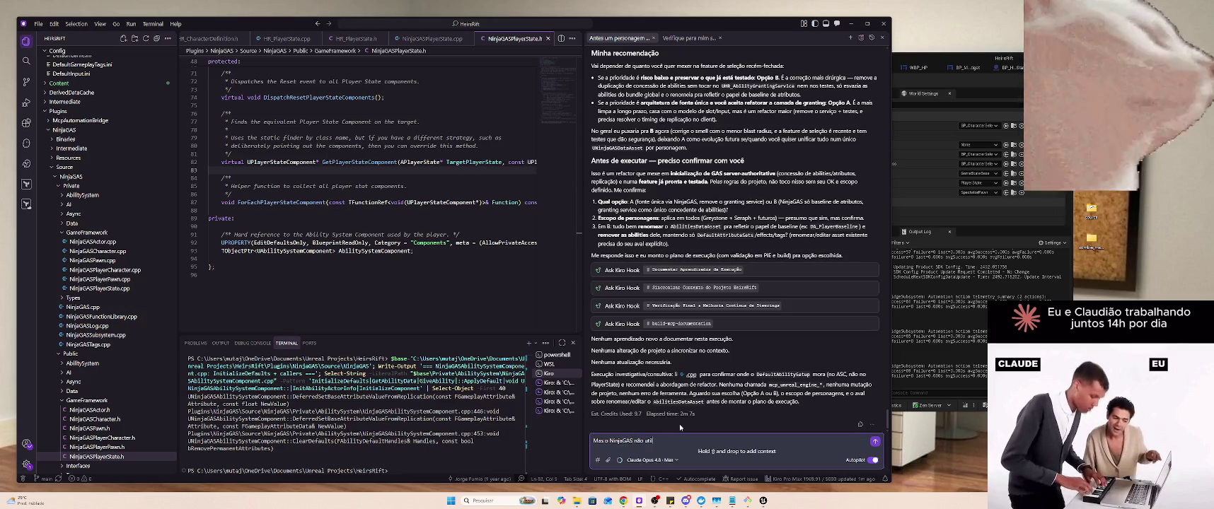
Ask whether NinjaGAS forces pre-inserting an unused DataAsset only to reinsert it, then approve the agent's code search
{"action": "key", "text": "BackSpace"}
{"action": "key", "text": "BackSpace"}
{"action": "key", "text": "BackSpace"}
{"action": "type", "text": "obriga pre"}
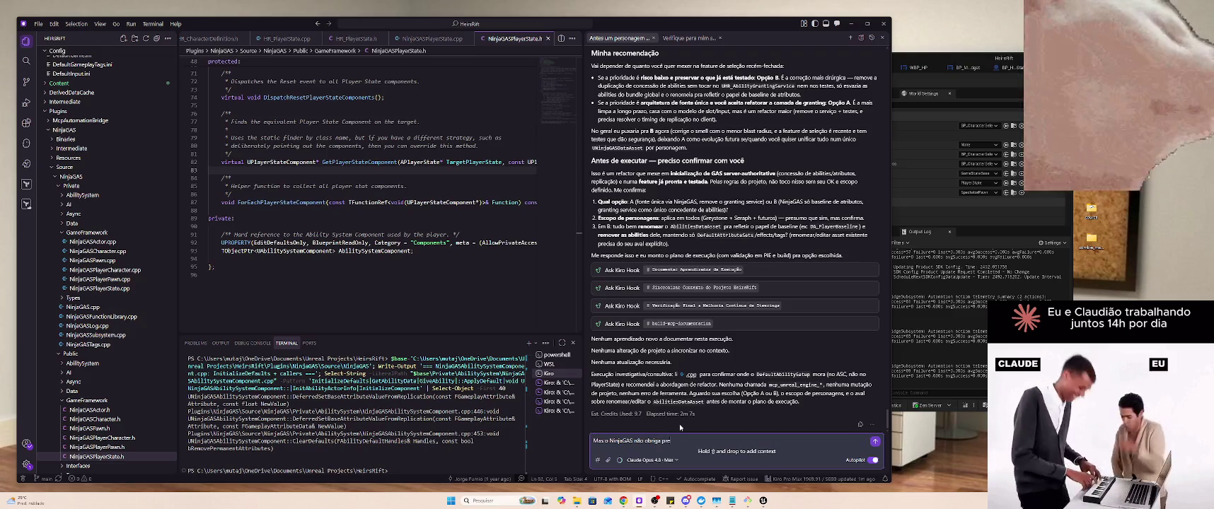
{"action": "type", "text": "-inserir um DataA"}
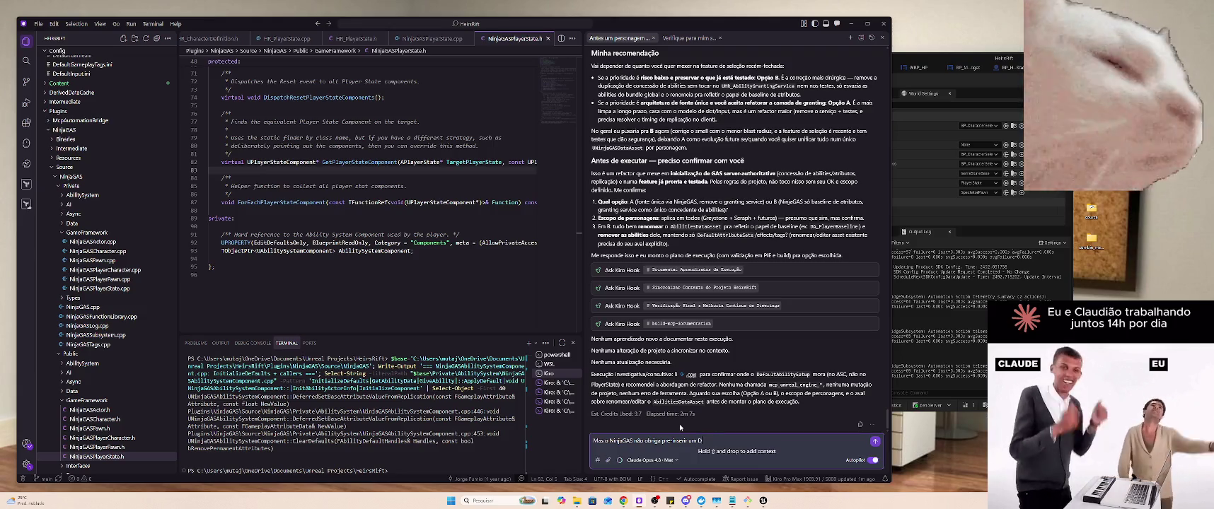
{"action": "type", "text": "ss"}
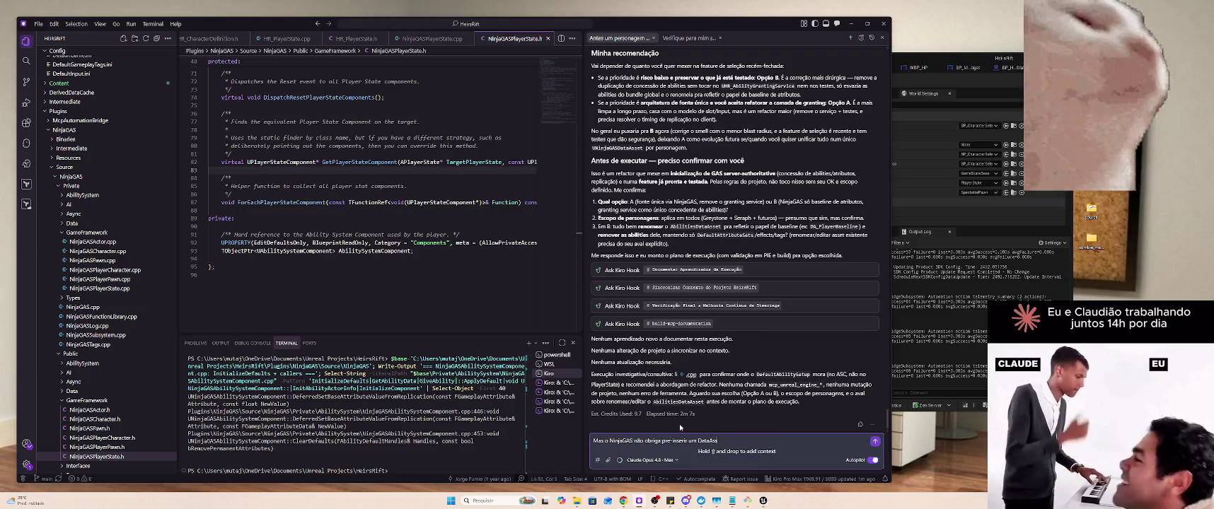
{"action": "type", "text": "et que não é utilizado"}
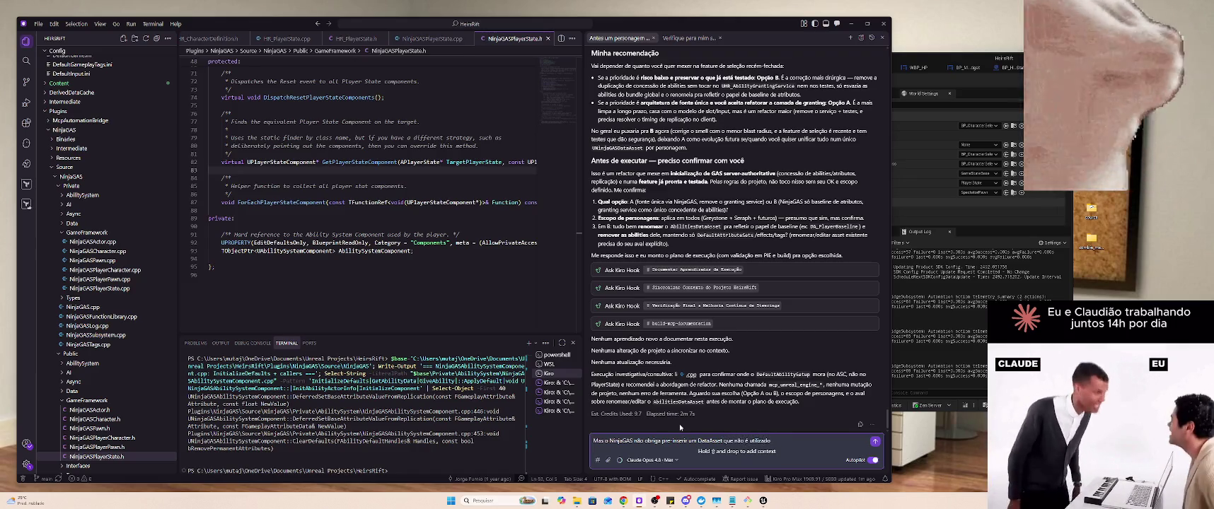
{"action": "type", "text": " previamente"}
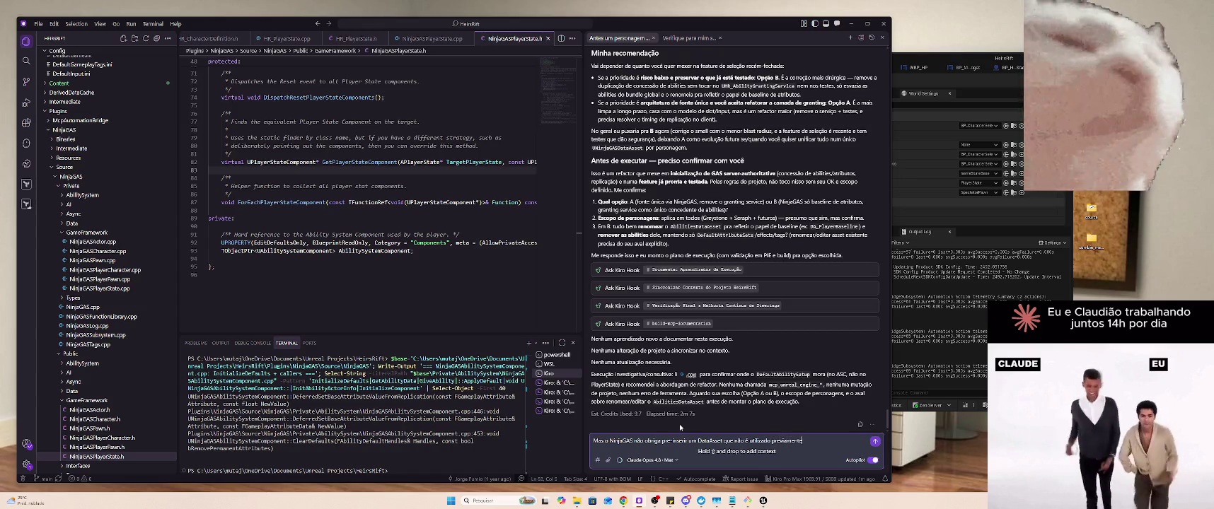
{"action": "type", "text": " para depois rein"}
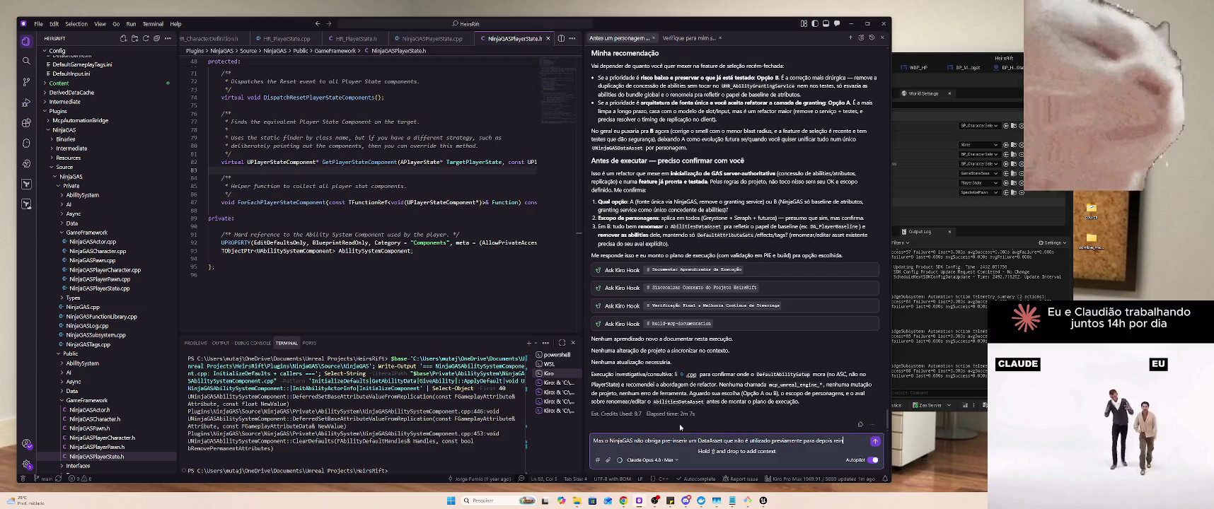
{"action": "type", "text": "serirmos em r"}
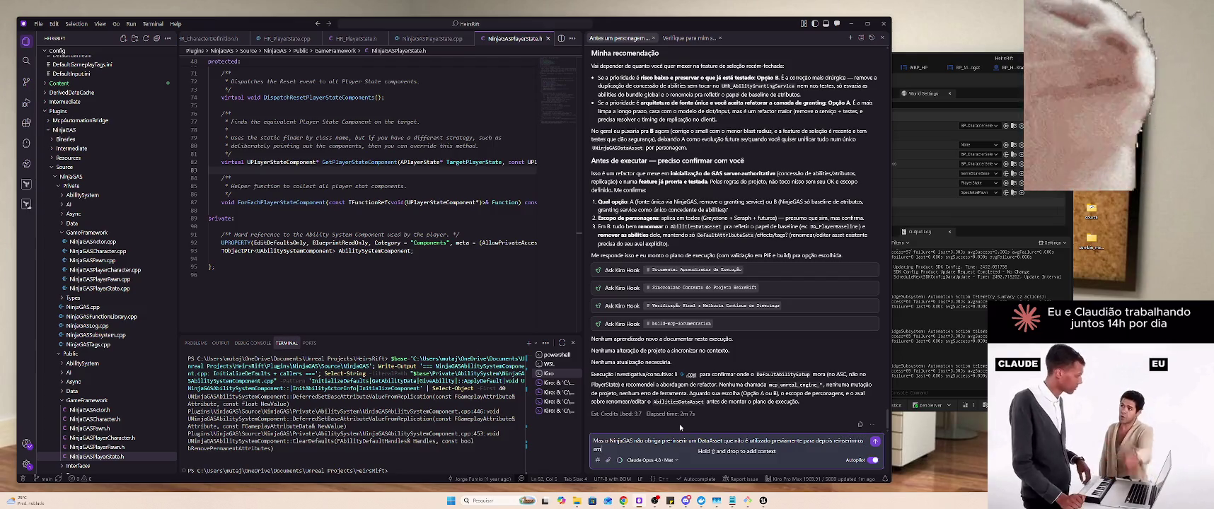
{"action": "type", "text": "untime? "}
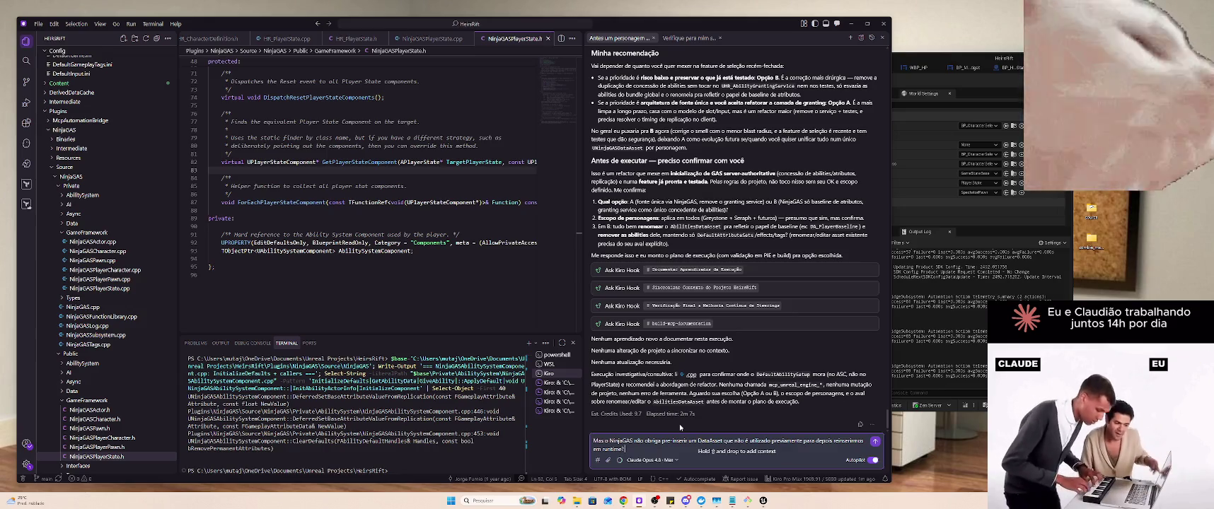
{"action": "type", "text": "isso é"}
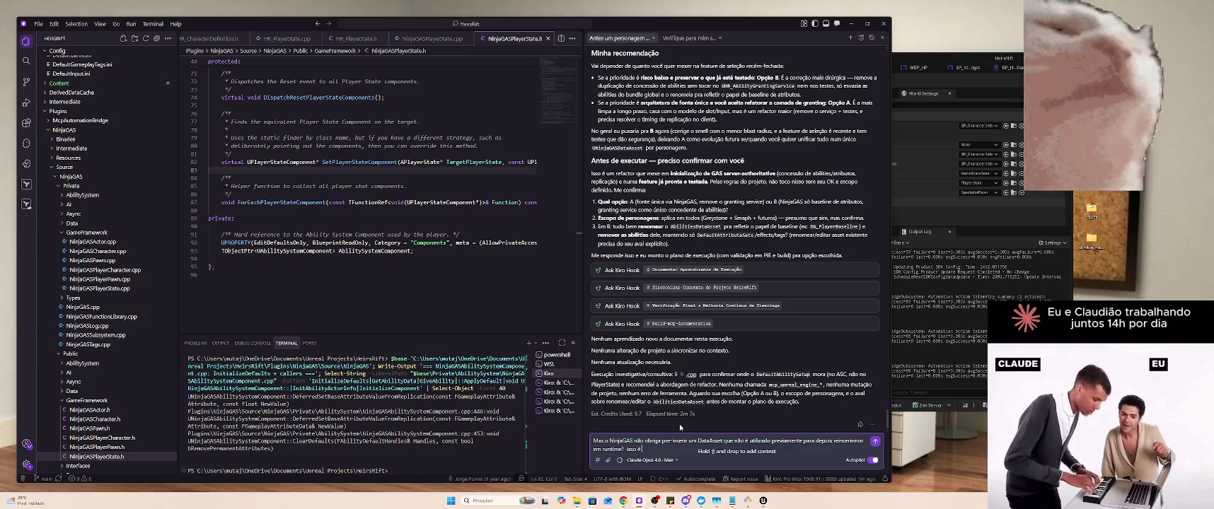
{"action": "type", "text": " sujeira e c"}
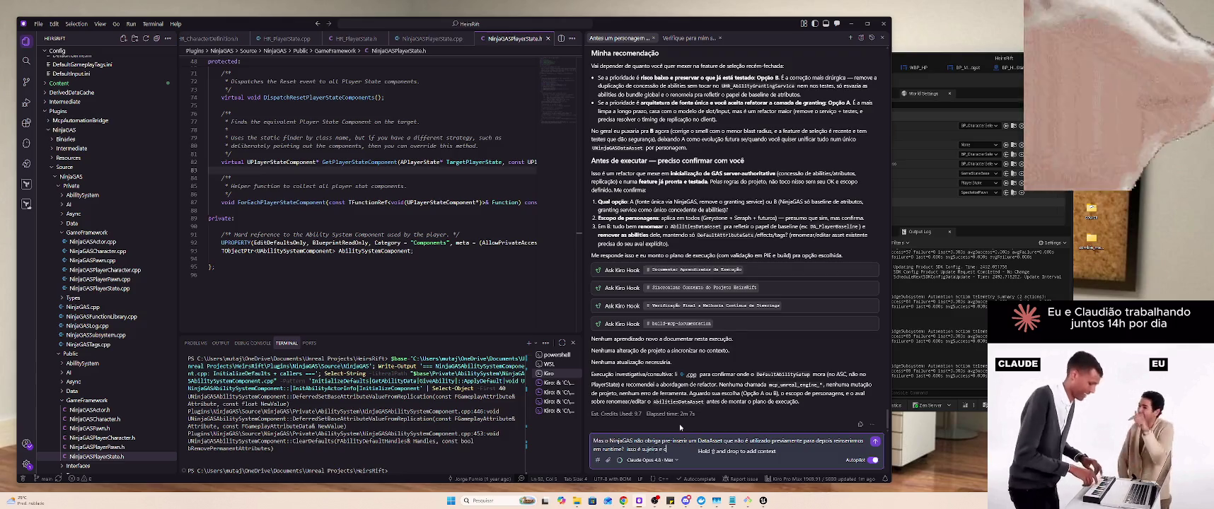
{"action": "type", "text": "onfunde na manutenção"}
{"action": "key", "text": "Return"}
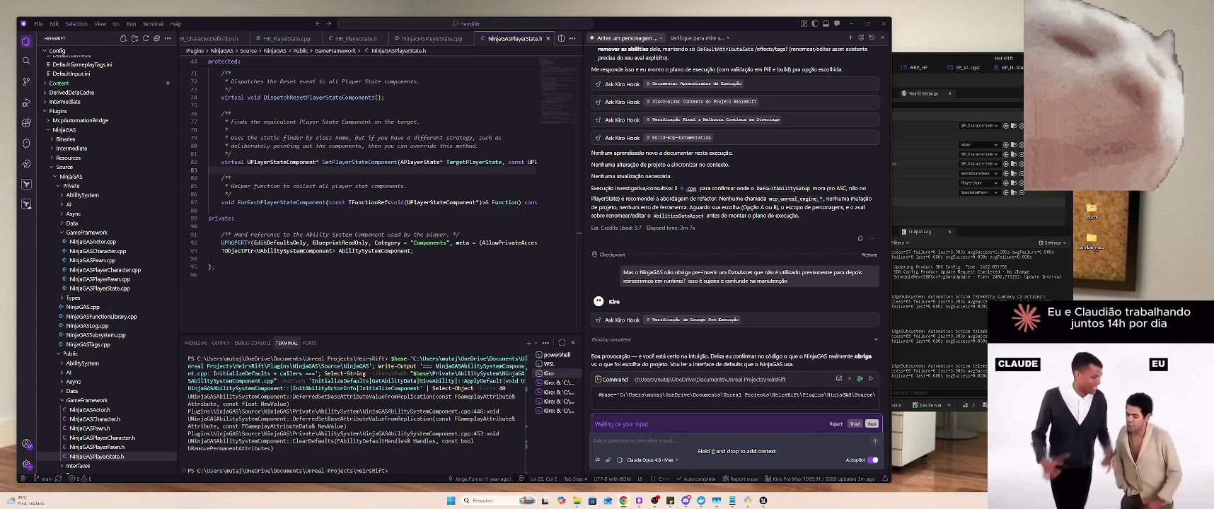
{"action": "left_click", "coordinate": [872, 380]}
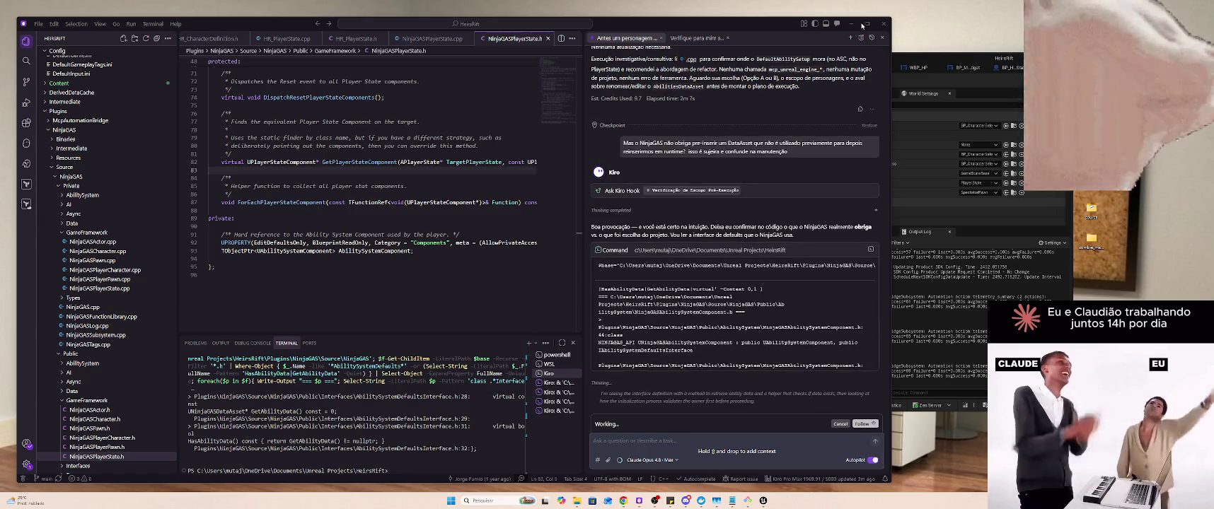
Glance at Unreal Editor, then read the agent's reply, highlighting that DefaultAbilitySetup is optional
{"action": "left_click", "coordinate": [920, 62]}
{"action": "left_click", "coordinate": [760, 19]}
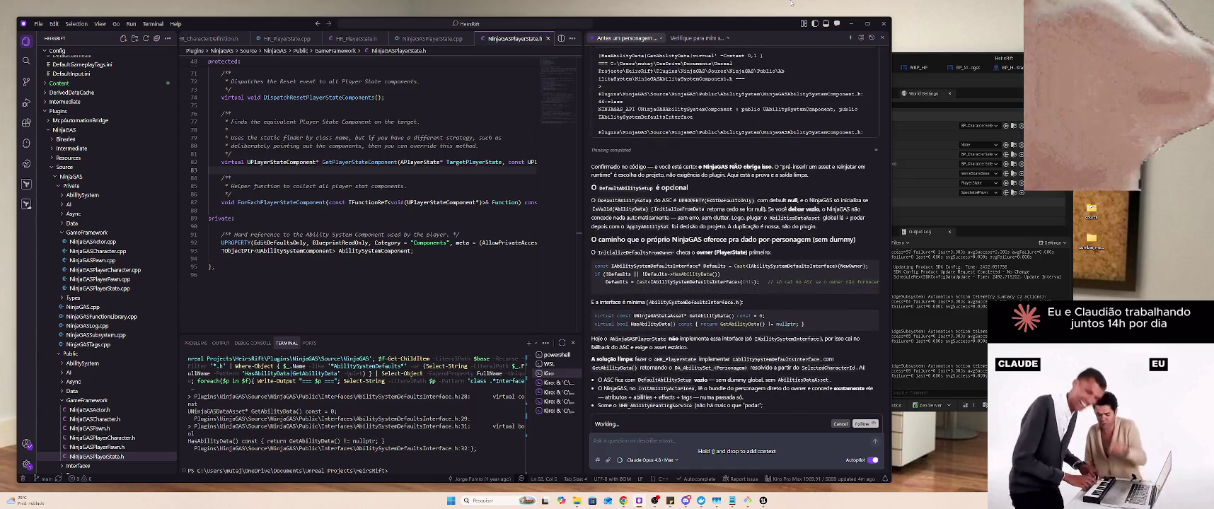
{"action": "scroll", "coordinate": [744, 145], "scroll_direction": "up", "scroll_amount": 5}
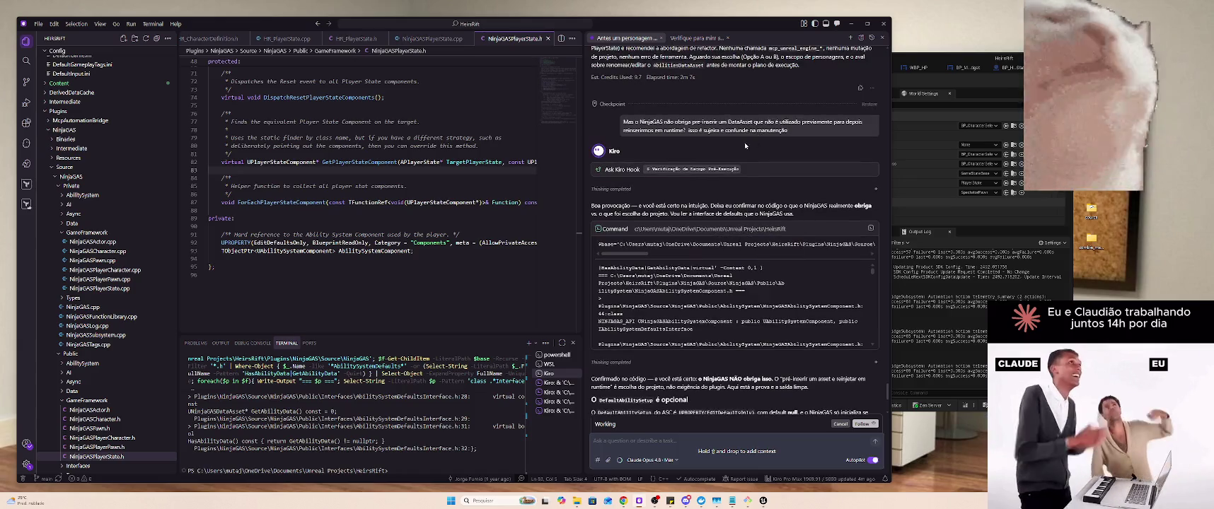
{"action": "scroll", "coordinate": [650, 186], "scroll_direction": "down", "scroll_amount": 4}
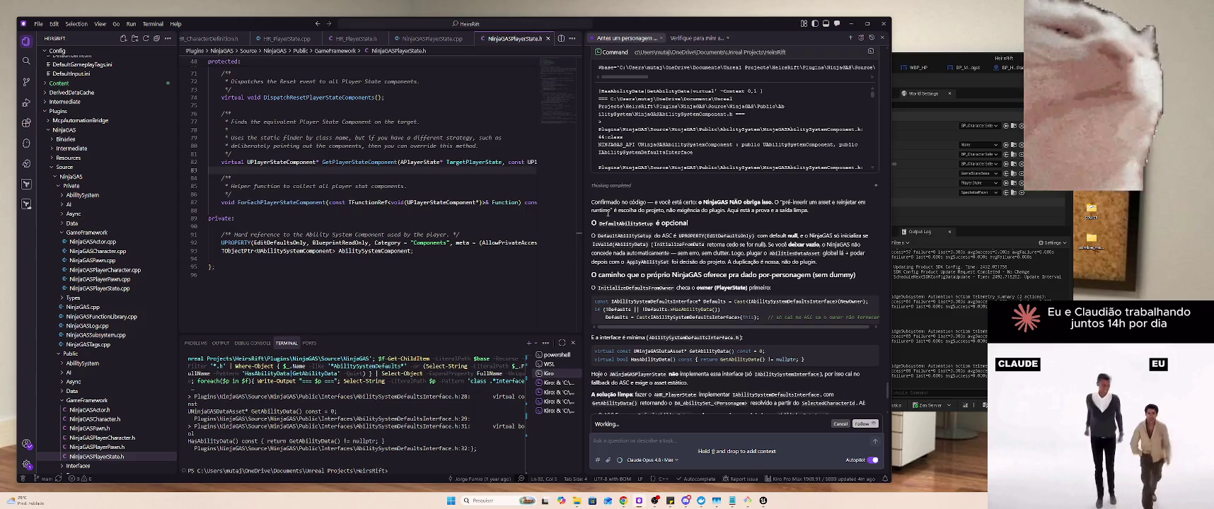
{"action": "left_click_drag", "start_coordinate": [592, 224], "coordinate": [852, 236]}
{"action": "left_click", "coordinate": [853, 236]}
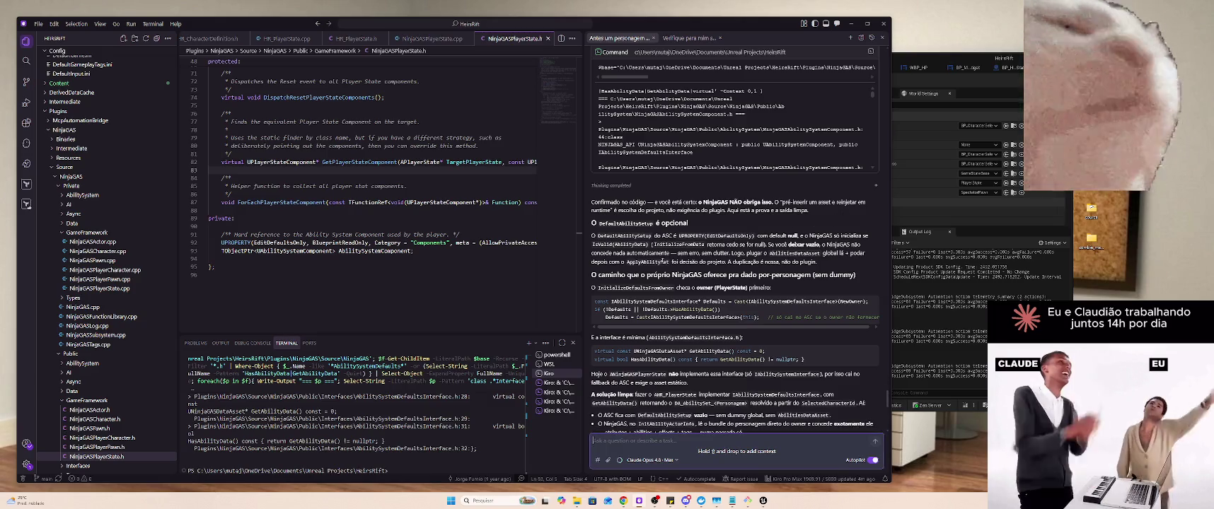
{"action": "mouse_move", "coordinate": [592, 254]}
{"action": "left_mouse_down"}
{"action": "mouse_move", "coordinate": [854, 254]}
{"action": "mouse_move", "coordinate": [661, 263]}
{"action": "mouse_move", "coordinate": [827, 269]}
{"action": "left_mouse_up"}
{"action": "left_click", "coordinate": [826, 269]}
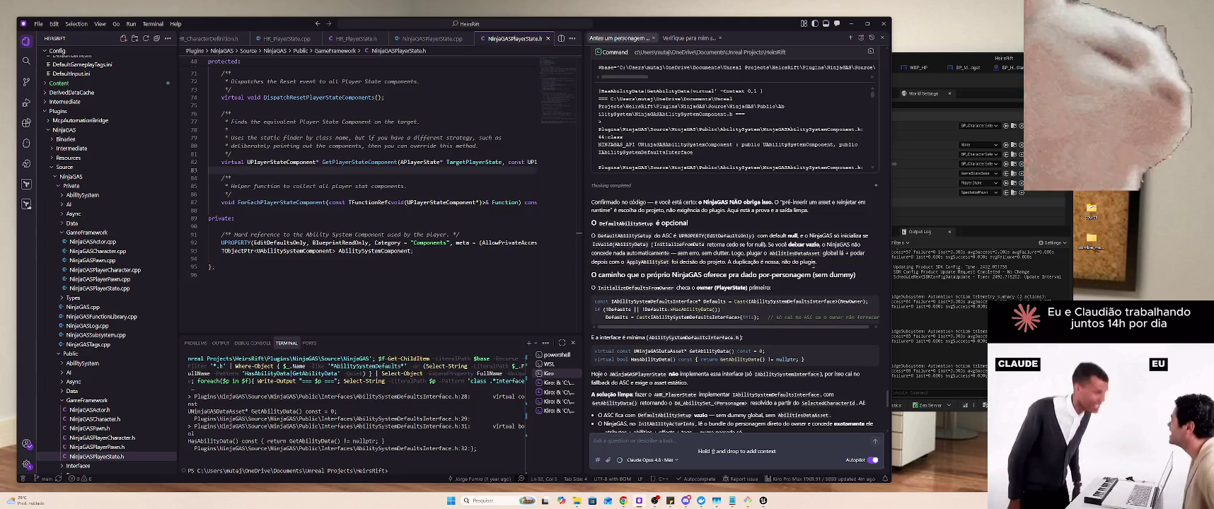
{"action": "scroll", "coordinate": [744, 268], "scroll_direction": "down", "scroll_amount": 2}
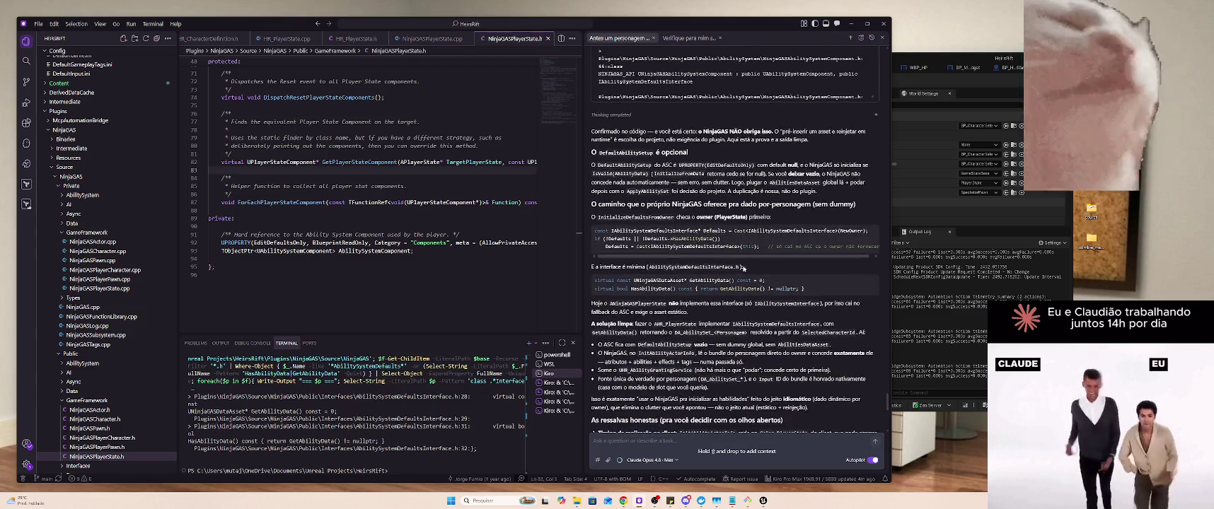
{"action": "mouse_move", "coordinate": [593, 206]}
{"action": "left_mouse_down"}
{"action": "mouse_move", "coordinate": [800, 211]}
{"action": "mouse_move", "coordinate": [602, 189]}
{"action": "mouse_move", "coordinate": [593, 206]}
{"action": "mouse_move", "coordinate": [778, 209]}
{"action": "left_mouse_up"}
{"action": "left_click", "coordinate": [799, 211]}
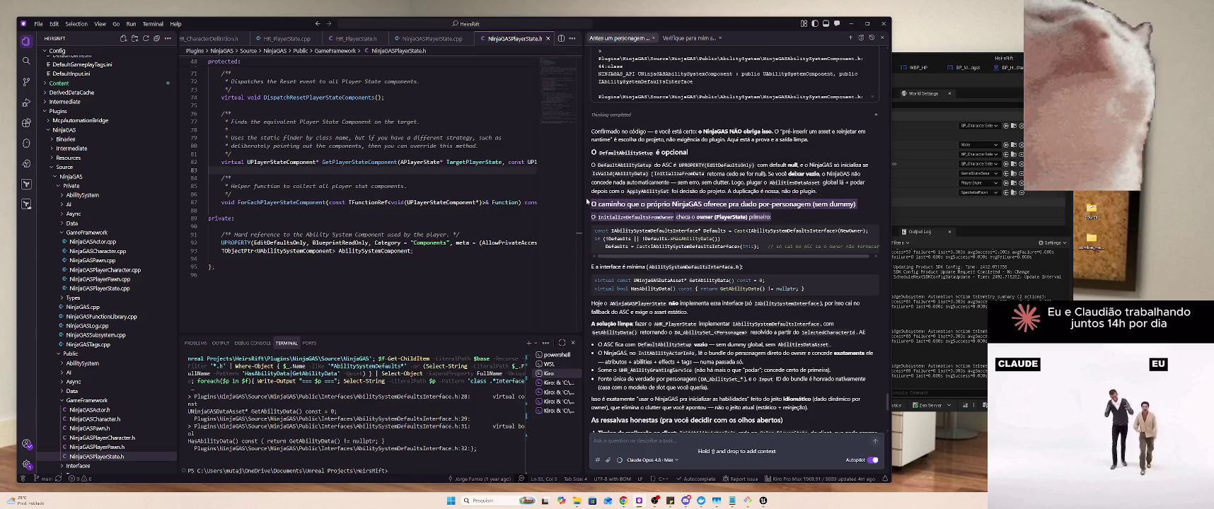
{"action": "left_click", "coordinate": [761, 217]}
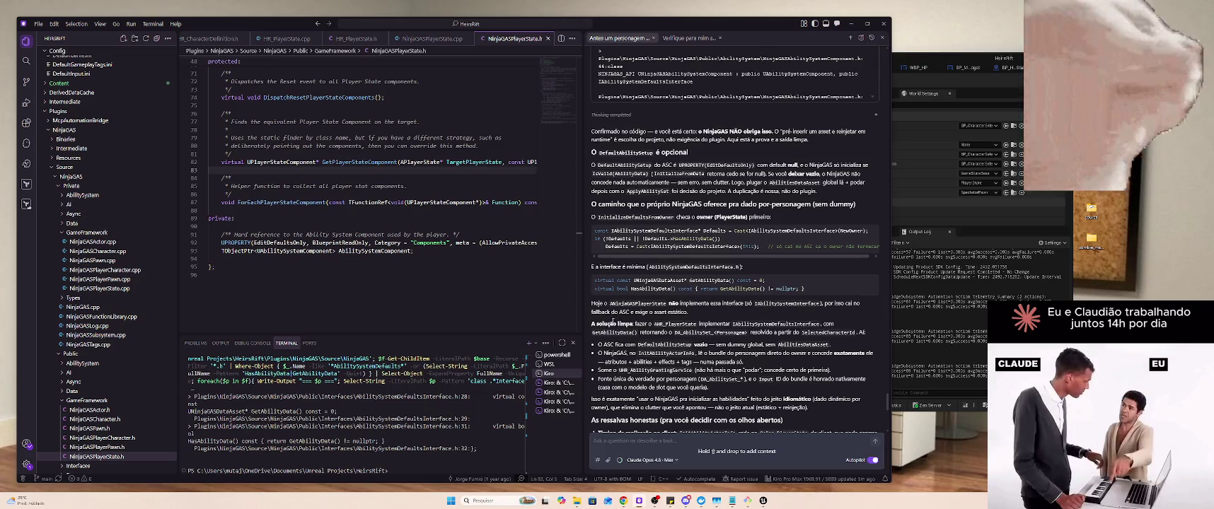
{"action": "left_click_drag", "start_coordinate": [592, 323], "coordinate": [873, 340]}
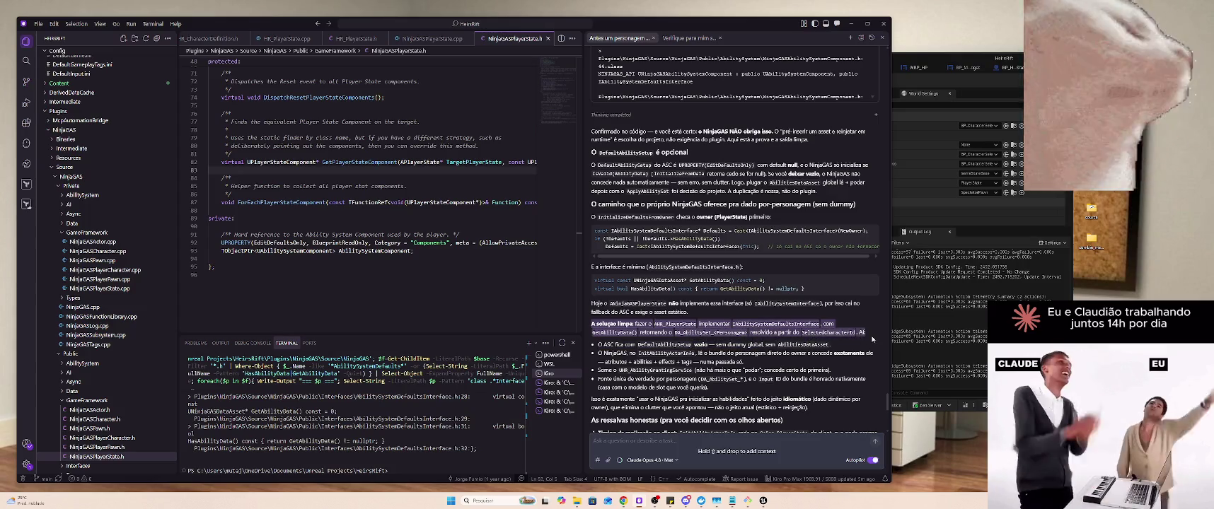
{"action": "left_click", "coordinate": [876, 338]}
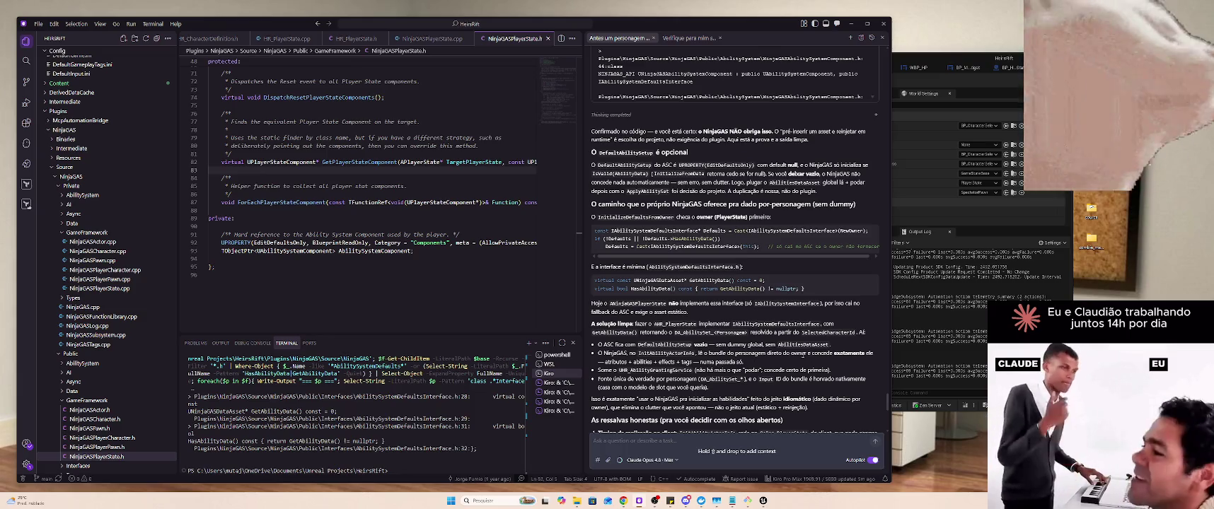
{"action": "scroll", "coordinate": [799, 352], "scroll_direction": "down", "scroll_amount": 5}
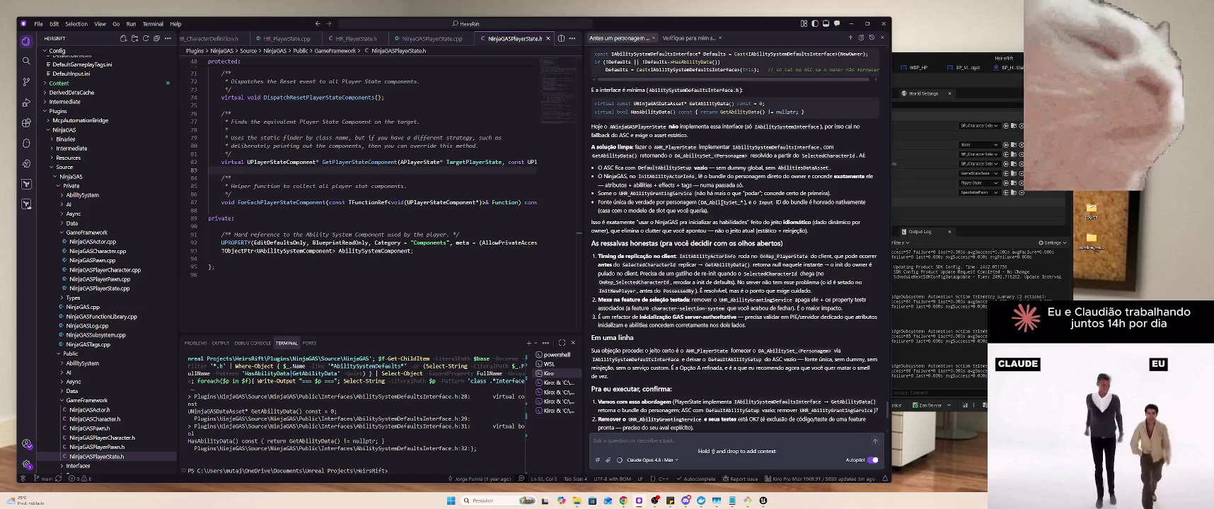
{"action": "left_click_drag", "start_coordinate": [710, 211], "coordinate": [855, 223]}
{"action": "triple_click", "coordinate": [856, 223]}
{"action": "left_click", "coordinate": [858, 209]}
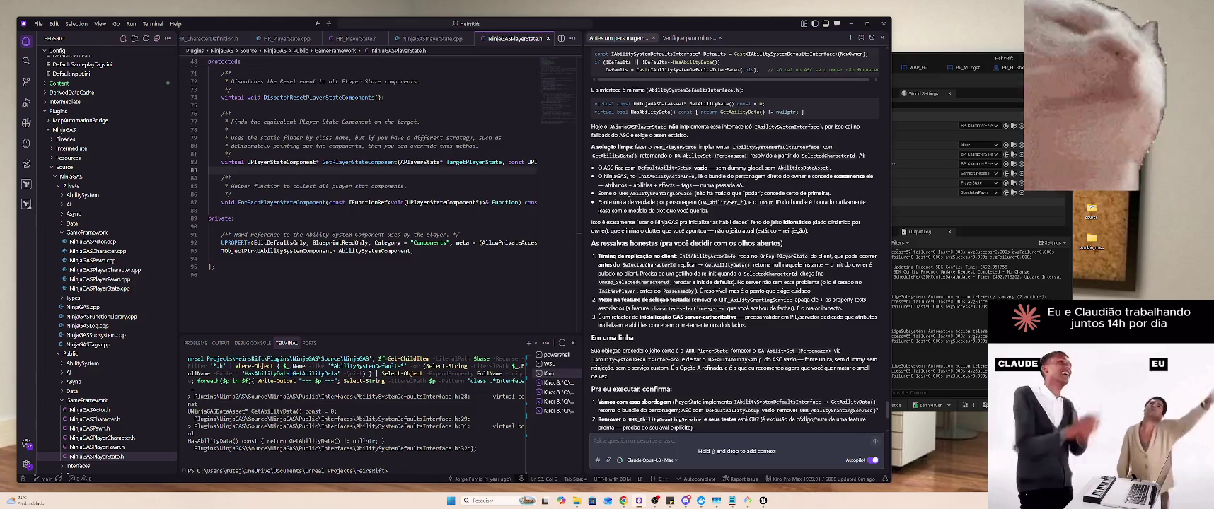
{"action": "mouse_move", "coordinate": [598, 245]}
{"action": "left_mouse_down"}
{"action": "mouse_move", "coordinate": [743, 256]}
{"action": "mouse_move", "coordinate": [707, 243]}
{"action": "mouse_move", "coordinate": [756, 257]}
{"action": "left_mouse_up"}
{"action": "left_click", "coordinate": [781, 250]}
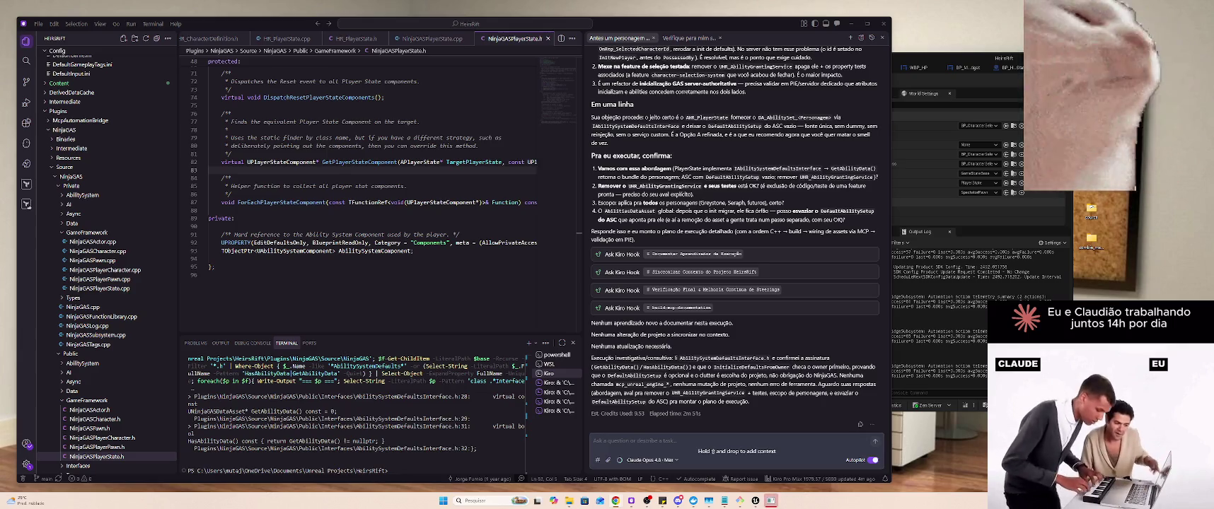
Bring up the list of open windows with Alt+Tab
{"action": "key", "text": "alt+Tab"}
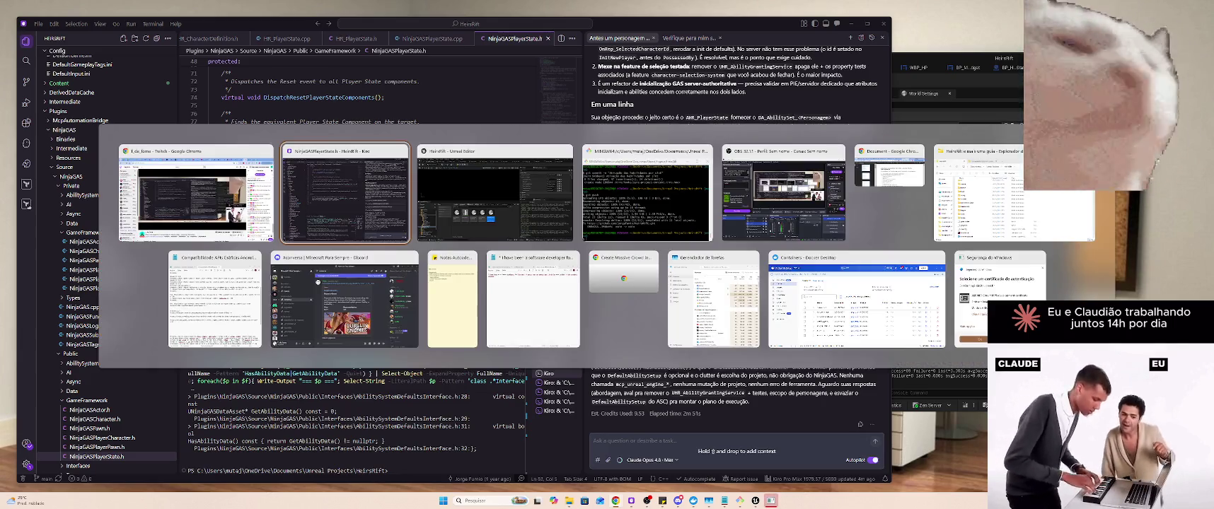
Close the Windows Security window and the Docker Desktop window
{"action": "left_click", "coordinate": [1038, 256]}
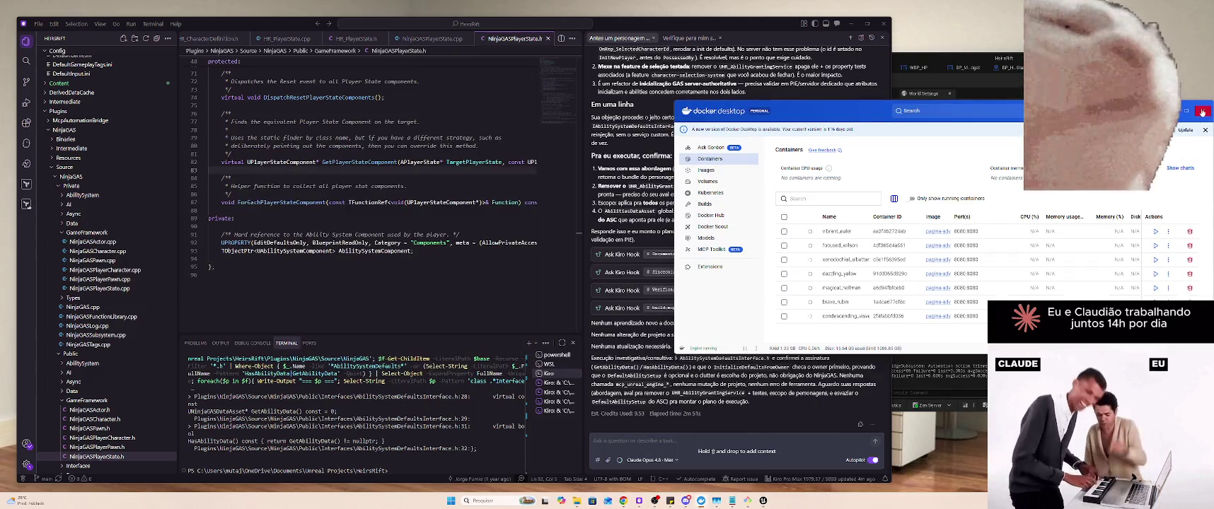
{"action": "left_click", "coordinate": [1203, 111]}
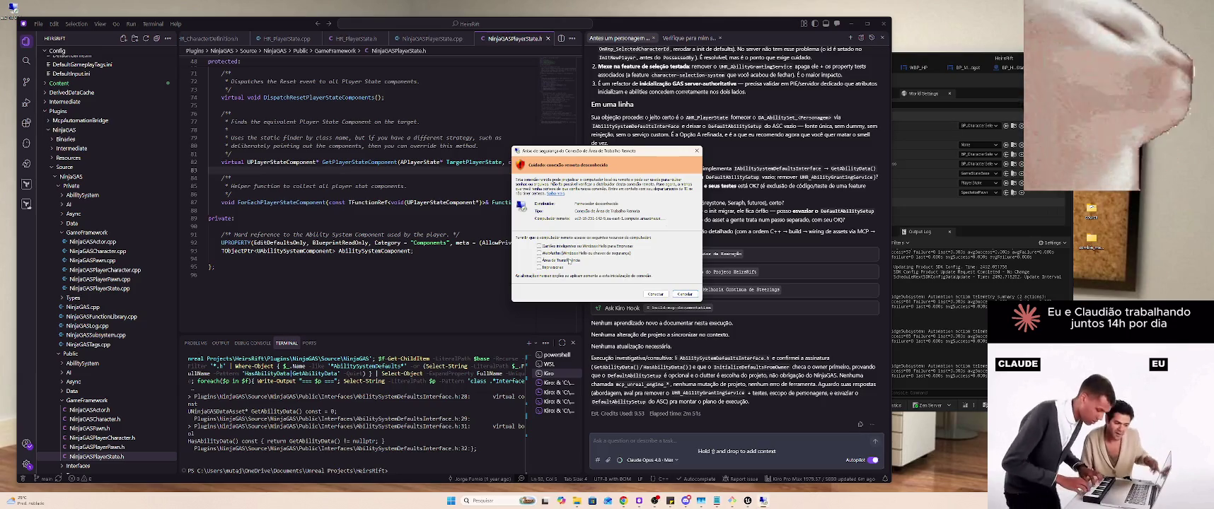
Connect to the remote server machine, submitting the sign-in credentials and accepting the certificate
{"action": "left_click", "coordinate": [668, 296]}
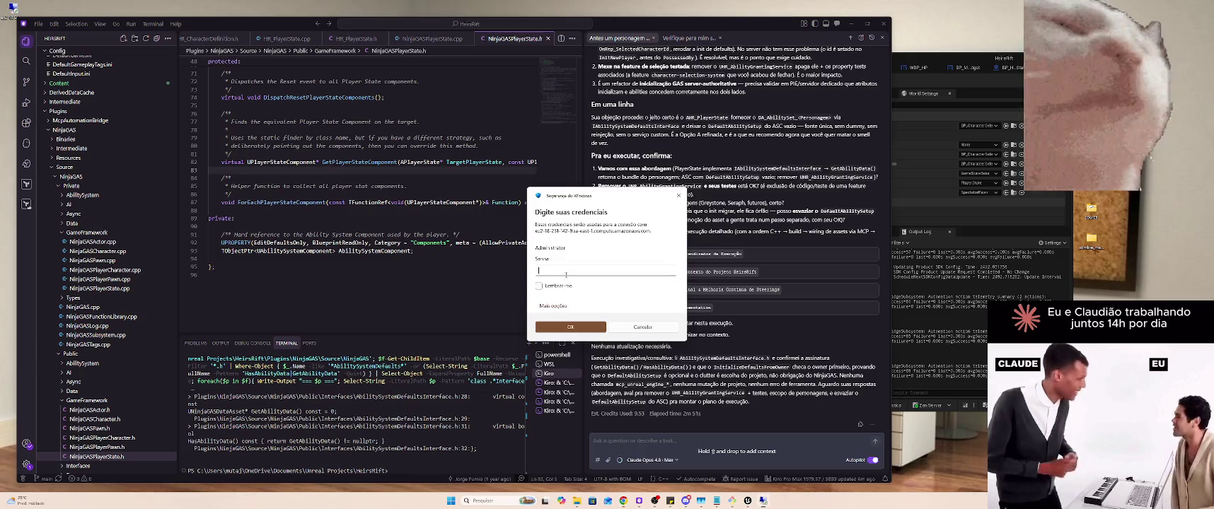
{"action": "left_click", "coordinate": [583, 329]}
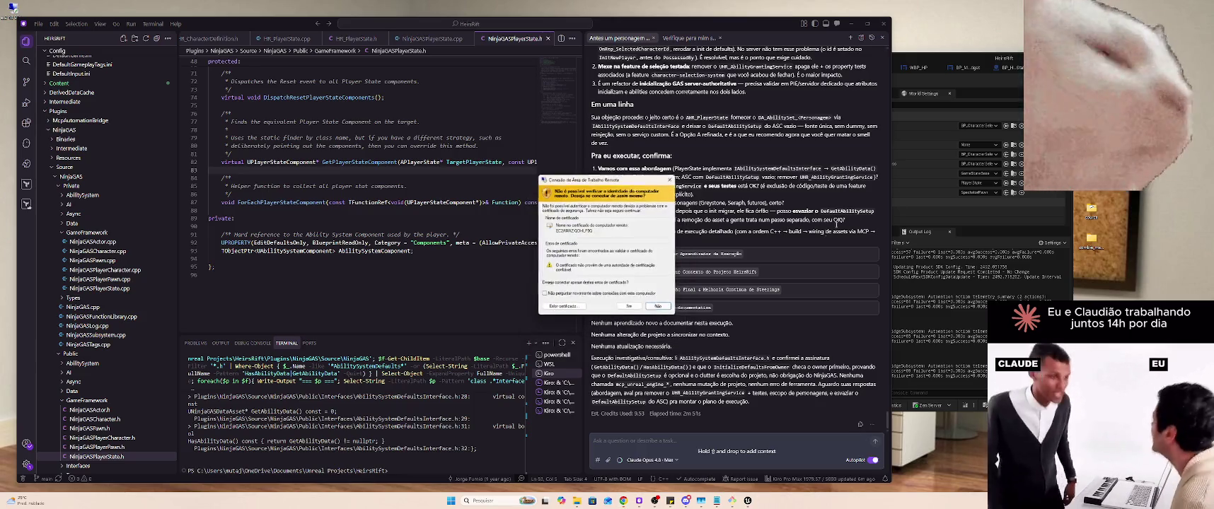
{"action": "left_click", "coordinate": [625, 307]}
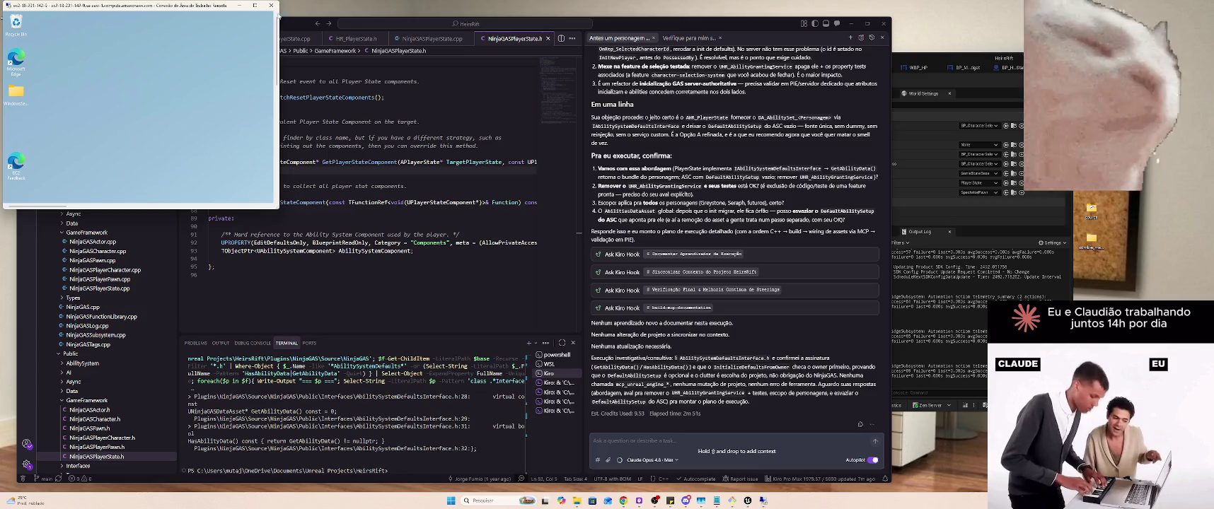
Launch the server from the HeirsRiftServer shortcut and restore the remote session to a window
{"action": "left_click", "coordinate": [255, 5]}
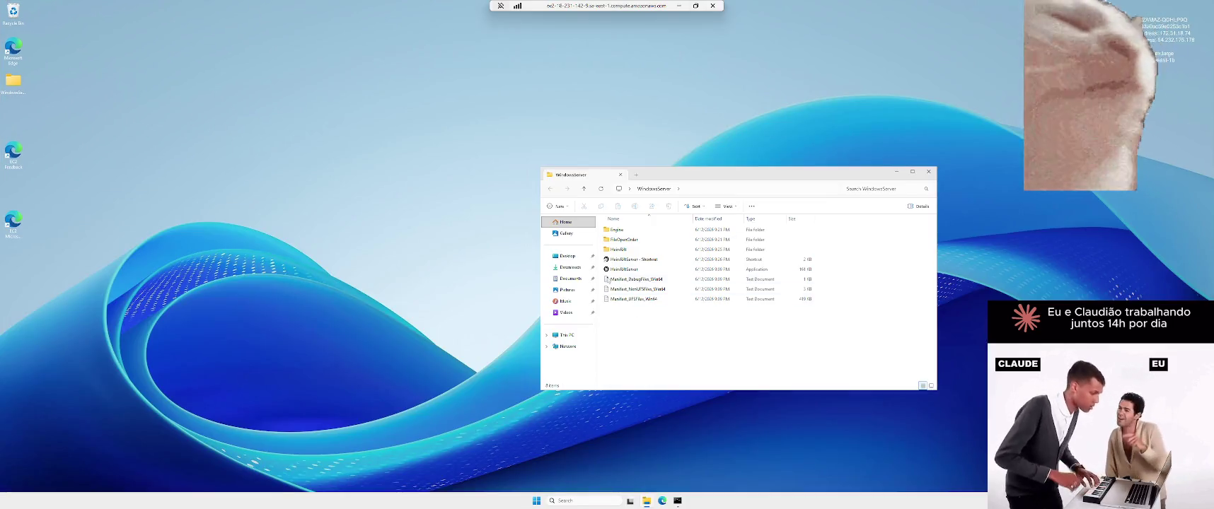
{"action": "left_click", "coordinate": [659, 260]}
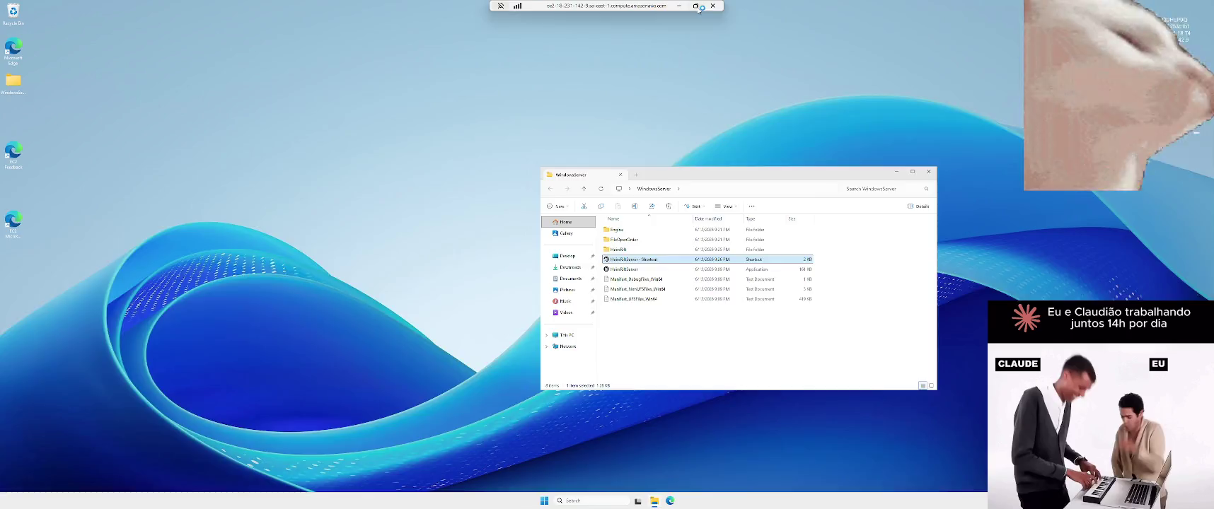
{"action": "left_click", "coordinate": [696, 5]}
{"action": "left_click_drag", "start_coordinate": [277, 73], "coordinate": [275, 124]}
{"action": "mouse_move", "coordinate": [84, 207]}
{"action": "left_mouse_down"}
{"action": "mouse_move", "coordinate": [130, 208]}
{"action": "mouse_move", "coordinate": [106, 208]}
{"action": "left_mouse_up"}
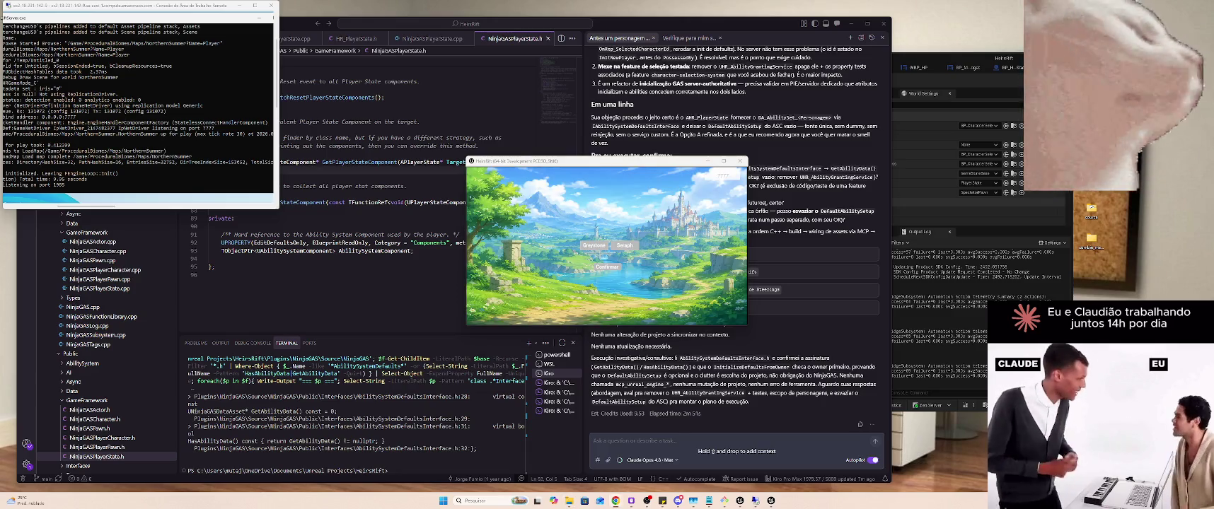
Arrange and enlarge both HeirsRift client windows side by side, pasting the server address into the left one
{"action": "mouse_move", "coordinate": [609, 162]}
{"action": "left_mouse_down"}
{"action": "mouse_move", "coordinate": [284, 176]}
{"action": "mouse_move", "coordinate": [204, 148]}
{"action": "left_mouse_up"}
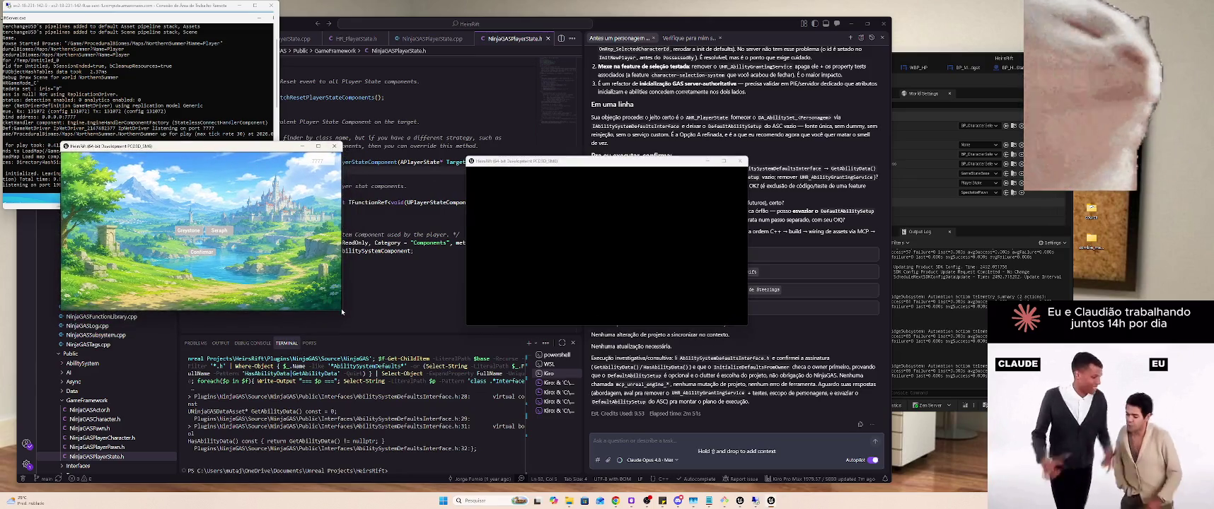
{"action": "left_click_drag", "start_coordinate": [342, 311], "coordinate": [500, 398]}
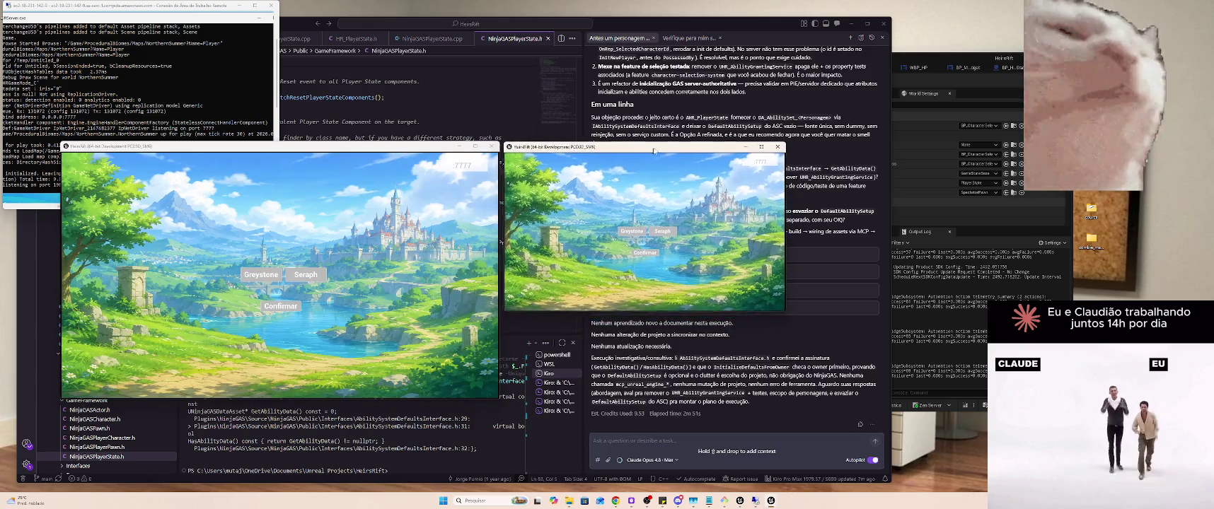
{"action": "left_click_drag", "start_coordinate": [785, 308], "coordinate": [953, 440]}
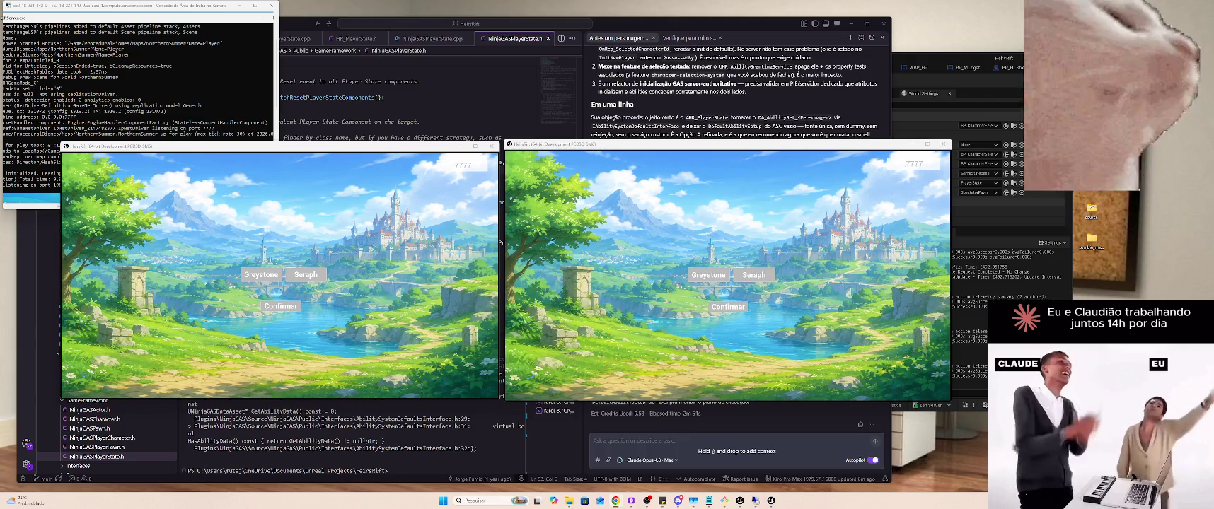
{"action": "key", "text": "ctrl+v"}
Paste the server address into the right client, then join as Greystone on the left and Seraph on the right
{"action": "left_click", "coordinate": [896, 163]}
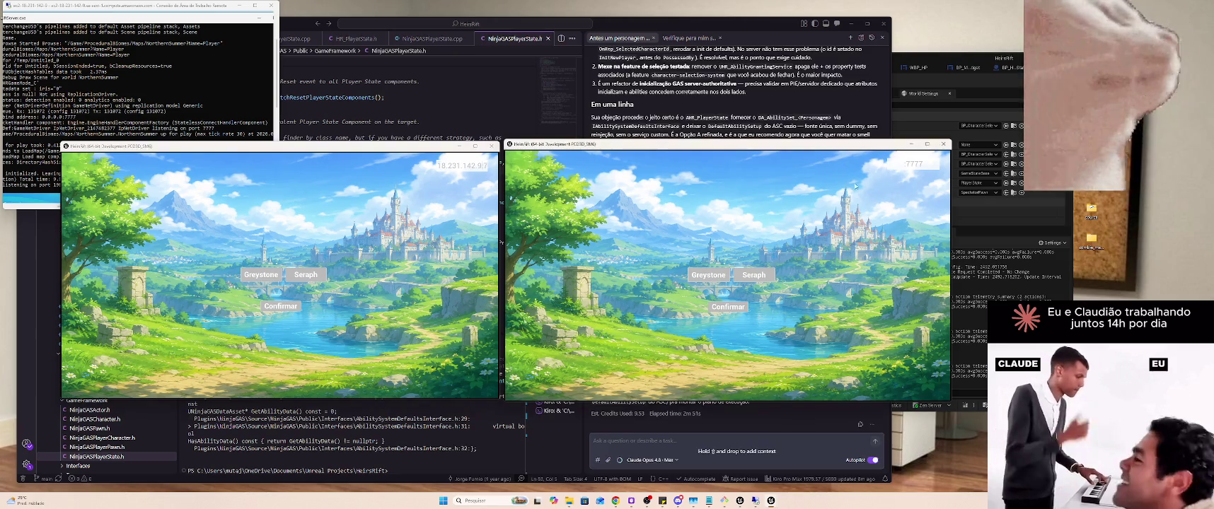
{"action": "type", "text": "18.231.142.97"}
{"action": "left_click", "coordinate": [261, 274]}
{"action": "left_click", "coordinate": [280, 307]}
{"action": "left_click", "coordinate": [754, 274]}
{"action": "left_click", "coordinate": [738, 312]}
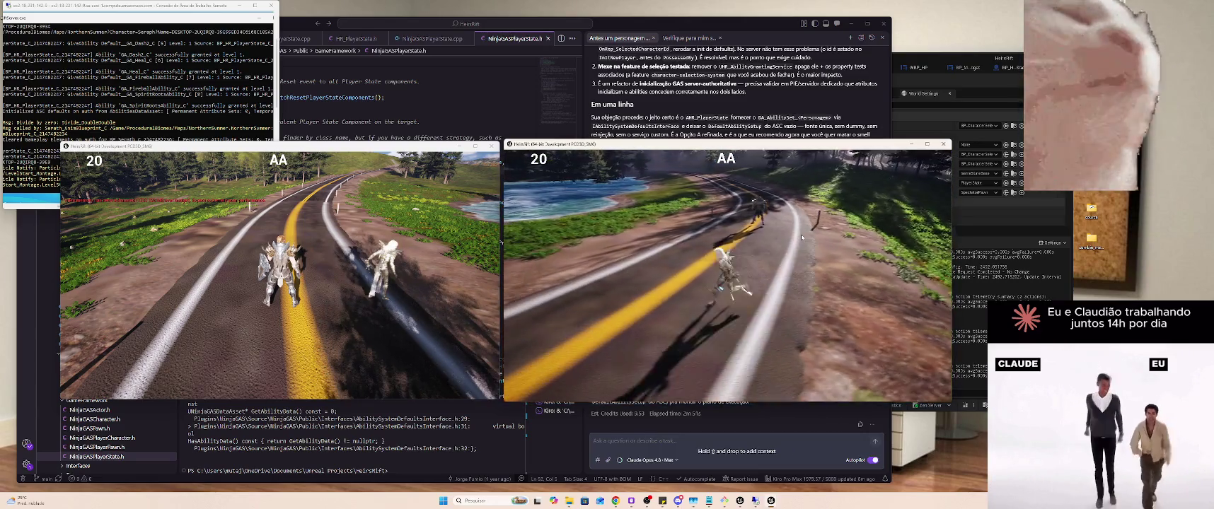
Cast a fireball with the left character and run it along the road
{"action": "mouse_move", "coordinate": [770, 211]}
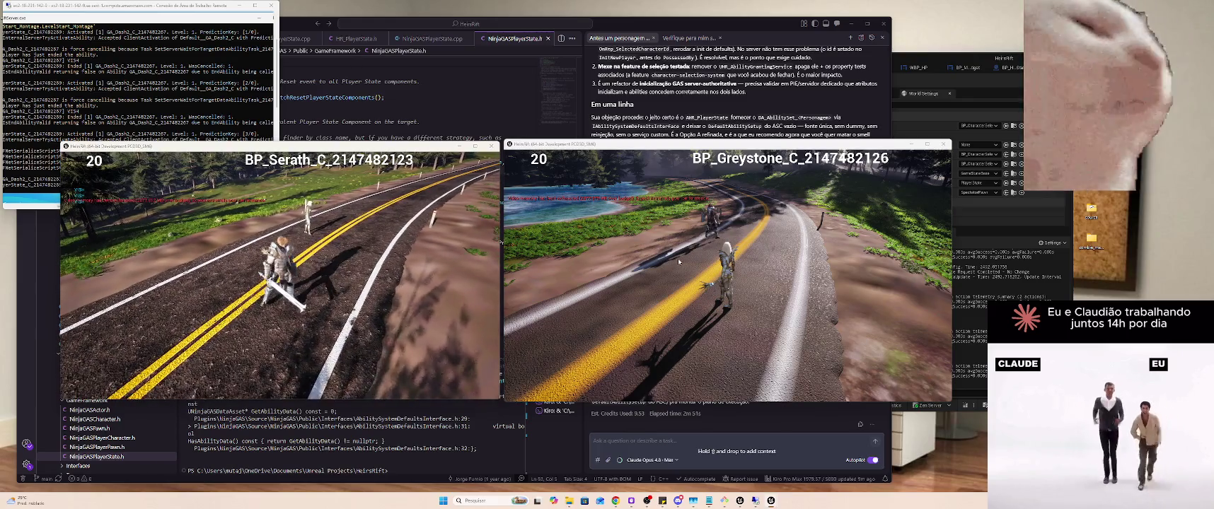
{"action": "left_click", "coordinate": [663, 273]}
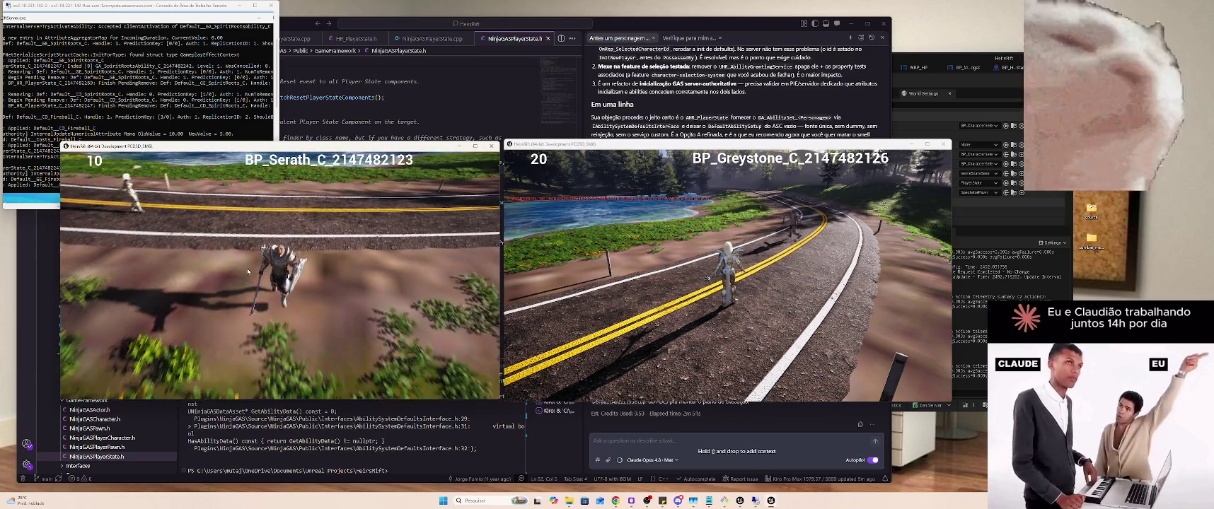
{"action": "left_click", "coordinate": [247, 269]}
{"action": "key", "text": "w"}
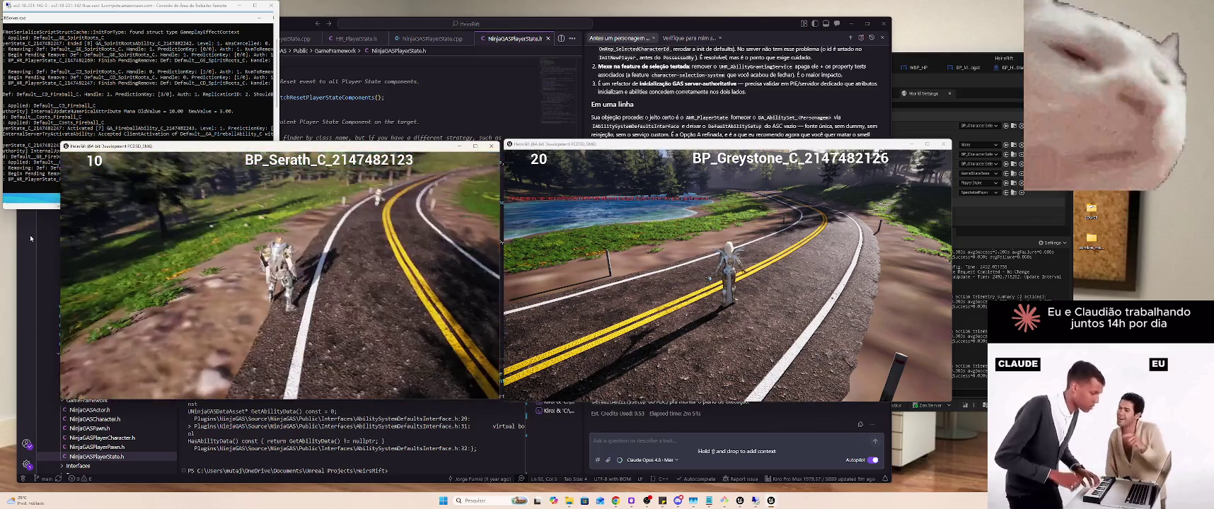
{"action": "key", "text": "w"}
{"action": "key", "text": "w"}
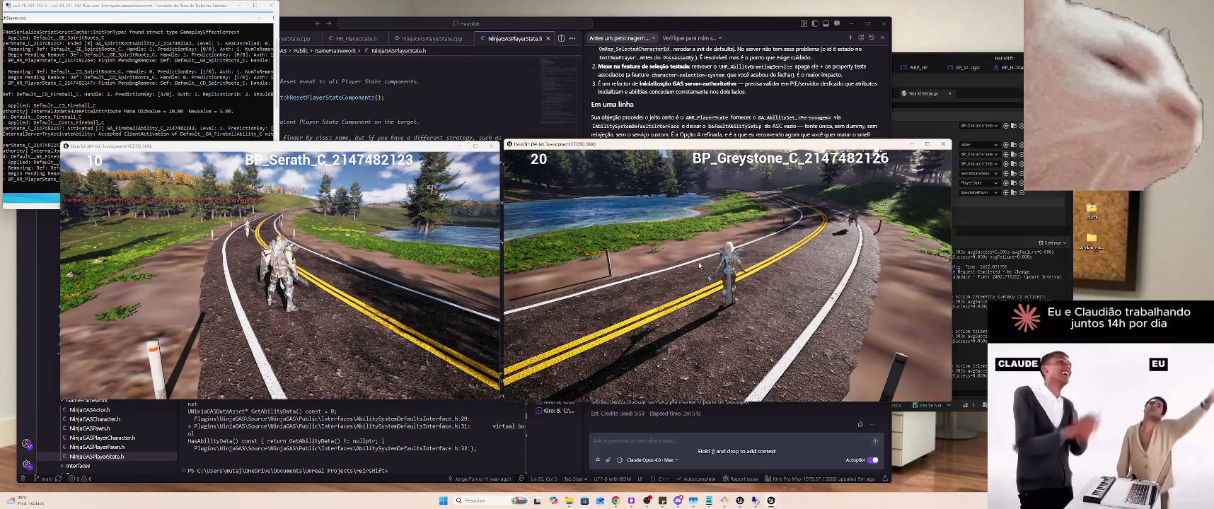
Aim the right client's camera down the road and run its character toward the water
{"action": "left_click_drag", "start_coordinate": [773, 257], "coordinate": [535, 242]}
{"action": "mouse_move", "coordinate": [704, 246]}
{"action": "left_mouse_down"}
{"action": "mouse_move", "coordinate": [799, 262]}
{"action": "mouse_move", "coordinate": [608, 234]}
{"action": "mouse_move", "coordinate": [742, 249]}
{"action": "mouse_move", "coordinate": [715, 247]}
{"action": "left_mouse_up"}
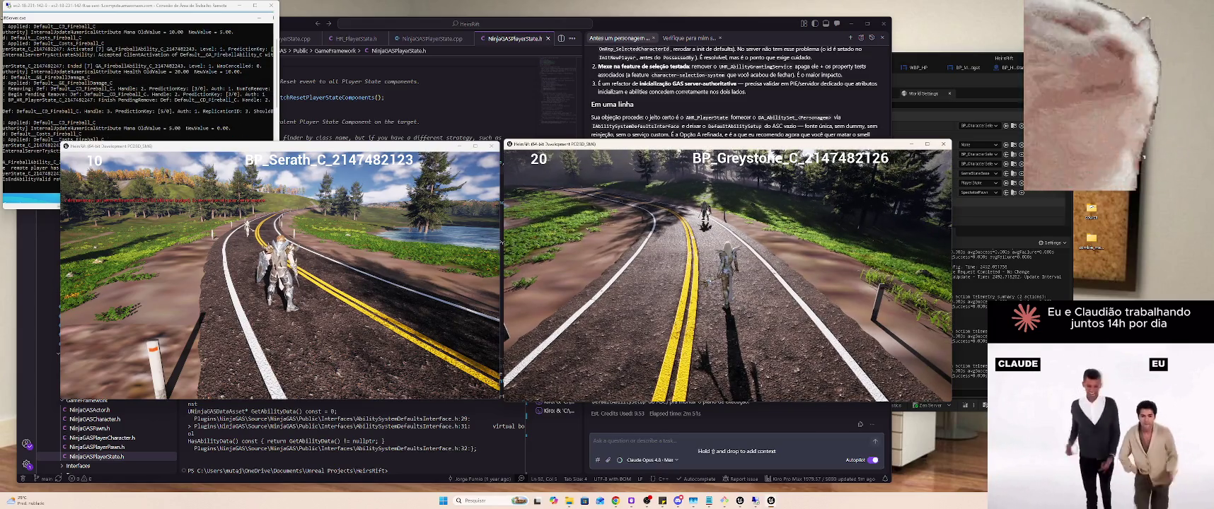
{"action": "key", "text": "w"}
{"action": "key", "text": "w"}
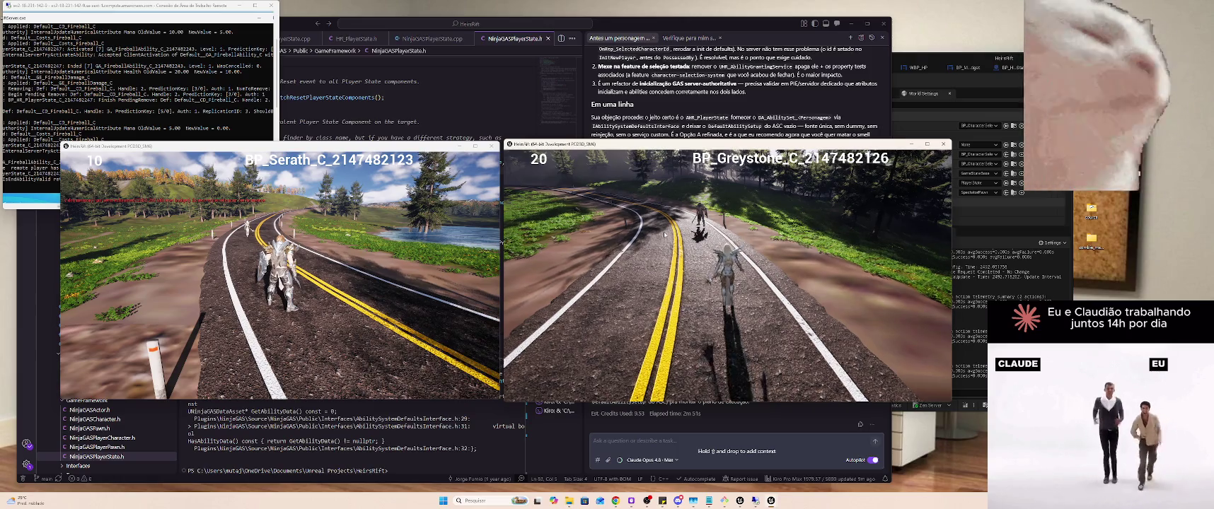
{"action": "key", "text": "w"}
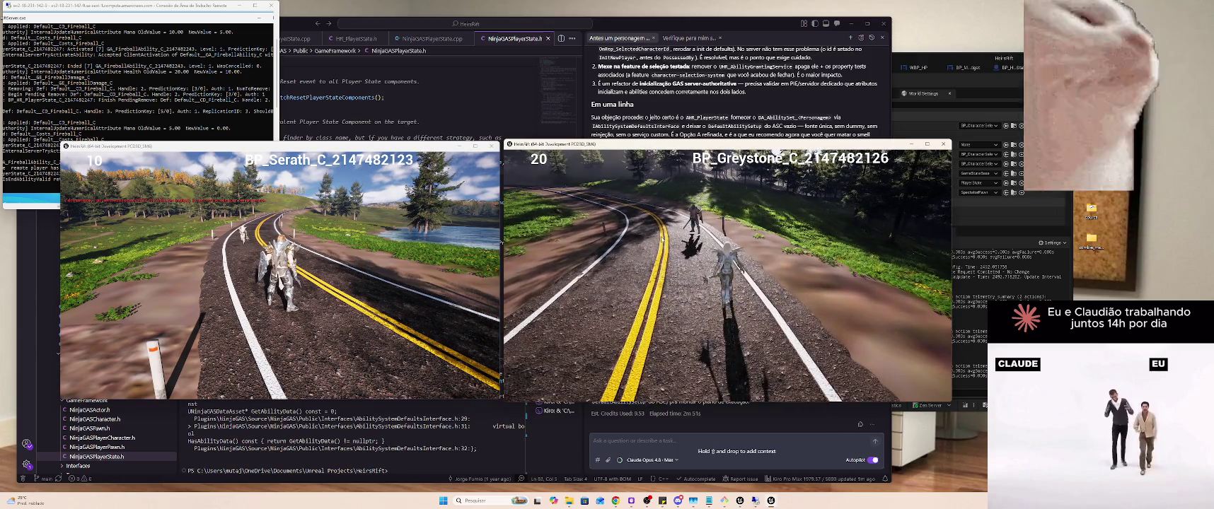
{"action": "key", "text": "w"}
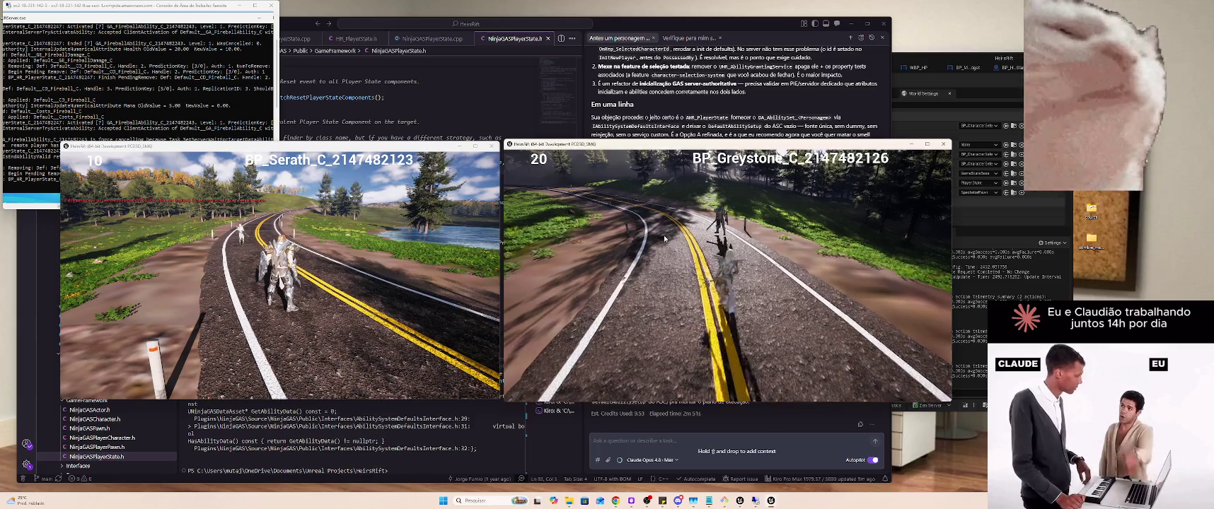
{"action": "key", "text": "w"}
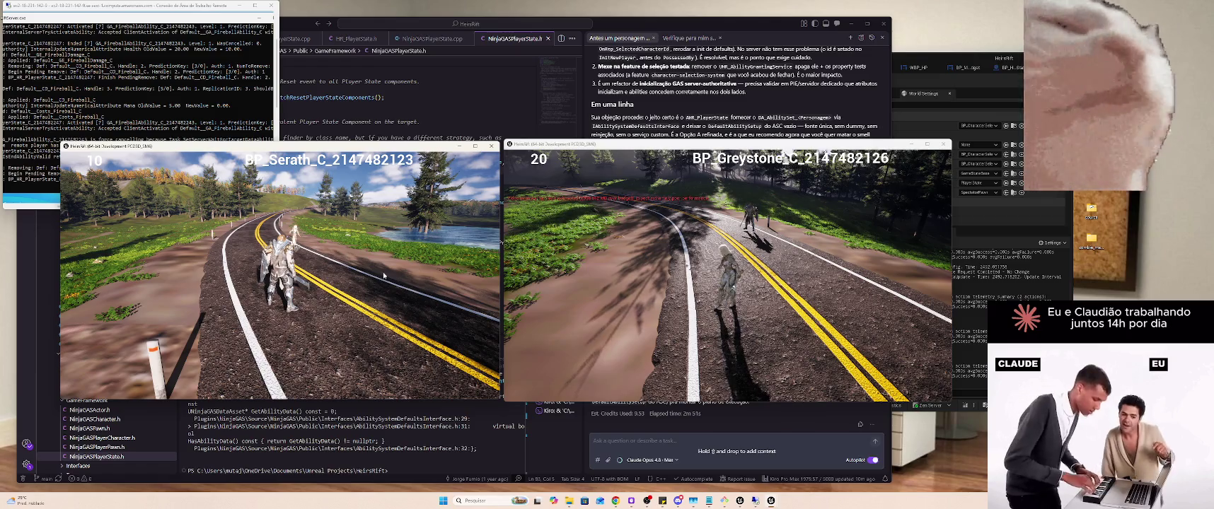
{"action": "left_click", "coordinate": [687, 261]}
{"action": "key", "text": "w"}
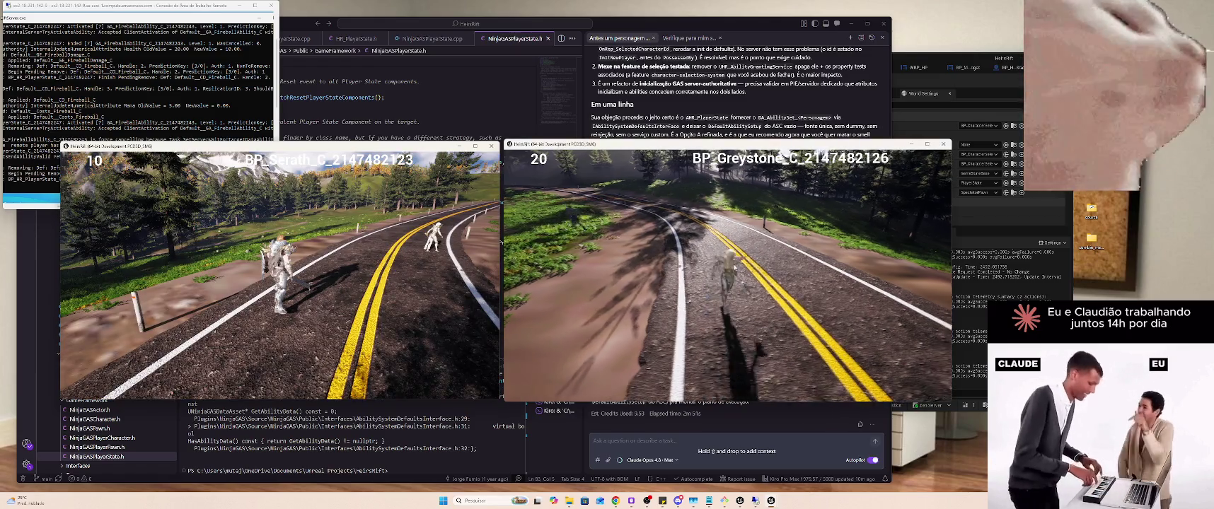
{"action": "key", "text": "a"}
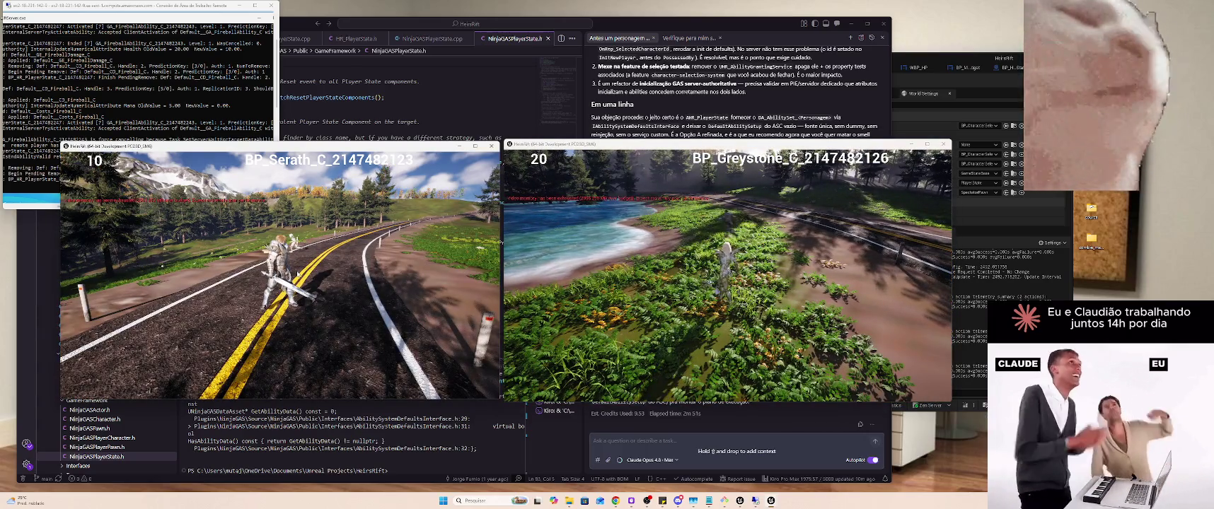
Move the left character across the grass toward the water, then back down the road
{"action": "left_click", "coordinate": [298, 274]}
{"action": "key", "text": "w"}
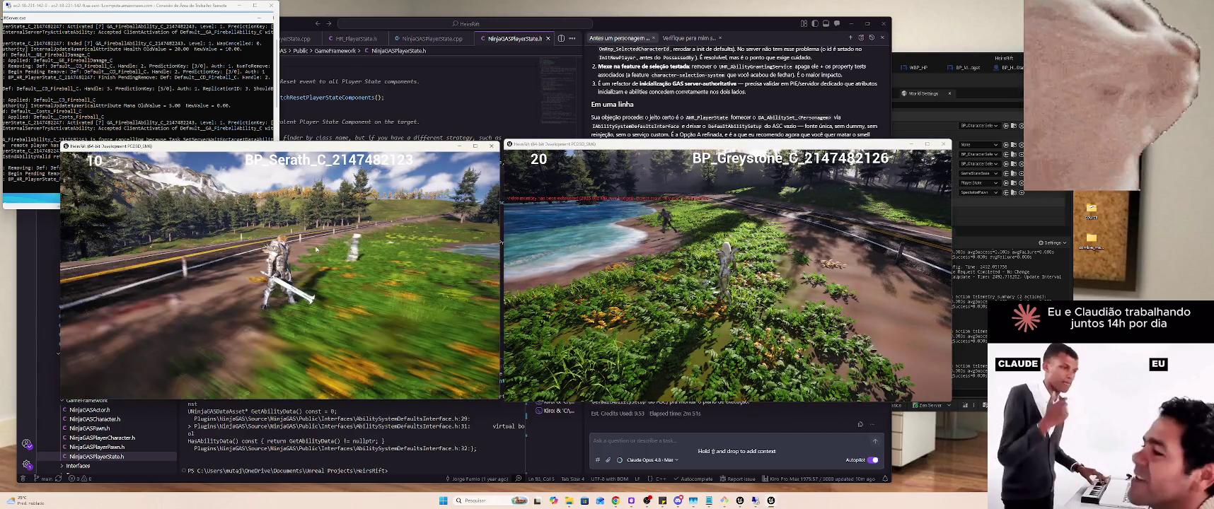
{"action": "key", "text": "w"}
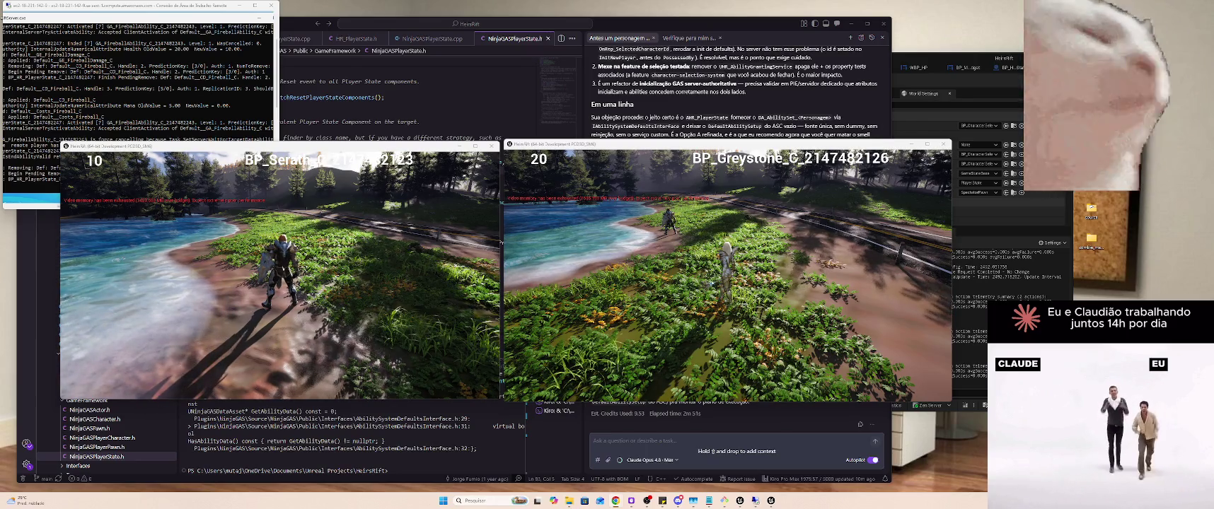
{"action": "left_click_drag", "start_coordinate": [375, 291], "coordinate": [464, 314]}
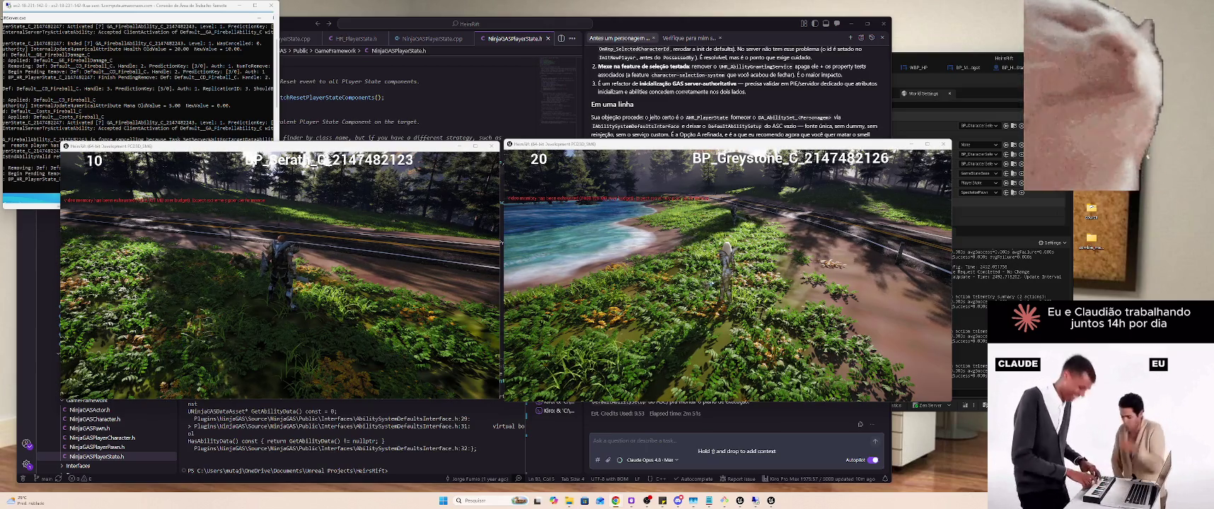
{"action": "key", "text": "w"}
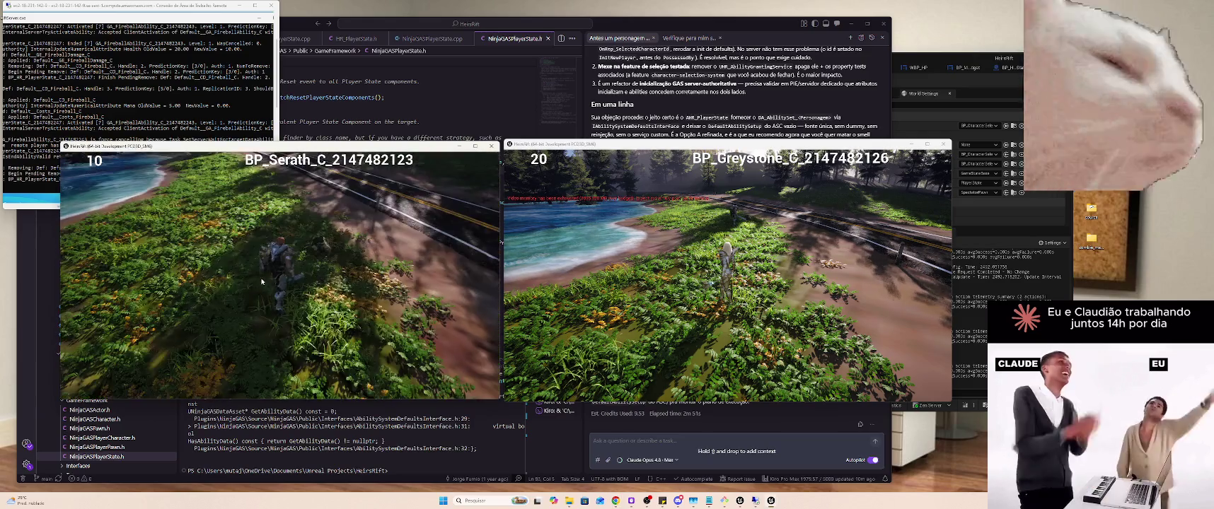
{"action": "key", "text": "w"}
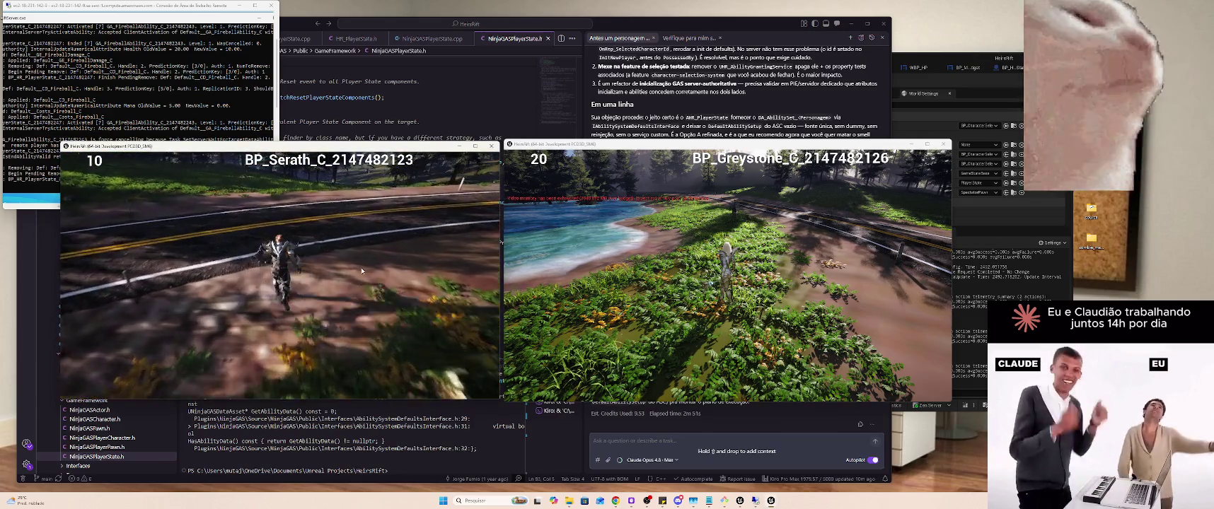
Run the right character onto the grass, then close the right game client
{"action": "left_click", "coordinate": [624, 264]}
{"action": "mouse_move", "coordinate": [675, 245]}
{"action": "left_mouse_down"}
{"action": "mouse_move", "coordinate": [813, 251]}
{"action": "mouse_move", "coordinate": [566, 276]}
{"action": "mouse_move", "coordinate": [702, 262]}
{"action": "mouse_move", "coordinate": [641, 266]}
{"action": "mouse_move", "coordinate": [677, 248]}
{"action": "mouse_move", "coordinate": [663, 215]}
{"action": "left_mouse_up"}
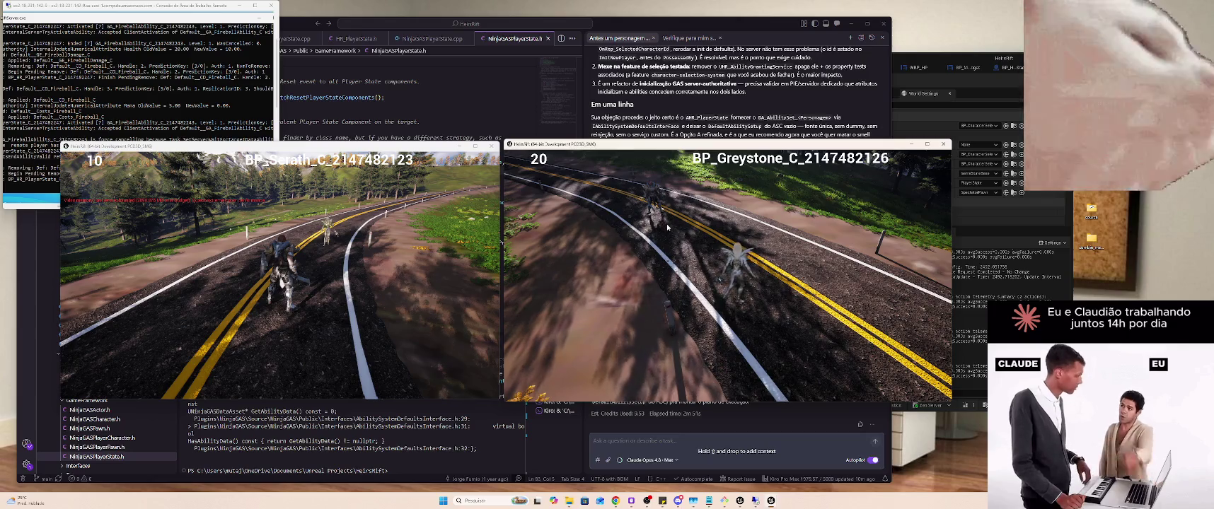
{"action": "key", "text": "s"}
{"action": "key", "text": "s"}
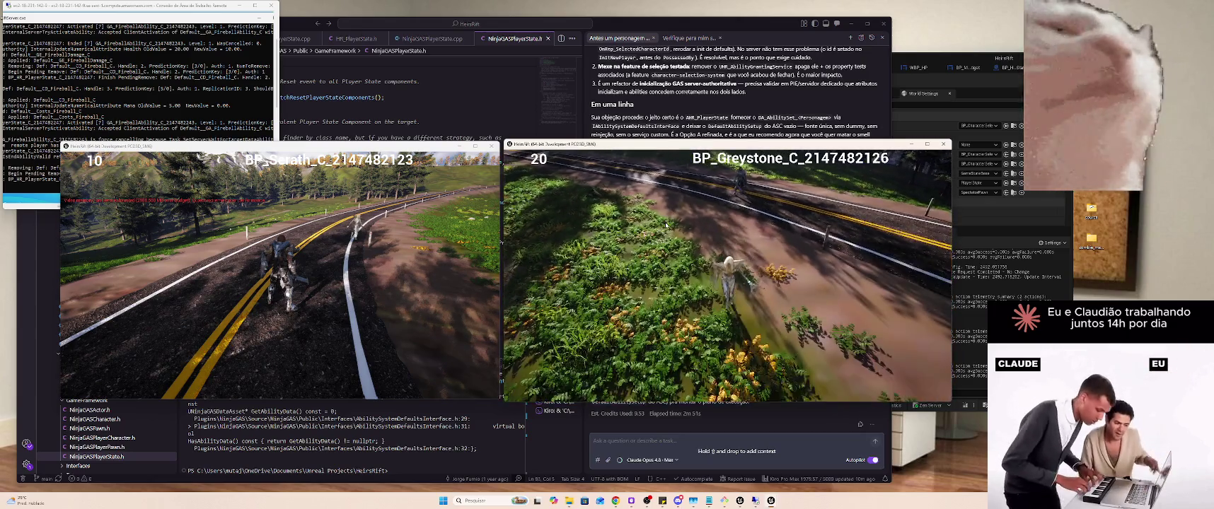
{"action": "left_click_drag", "start_coordinate": [665, 229], "coordinate": [651, 229]}
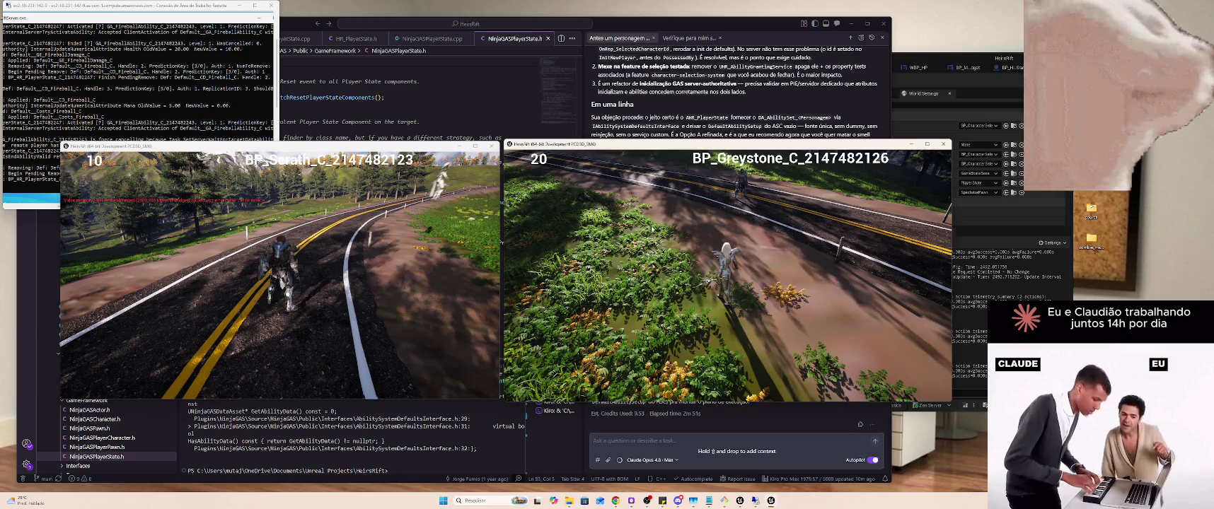
{"action": "key", "text": "alt+F4"}
Run the remaining character along the road, then close its game client
{"action": "key", "text": "w"}
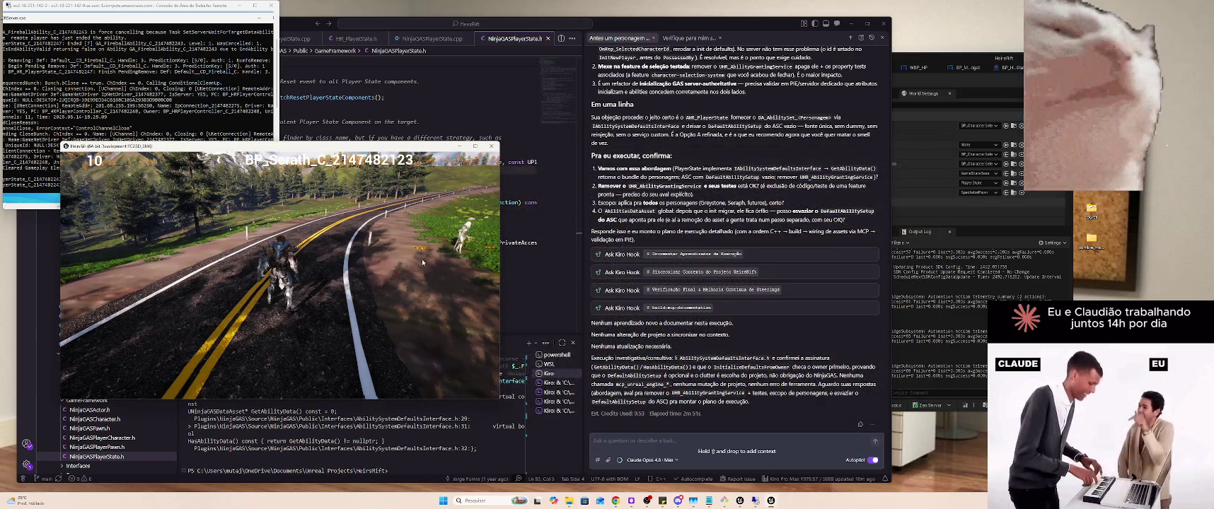
{"action": "left_click_drag", "start_coordinate": [425, 259], "coordinate": [479, 273]}
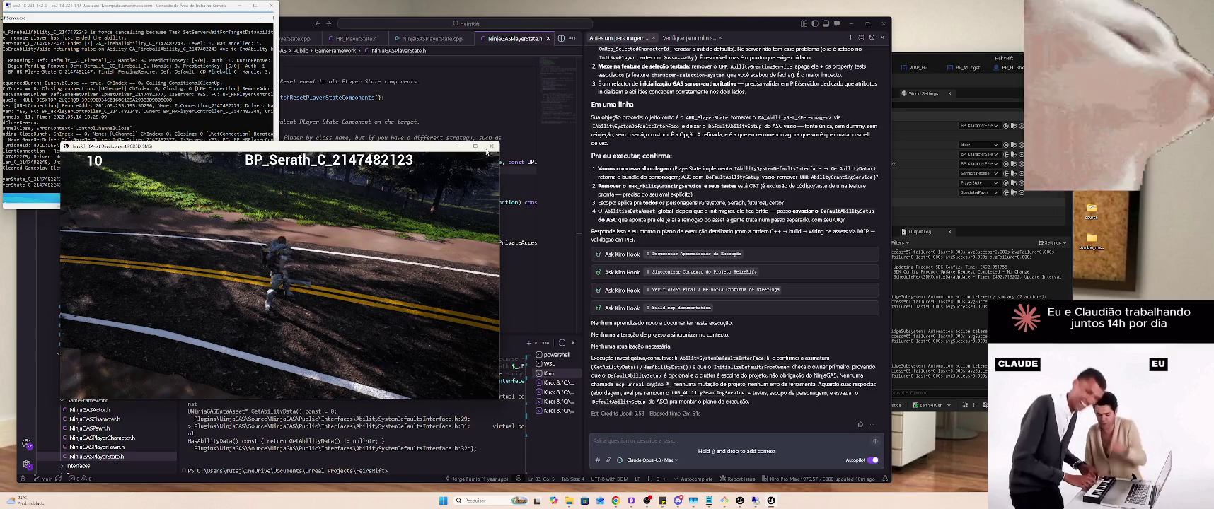
{"action": "key", "text": "alt+F4"}
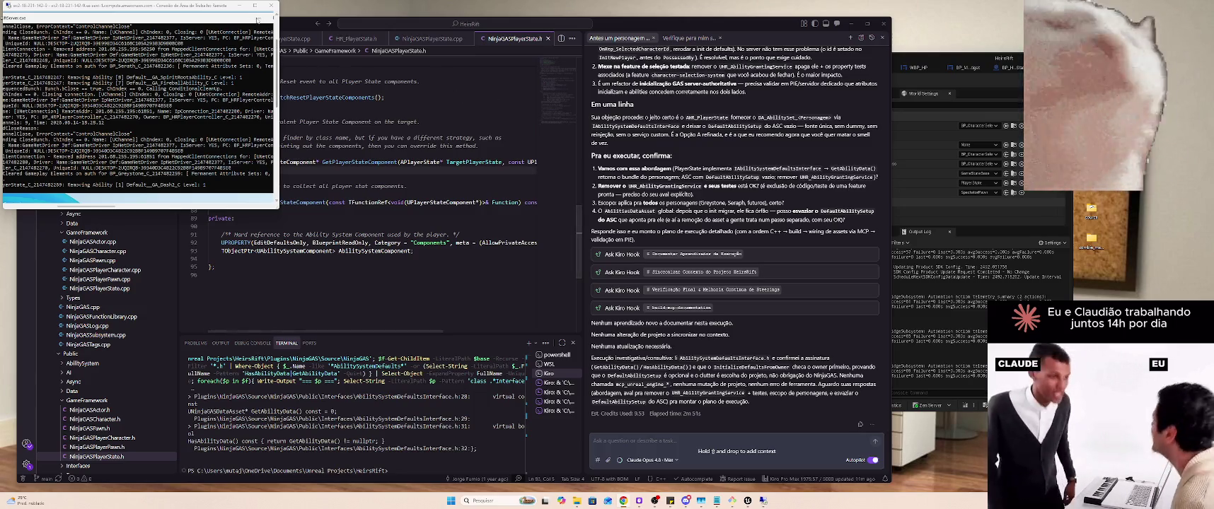
Close the server console window and confirm disconnecting the Remote Desktop session
{"action": "left_click_drag", "start_coordinate": [214, 22], "coordinate": [125, 50]}
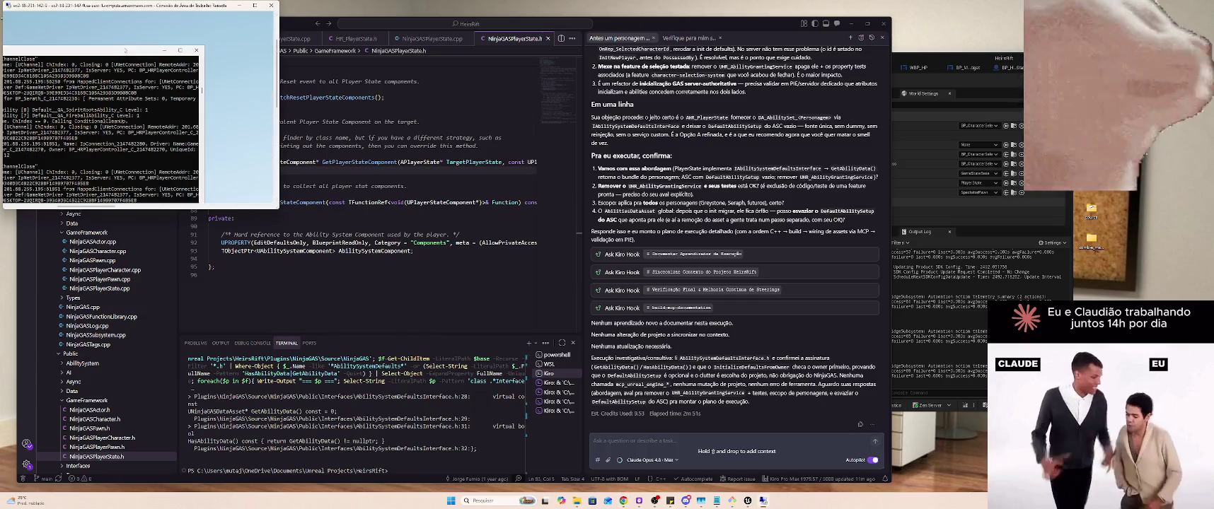
{"action": "left_click", "coordinate": [196, 51]}
{"action": "left_click", "coordinate": [270, 6]}
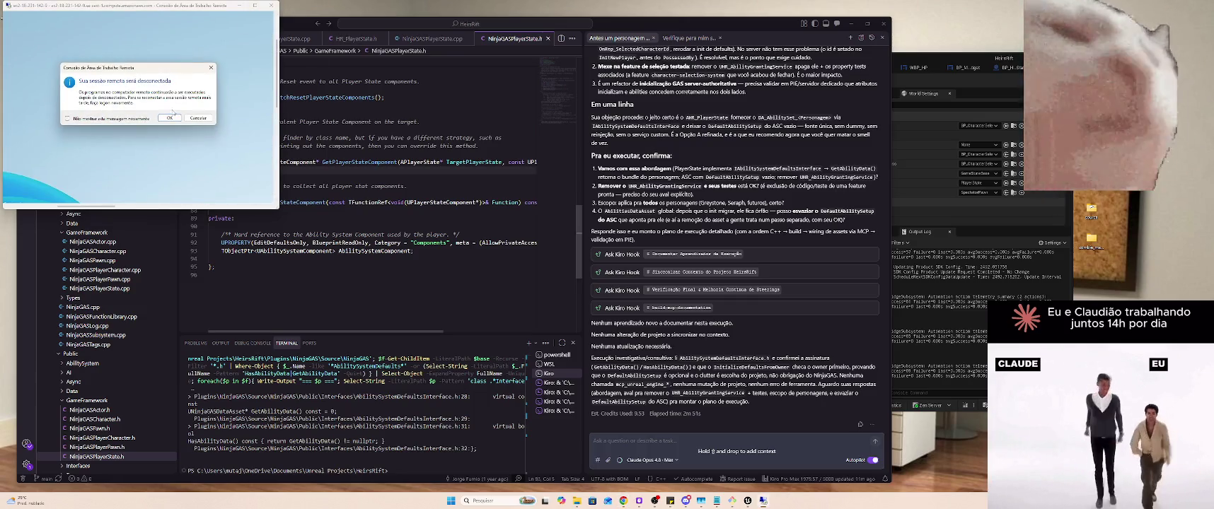
{"action": "left_click", "coordinate": [169, 119]}
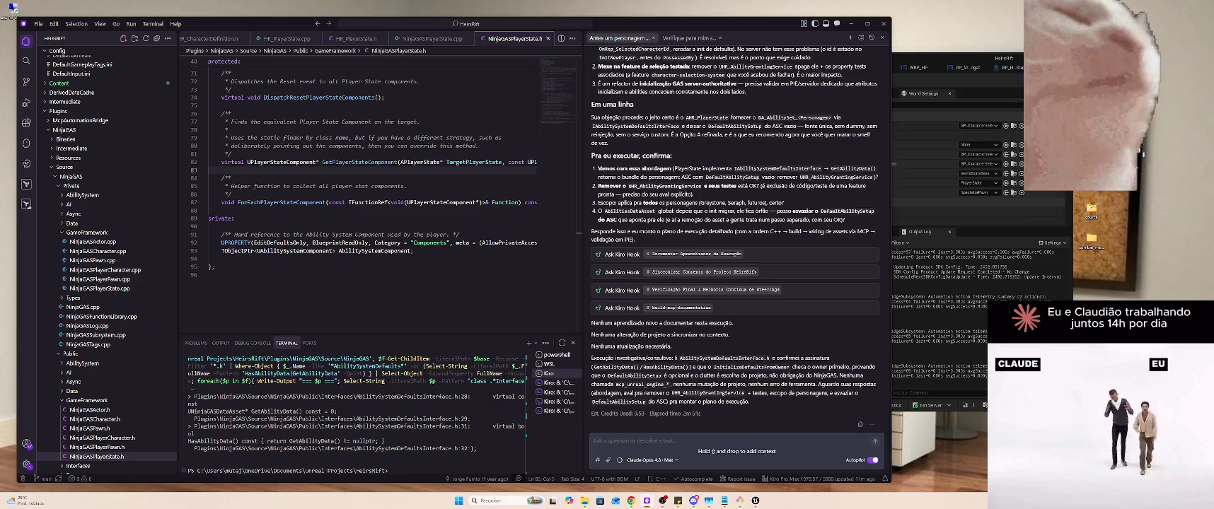
Glance at Unreal, read through the agent's reply, and close the 'Antes um personagem...' chat tab
{"action": "left_click", "coordinate": [987, 90]}
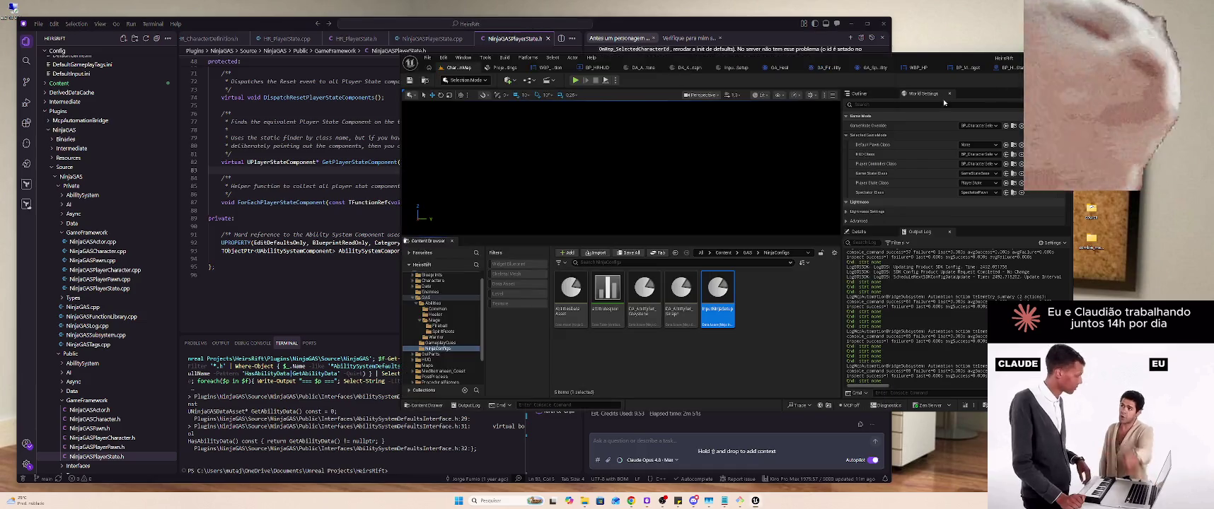
{"action": "left_click", "coordinate": [773, 37]}
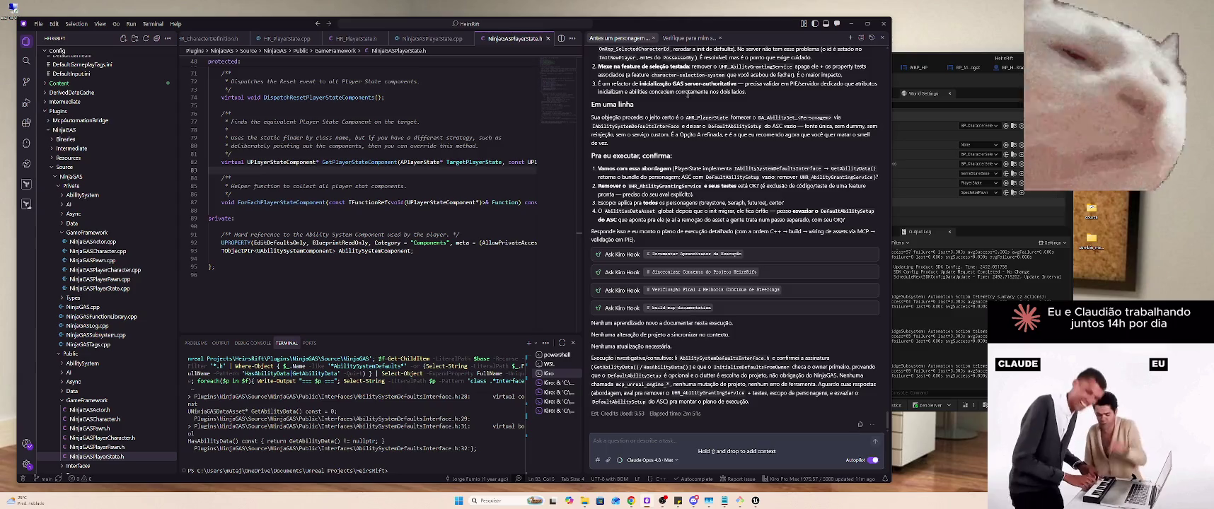
{"action": "scroll", "coordinate": [696, 111], "scroll_direction": "down", "scroll_amount": 10}
{"action": "scroll", "coordinate": [707, 106], "scroll_direction": "up", "scroll_amount": 5}
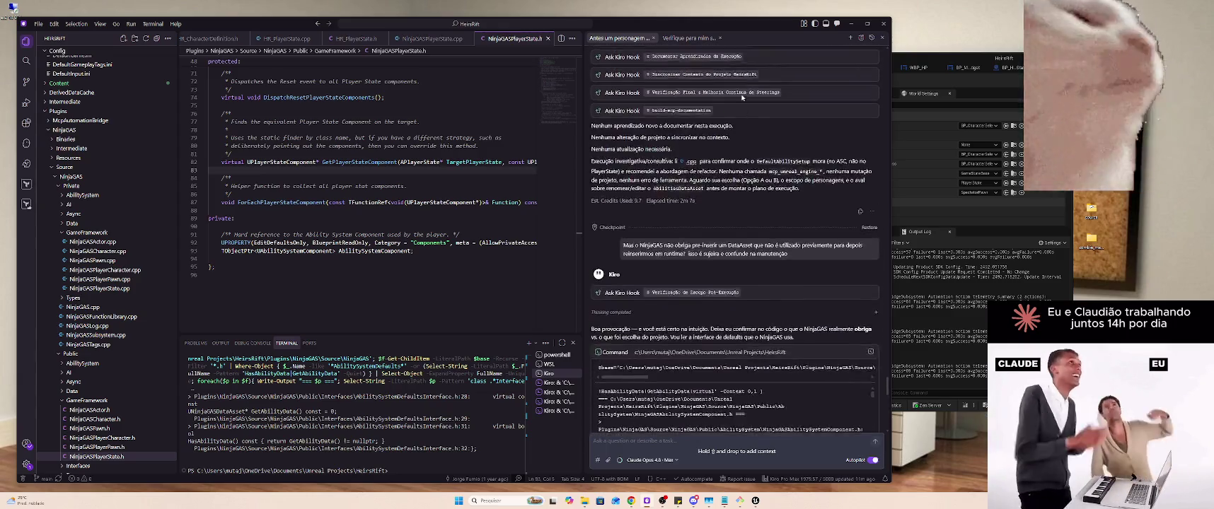
{"action": "scroll", "coordinate": [729, 101], "scroll_direction": "down", "scroll_amount": 7}
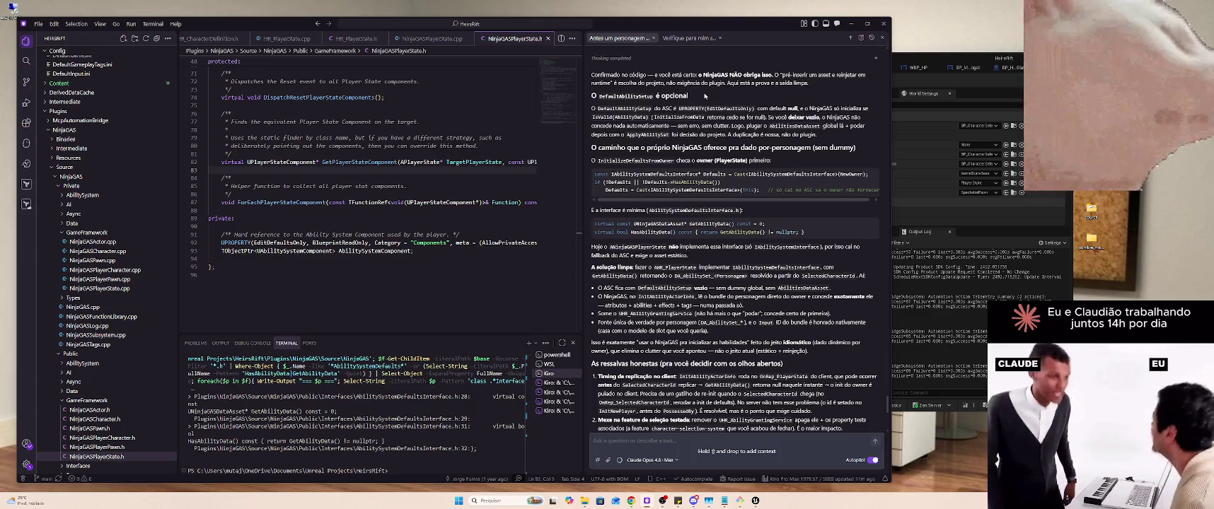
{"action": "scroll", "coordinate": [707, 113], "scroll_direction": "down", "scroll_amount": 6}
{"action": "scroll", "coordinate": [702, 106], "scroll_direction": "down", "scroll_amount": 2}
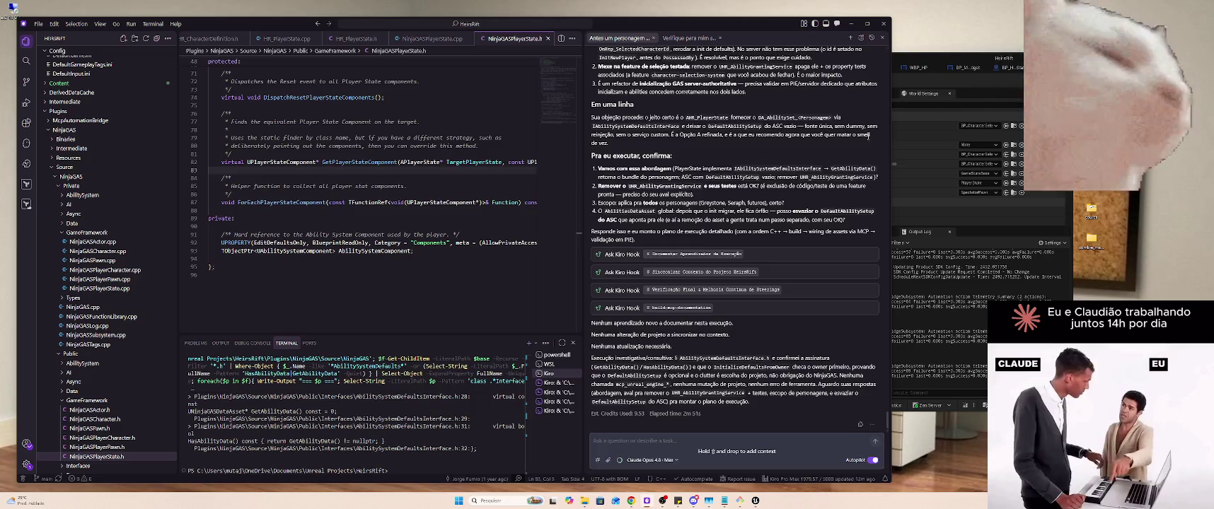
{"action": "left_click", "coordinate": [654, 37]}
{"action": "scroll", "coordinate": [733, 212], "scroll_direction": "up", "scroll_amount": 3}
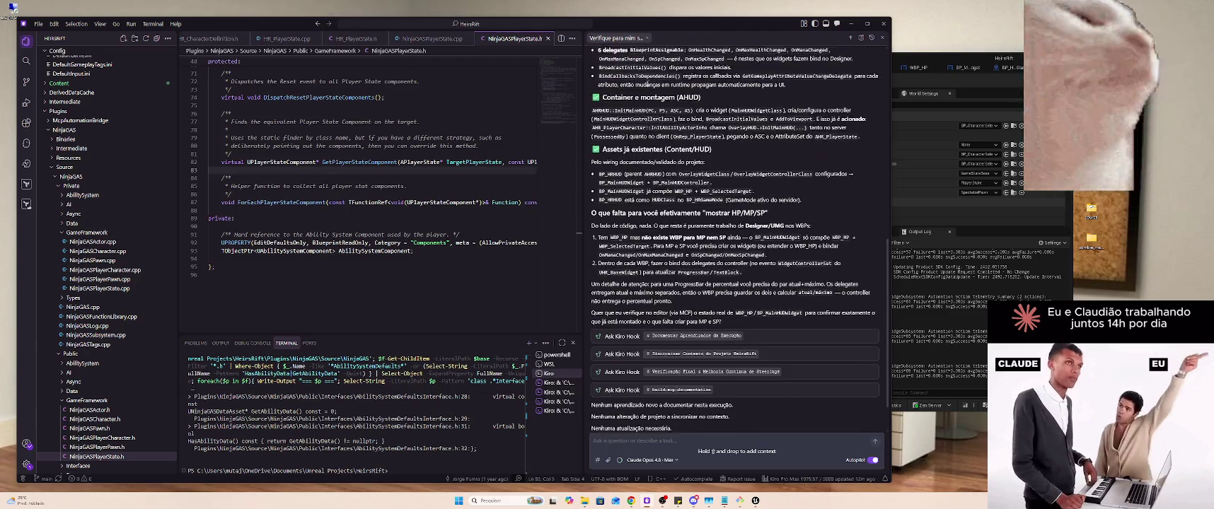
{"action": "scroll", "coordinate": [669, 104], "scroll_direction": "up", "scroll_amount": 15}
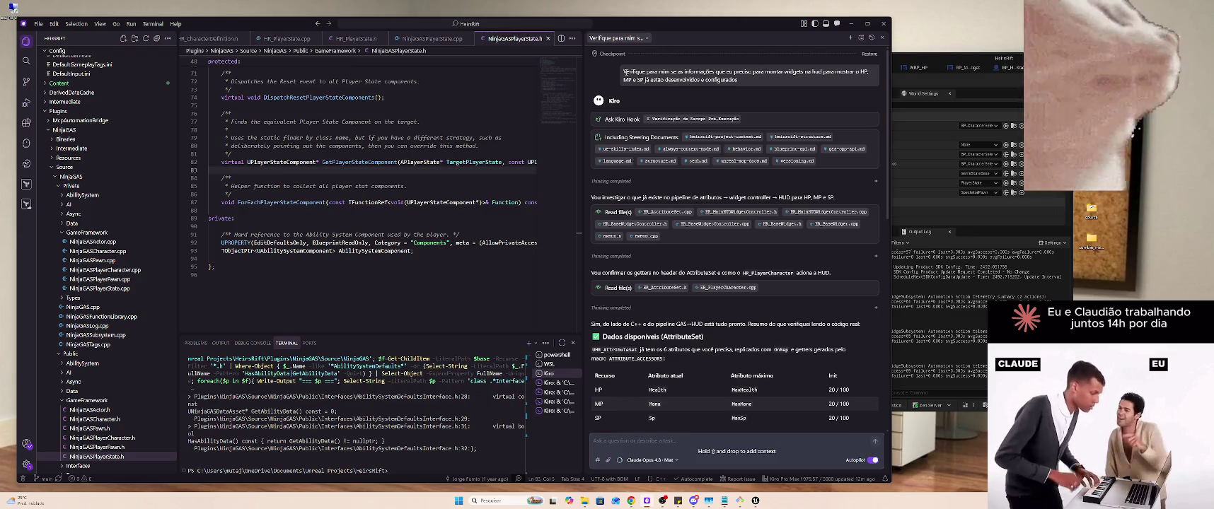
{"action": "scroll", "coordinate": [682, 107], "scroll_direction": "down", "scroll_amount": 8}
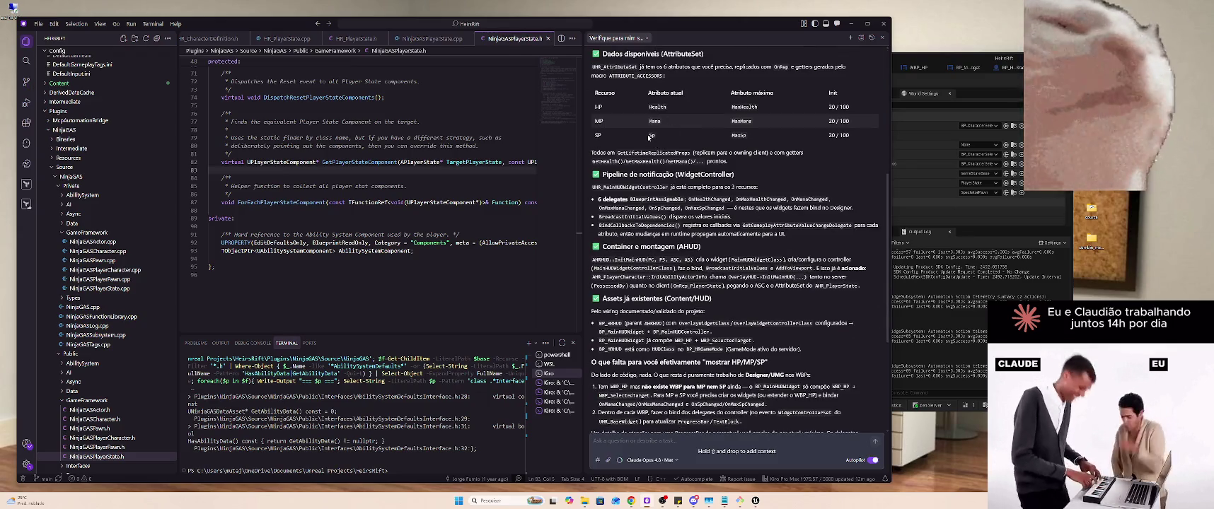
{"action": "scroll", "coordinate": [643, 139], "scroll_direction": "down", "scroll_amount": 5}
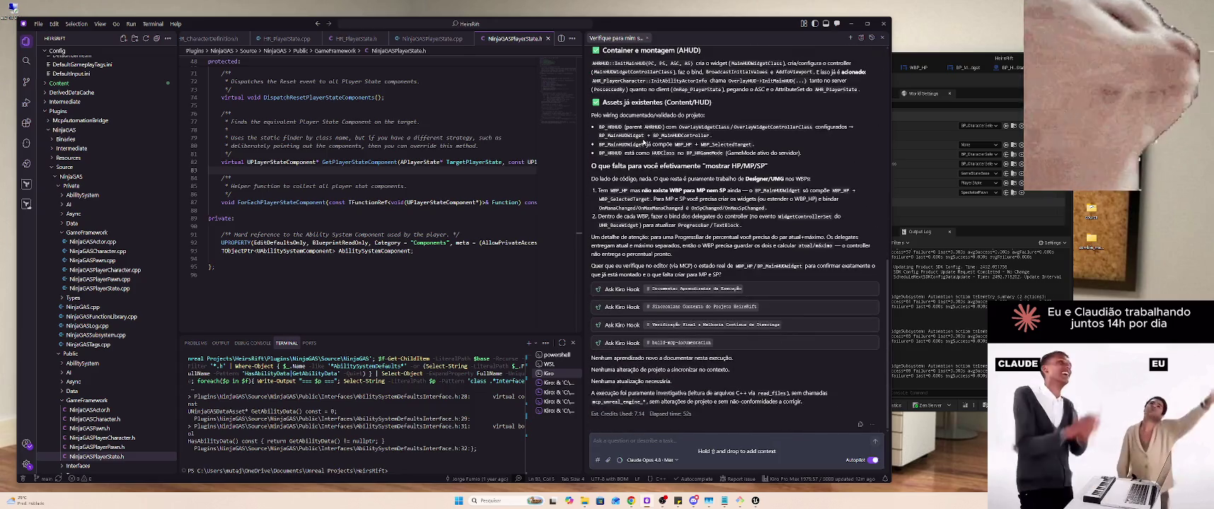
{"action": "scroll", "coordinate": [844, 229], "scroll_direction": "up", "scroll_amount": 9}
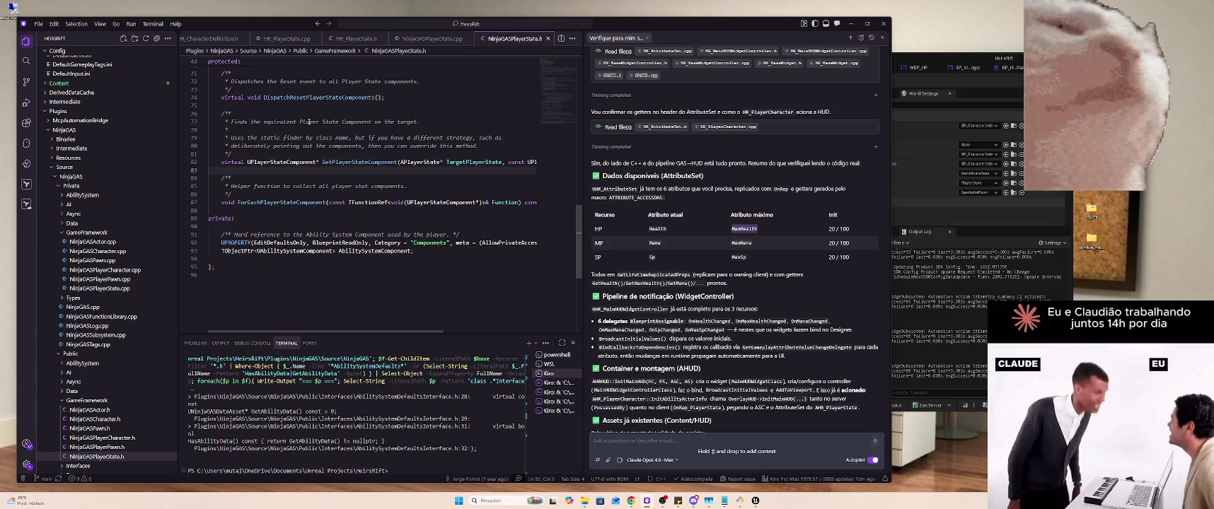
Search the project for MaxHealth, open the HR_AttributeSet.cpp match, then bring up Unreal Editor
{"action": "left_click", "coordinate": [336, 153]}
{"action": "key", "text": "ctrl+shift+f"}
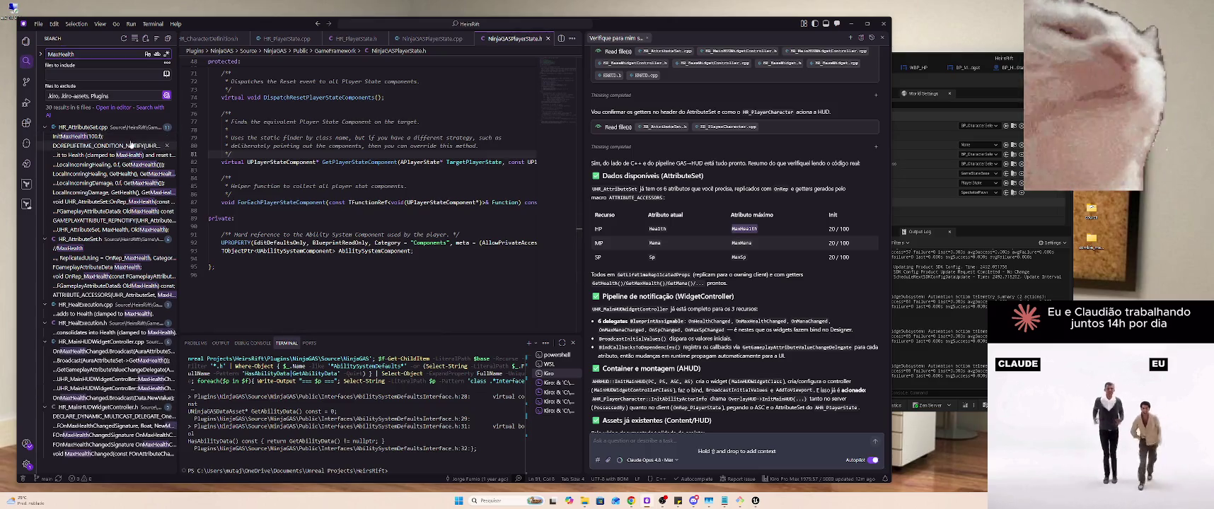
{"action": "left_click", "coordinate": [131, 137]}
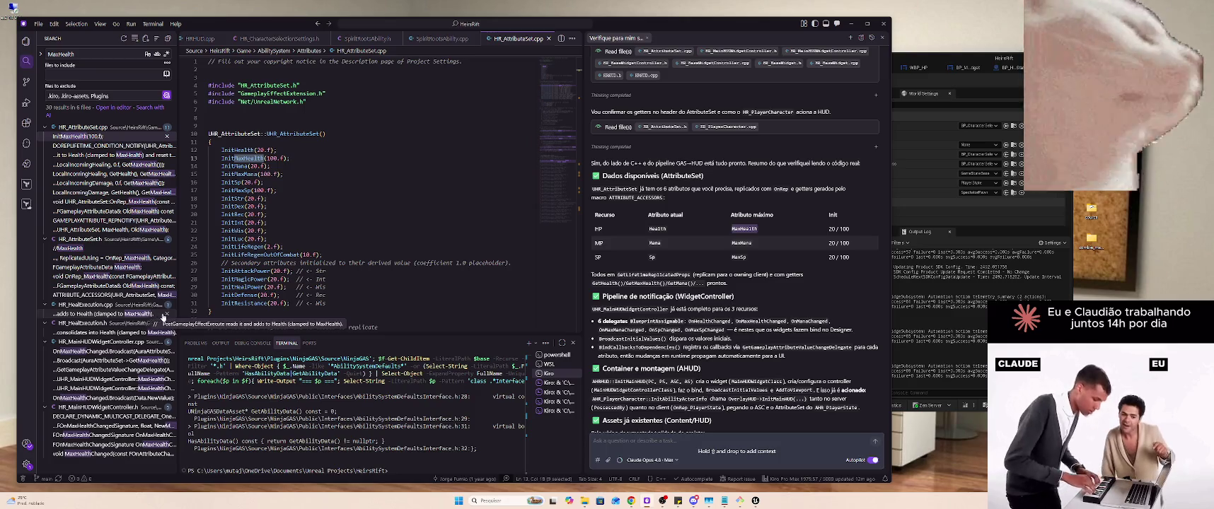
{"action": "left_click", "coordinate": [756, 501]}
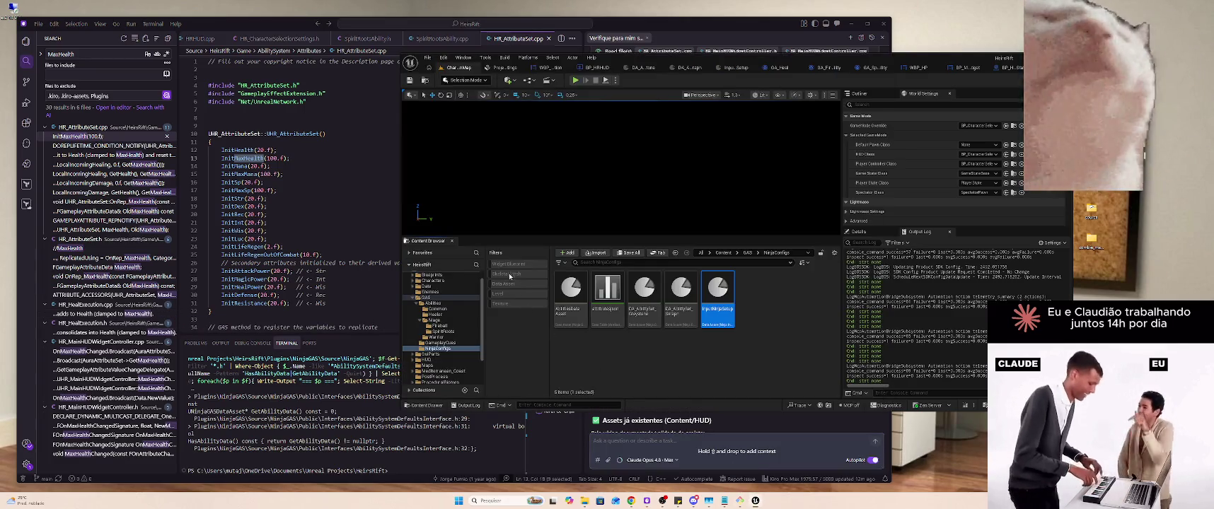
Browse to ProceduralBiomes > Maps and load the NorthernSummer map
{"action": "left_click", "coordinate": [442, 288]}
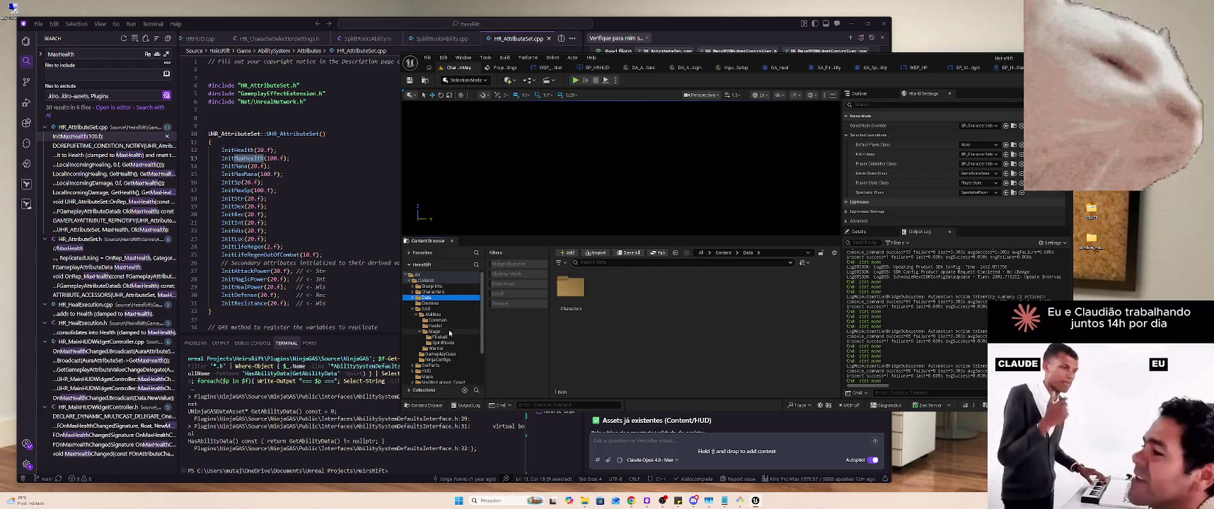
{"action": "scroll", "coordinate": [443, 325], "scroll_direction": "down", "scroll_amount": 2}
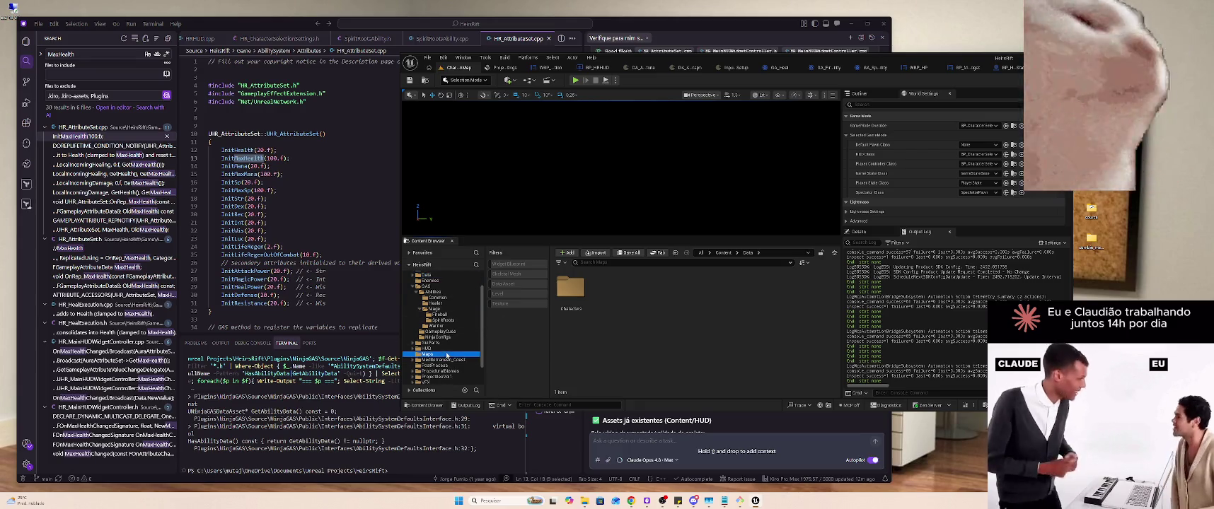
{"action": "scroll", "coordinate": [446, 320], "scroll_direction": "up", "scroll_amount": 2}
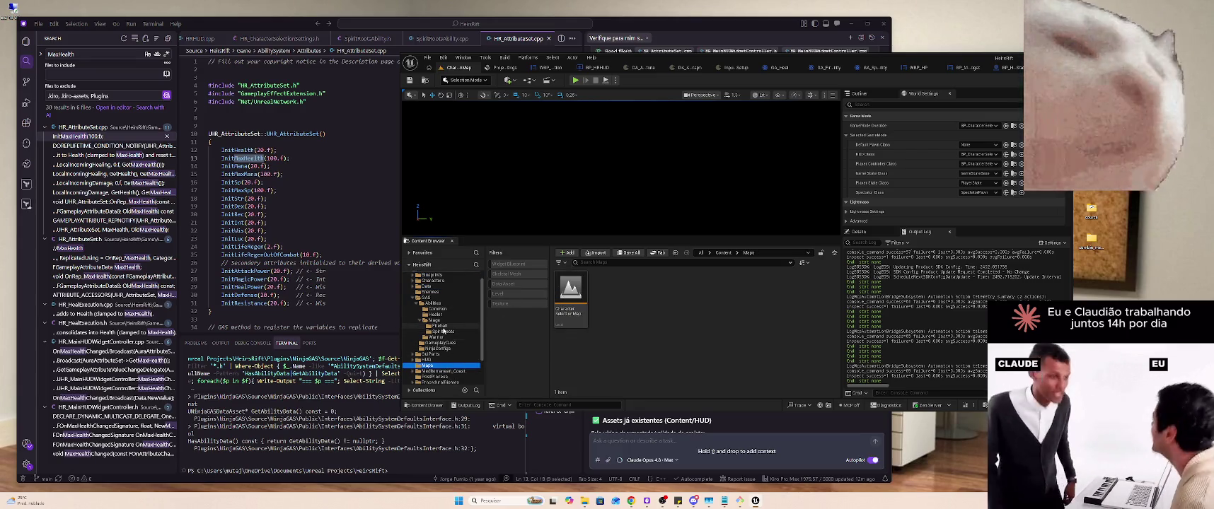
{"action": "scroll", "coordinate": [448, 326], "scroll_direction": "down", "scroll_amount": 4}
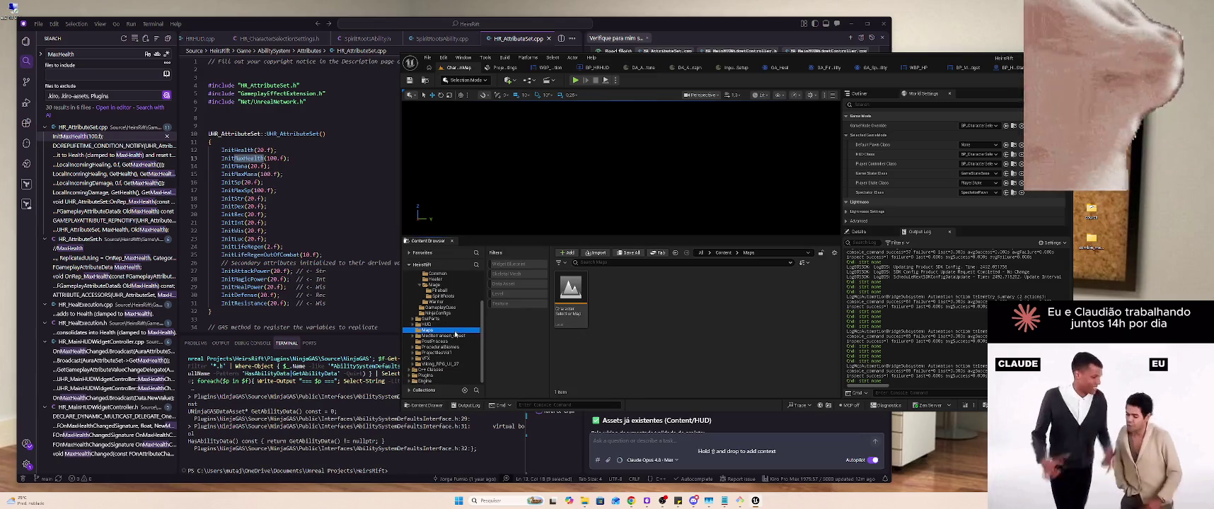
{"action": "left_click", "coordinate": [455, 348]}
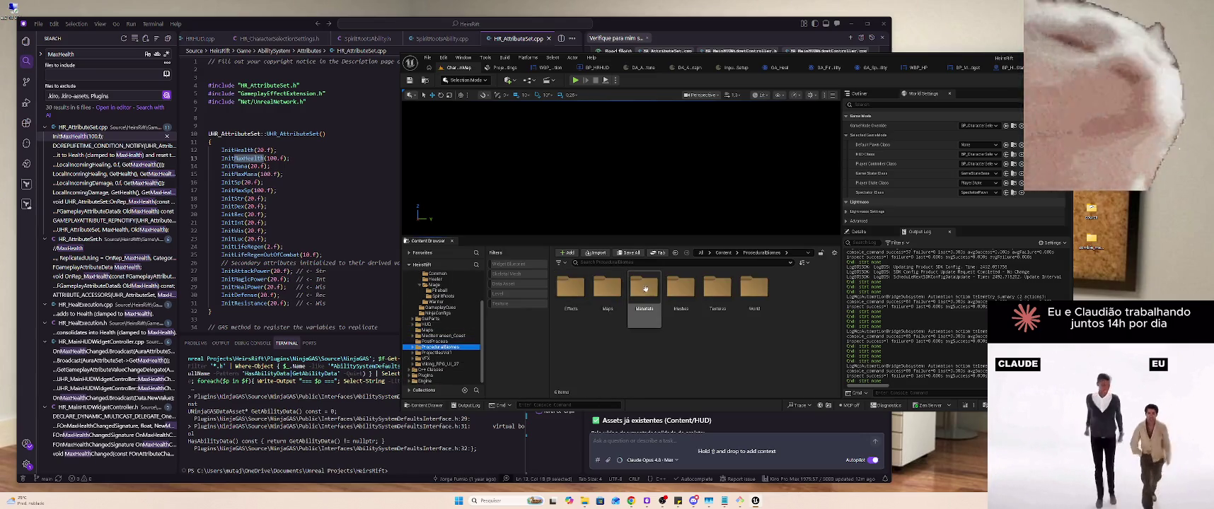
{"action": "double_click", "coordinate": [599, 290]}
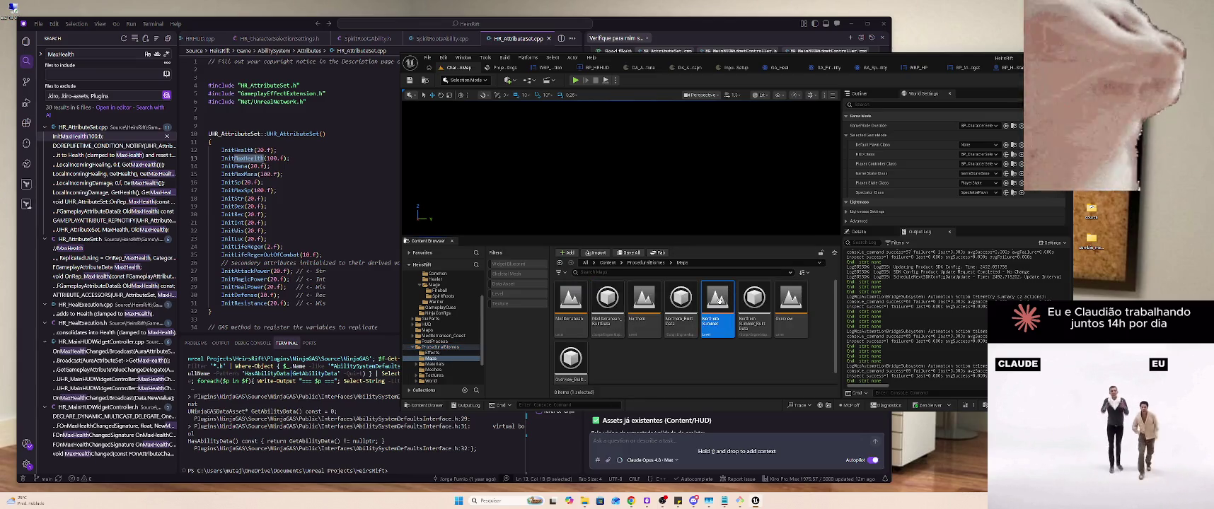
{"action": "double_click", "coordinate": [719, 300]}
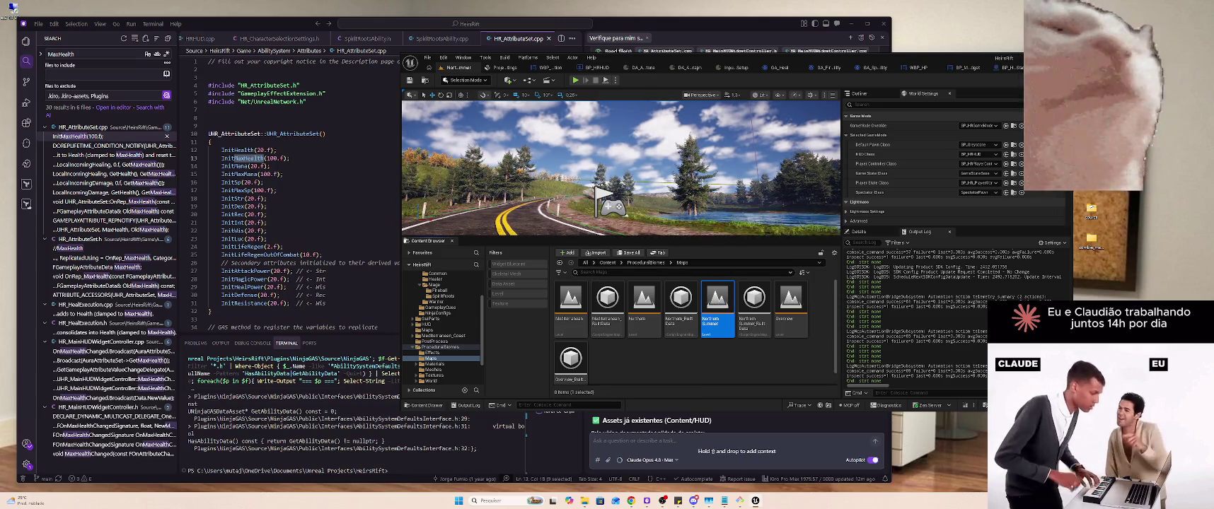
Fly the viewport camera along the road and pull back for a wide view
{"action": "key", "text": "w"}
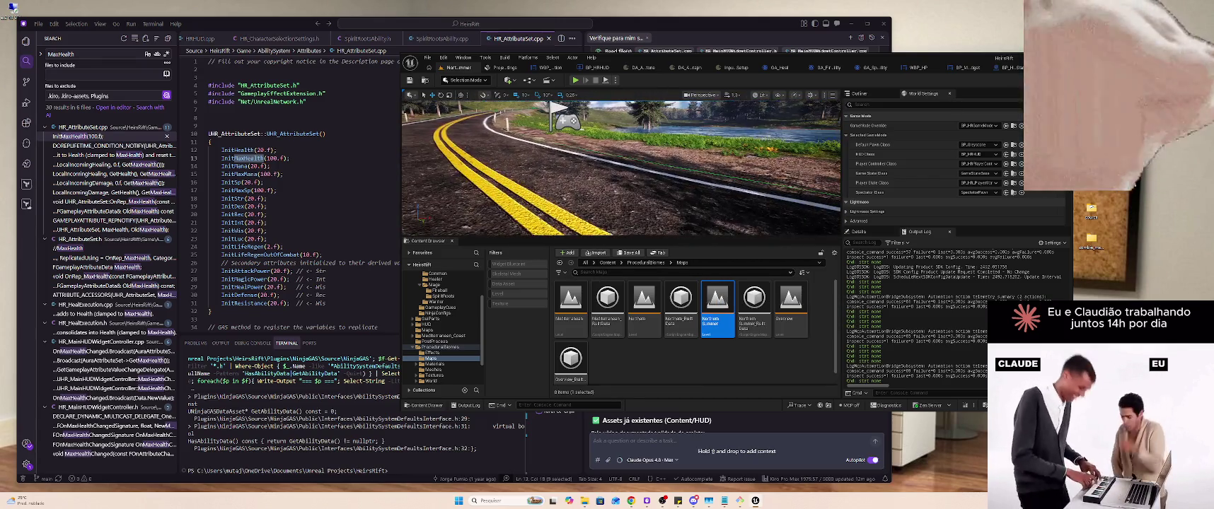
{"action": "key", "text": "w"}
{"action": "key", "text": "w"}
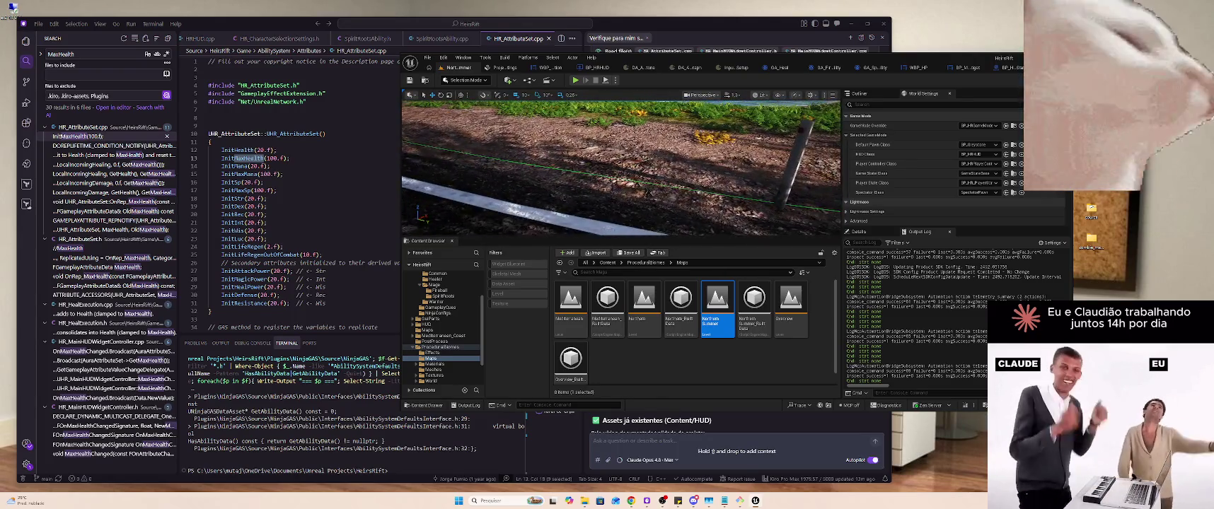
{"action": "key", "text": "w"}
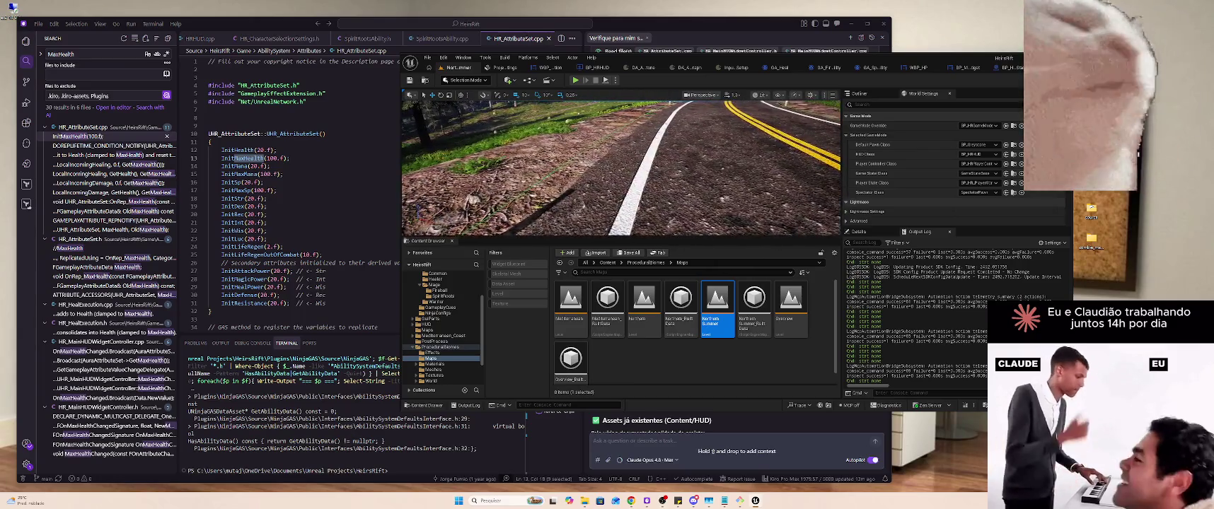
{"action": "key", "text": "w"}
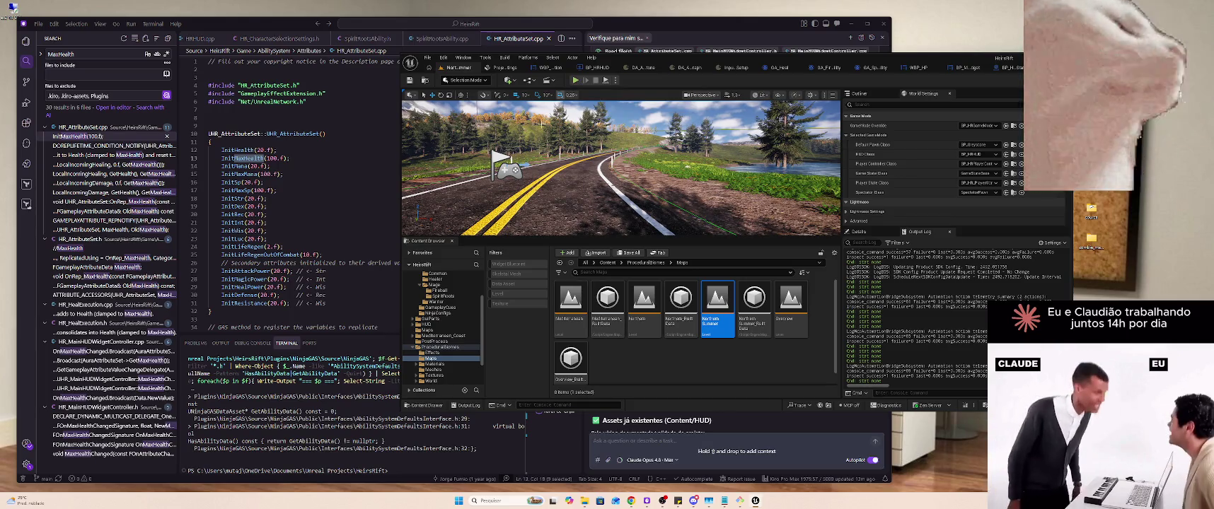
{"action": "scroll", "coordinate": [467, 307], "scroll_direction": "up", "scroll_amount": 3}
{"action": "left_click", "coordinate": [427, 308]}
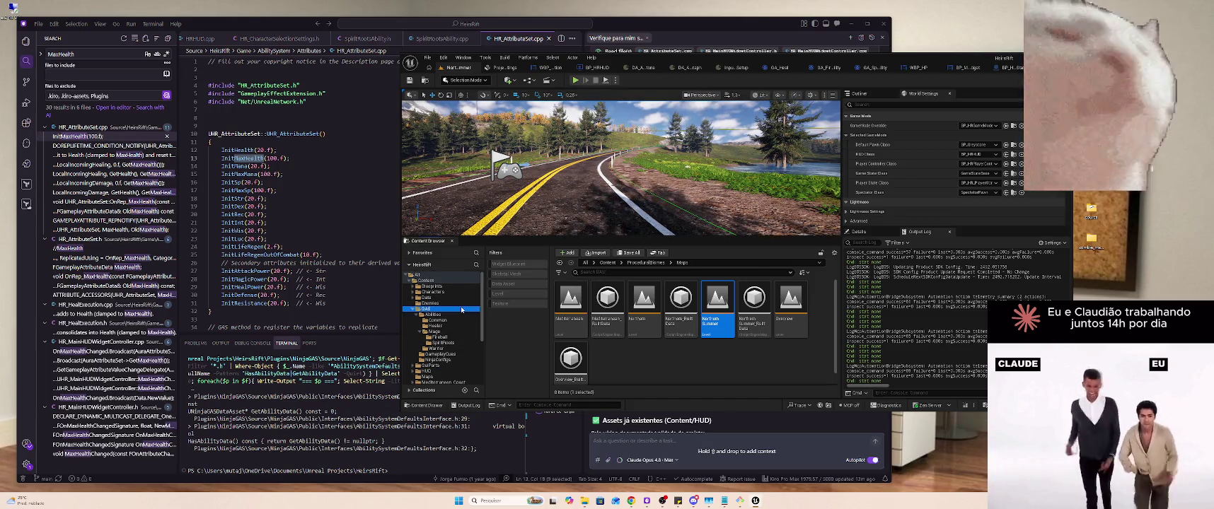
Open the NinjaCombat attribute data table in GAS > NinjaConfigs, scan its rows, then return to Kiro
{"action": "left_click", "coordinate": [641, 290]}
{"action": "double_click", "coordinate": [641, 290]}
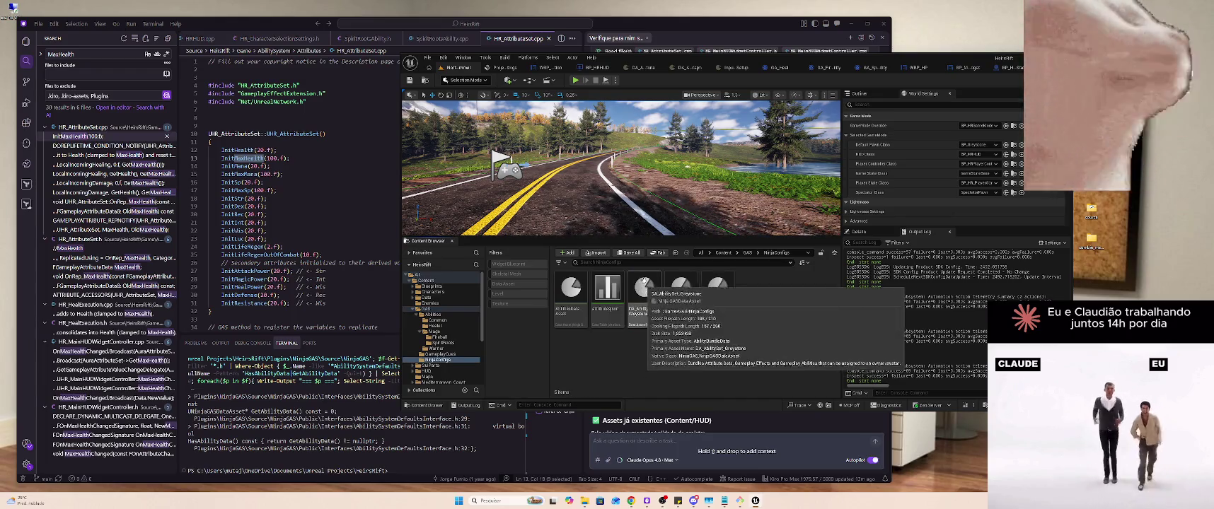
{"action": "double_click", "coordinate": [614, 290]}
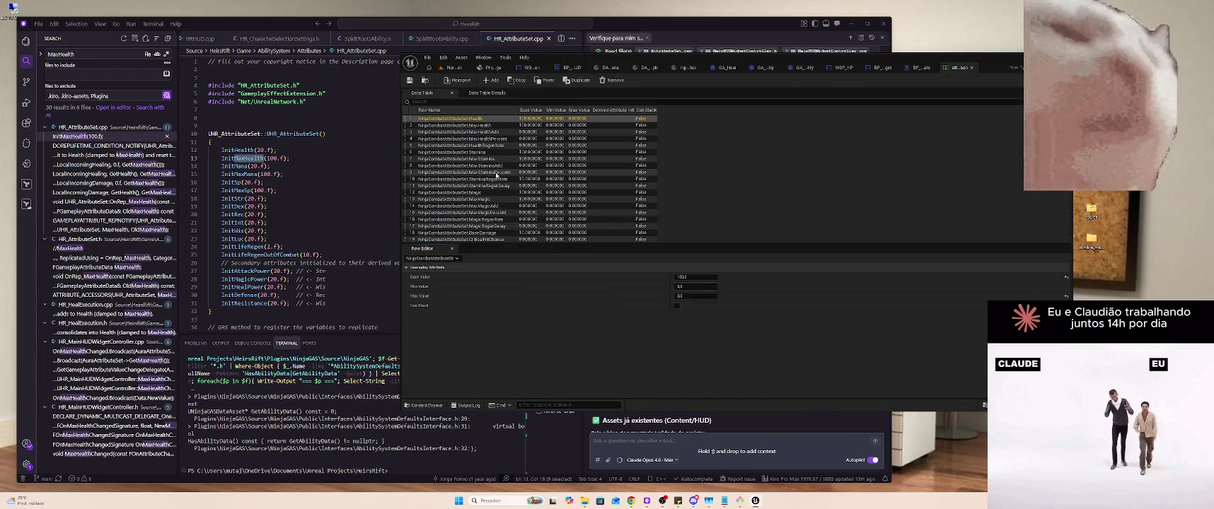
{"action": "scroll", "coordinate": [497, 176], "scroll_direction": "down", "scroll_amount": 5}
{"action": "scroll", "coordinate": [500, 185], "scroll_direction": "up", "scroll_amount": 5}
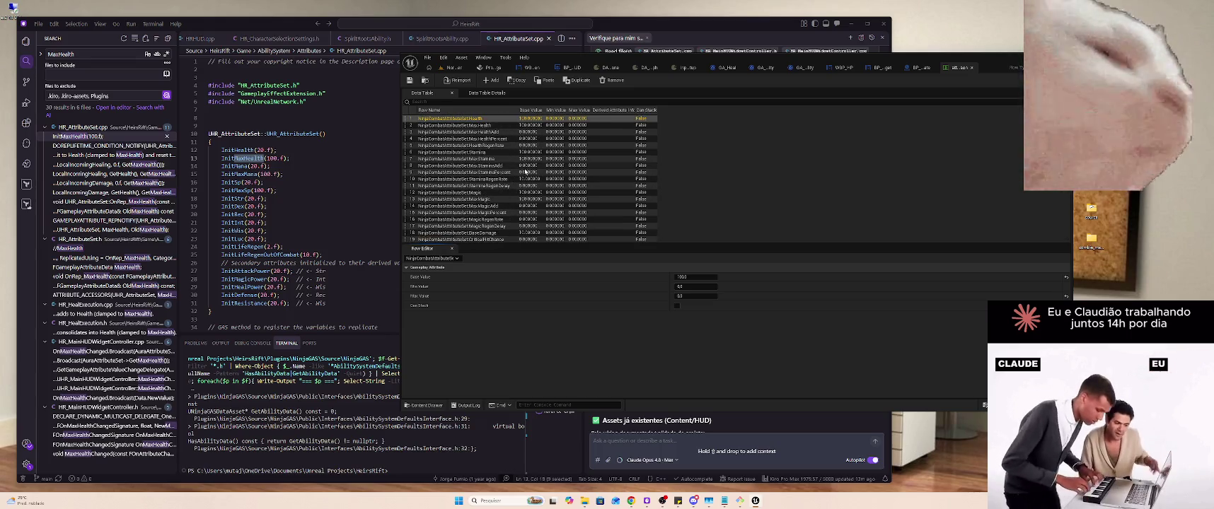
{"action": "left_click", "coordinate": [336, 142]}
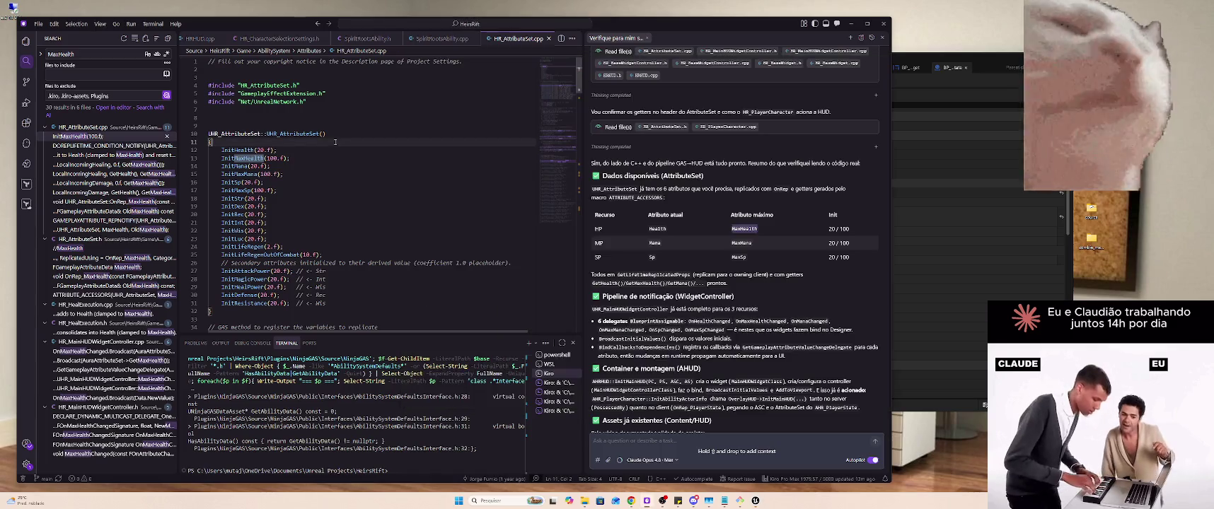
Review the InitHealth and InitMaxHealth values, briefly checking the Unreal level editor
{"action": "left_click", "coordinate": [327, 160]}
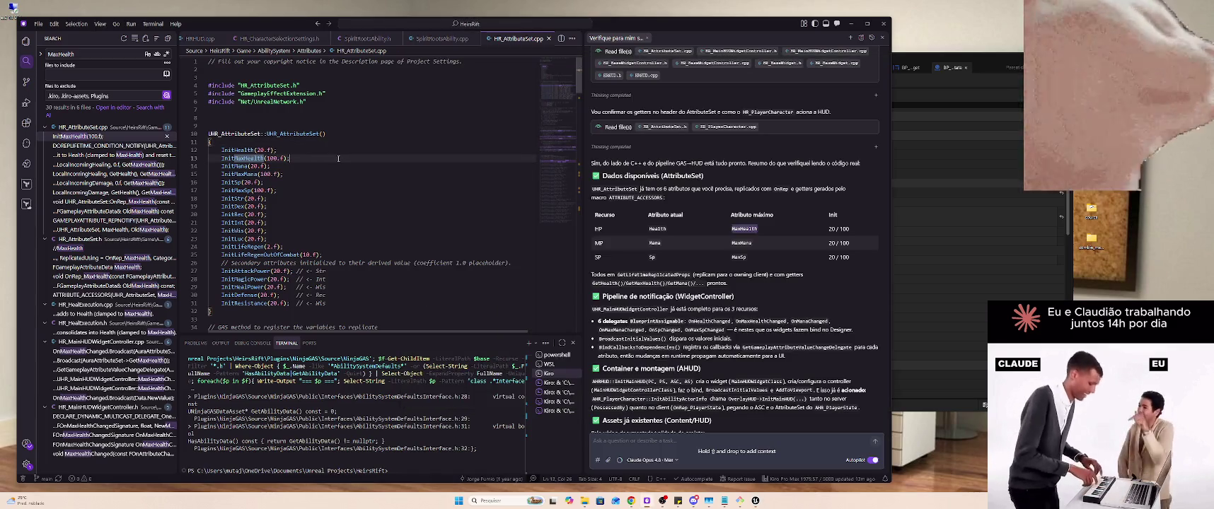
{"action": "double_click", "coordinate": [261, 150]}
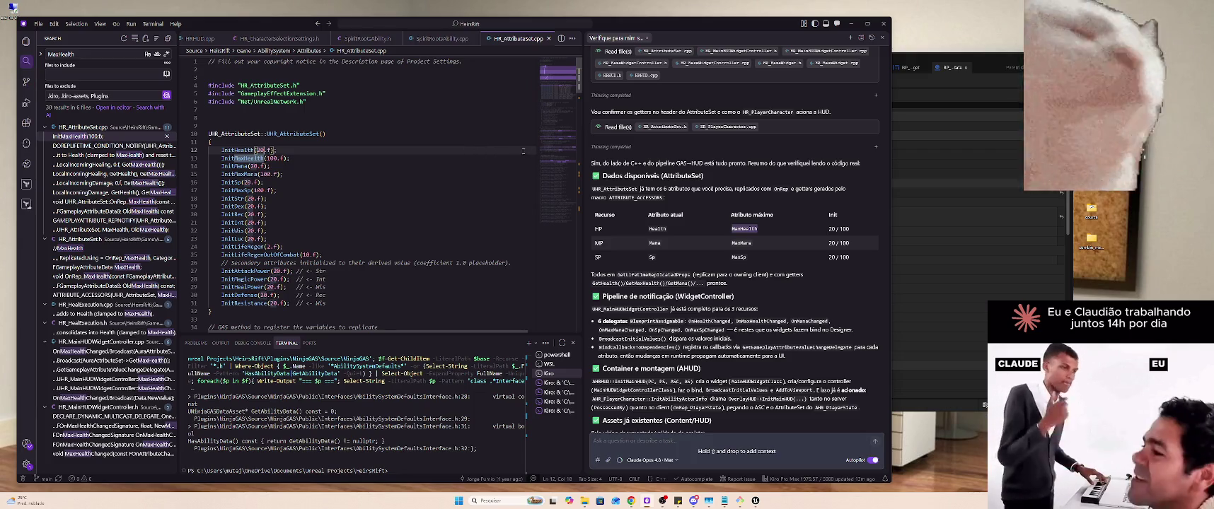
{"action": "scroll", "coordinate": [507, 156], "scroll_direction": "down", "scroll_amount": 5}
{"action": "scroll", "coordinate": [507, 157], "scroll_direction": "up", "scroll_amount": 5}
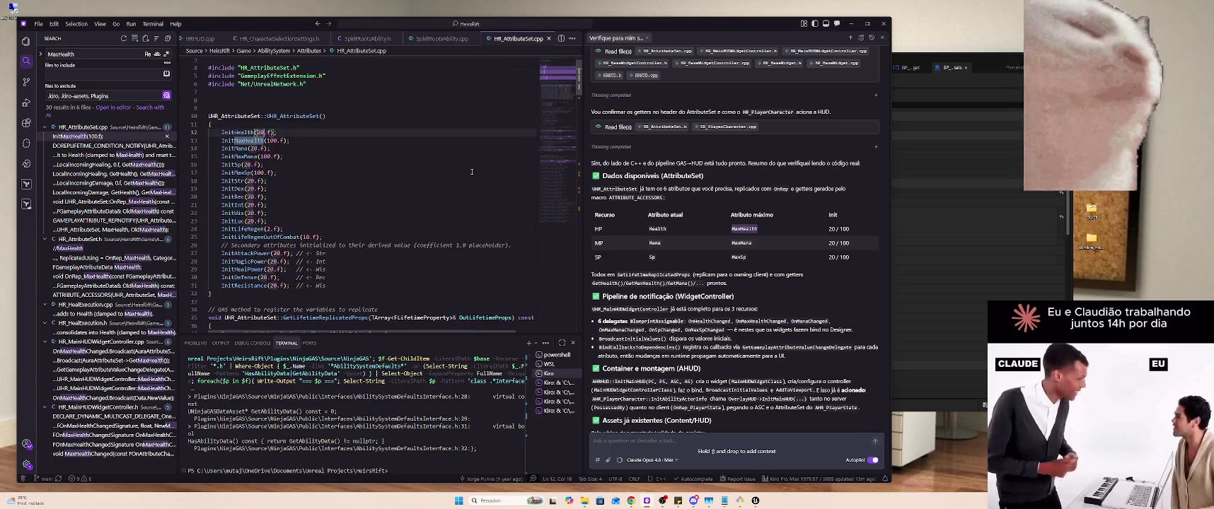
{"action": "scroll", "coordinate": [772, 375], "scroll_direction": "down", "scroll_amount": 5}
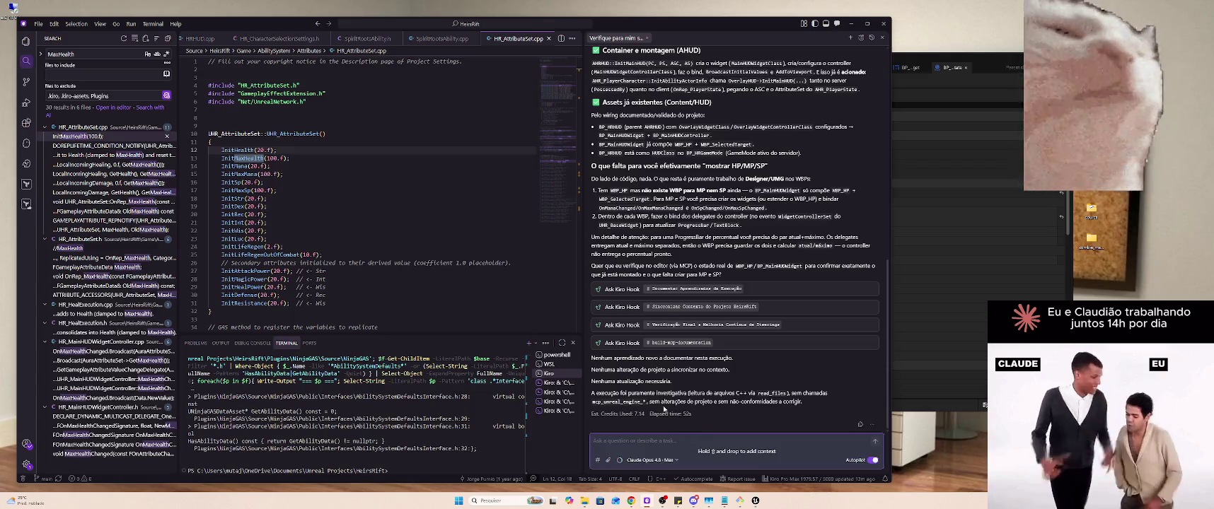
{"action": "key", "text": "alt+Tab"}
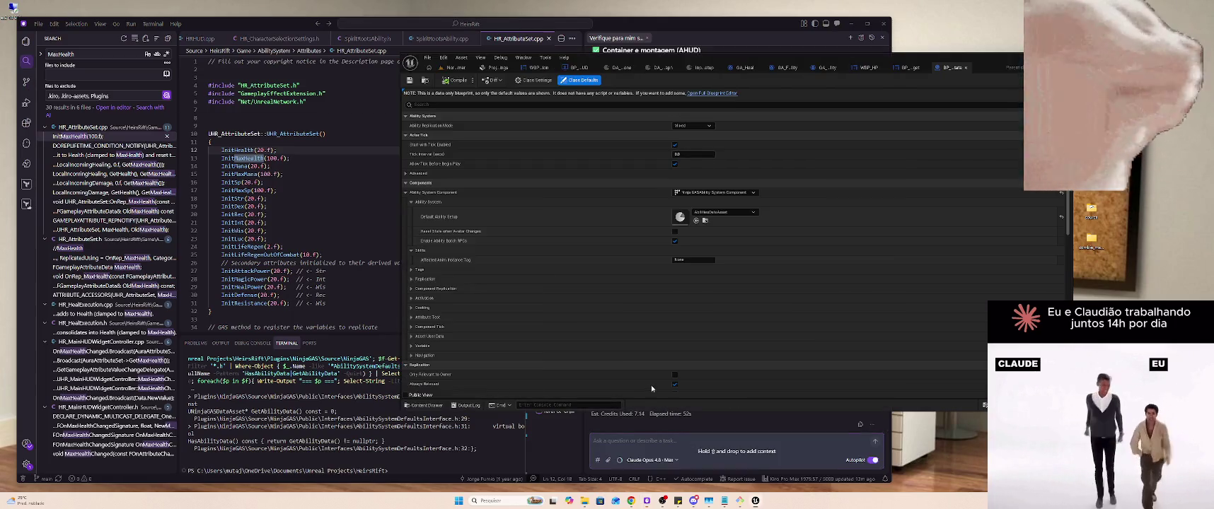
{"action": "key", "text": "alt+Tab"}
{"action": "key", "text": "alt+Tab"}
{"action": "left_click", "coordinate": [456, 67]}
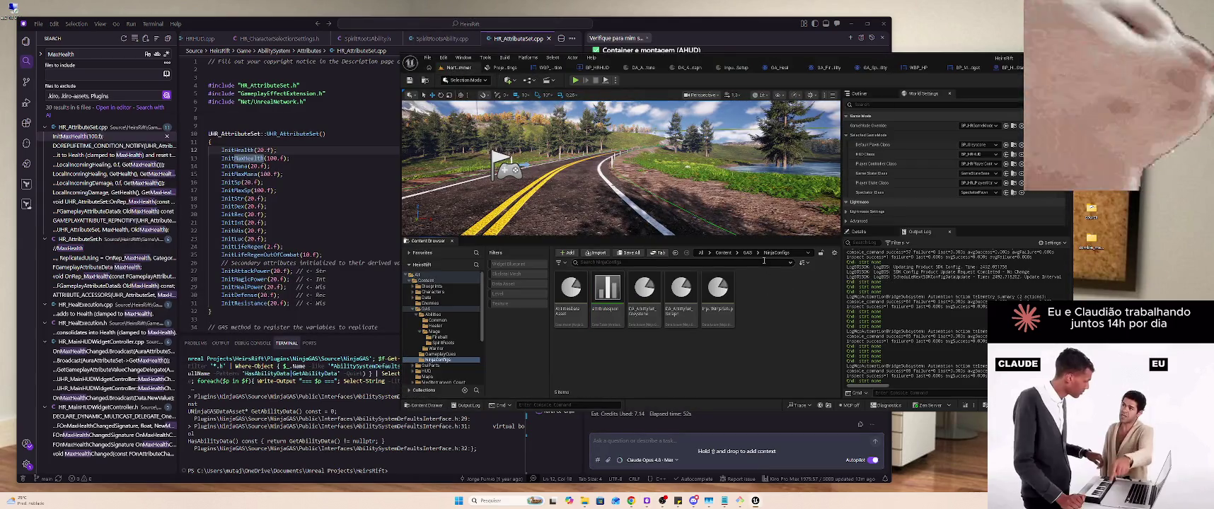
Change InitMana's starting value from 20 to 50 in HR_AttributeSet.cpp and save
{"action": "left_click", "coordinate": [342, 165]}
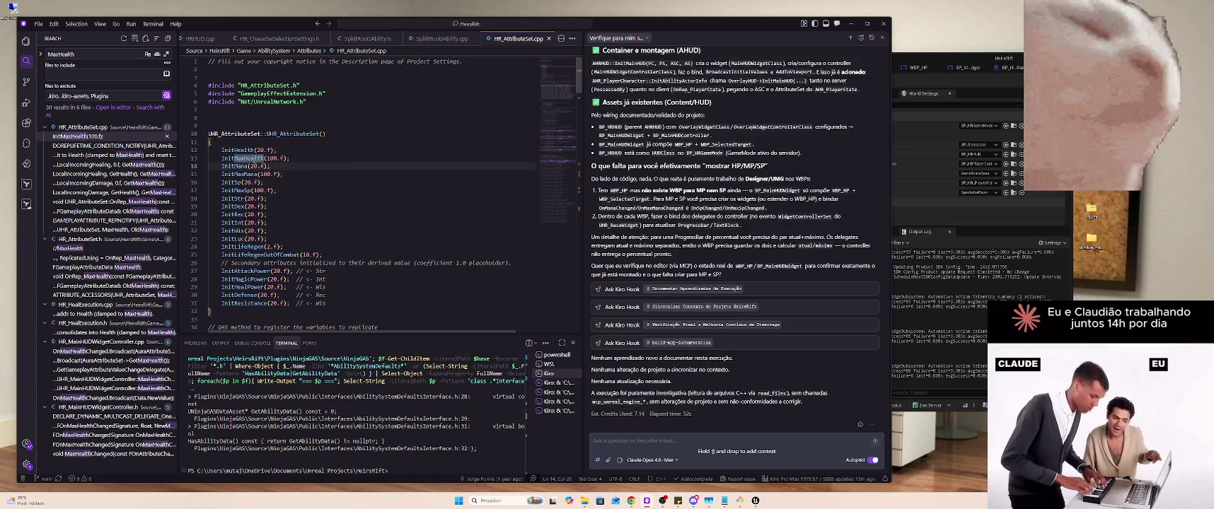
{"action": "key", "text": "Left"}
{"action": "key", "text": "Left"}
{"action": "key", "text": "Left"}
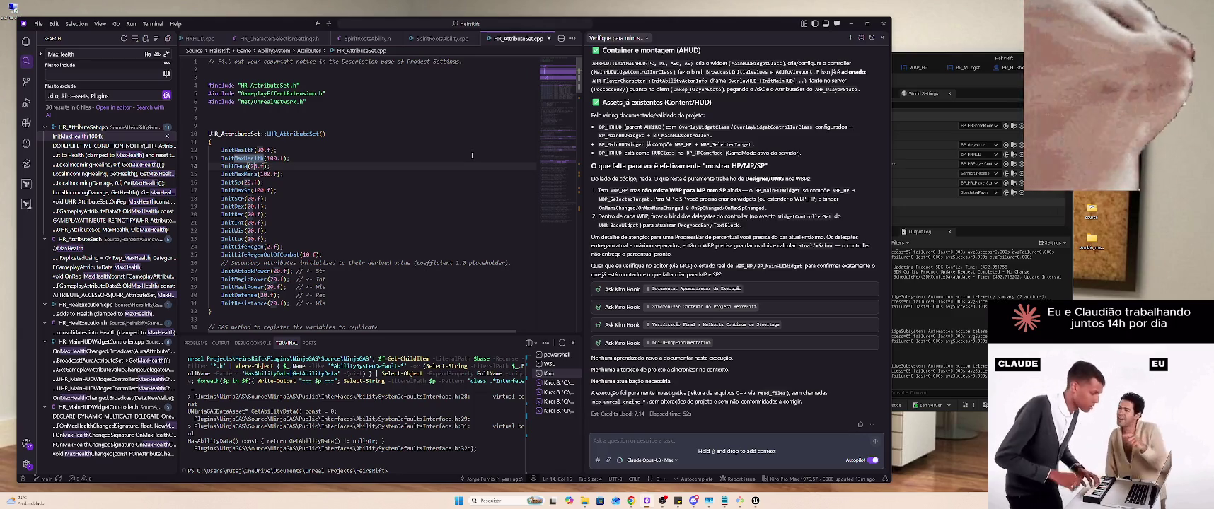
{"action": "key", "text": "BackSpace"}
{"action": "type", "text": "10"}
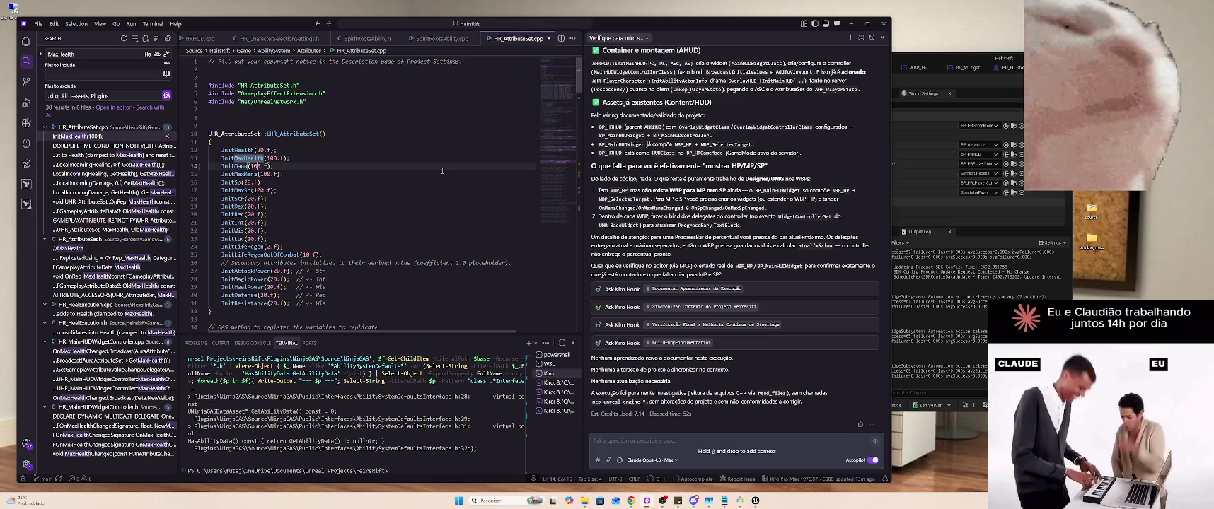
{"action": "key", "text": "ctrl+s"}
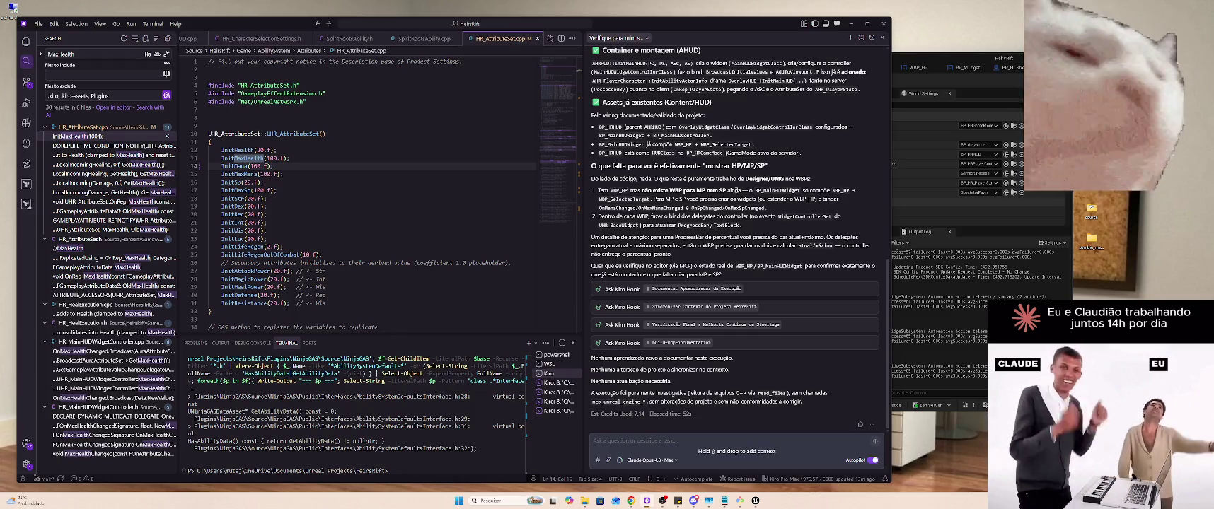
{"action": "left_click_drag", "start_coordinate": [258, 166], "coordinate": [251, 165]}
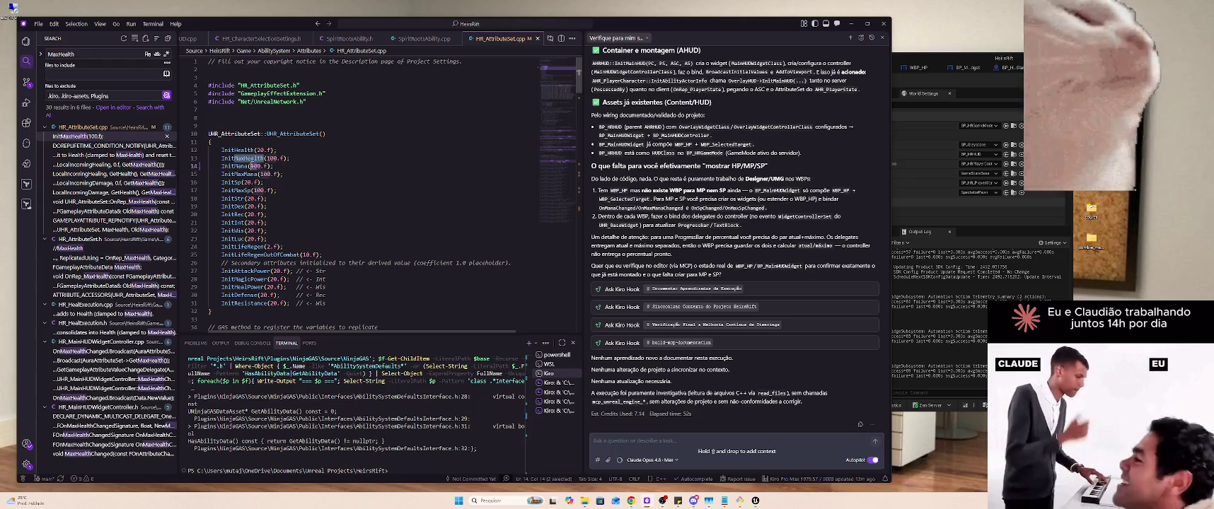
{"action": "type", "text": "5"}
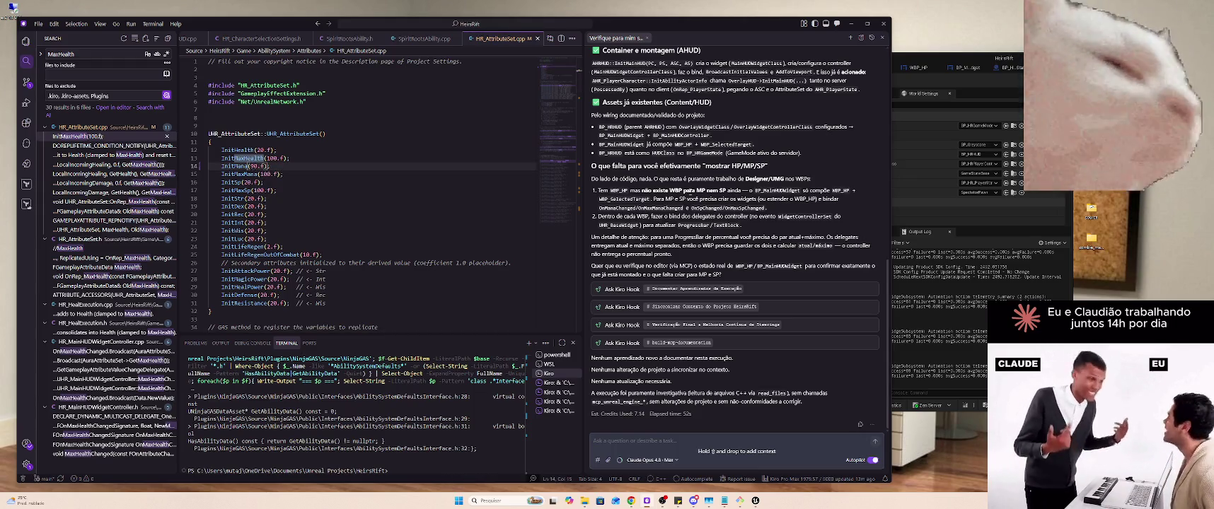
Run git status in Git Bash, then return to Unreal Editor
{"action": "key", "text": "alt+Tab"}
{"action": "key", "text": "alt+Tab"}
{"action": "key", "text": "alt+Tab"}
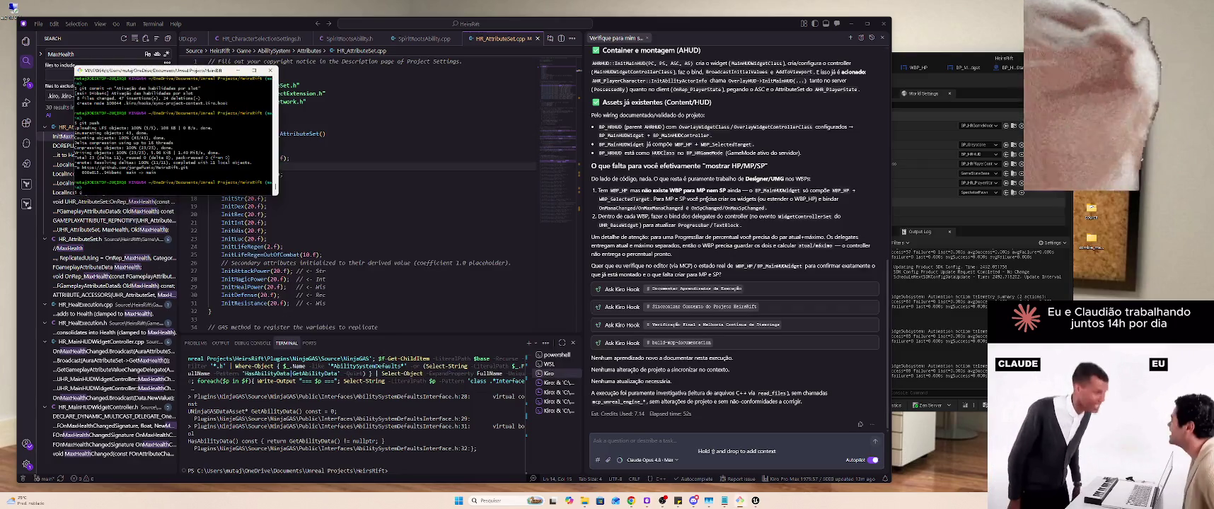
{"action": "key", "text": "Return"}
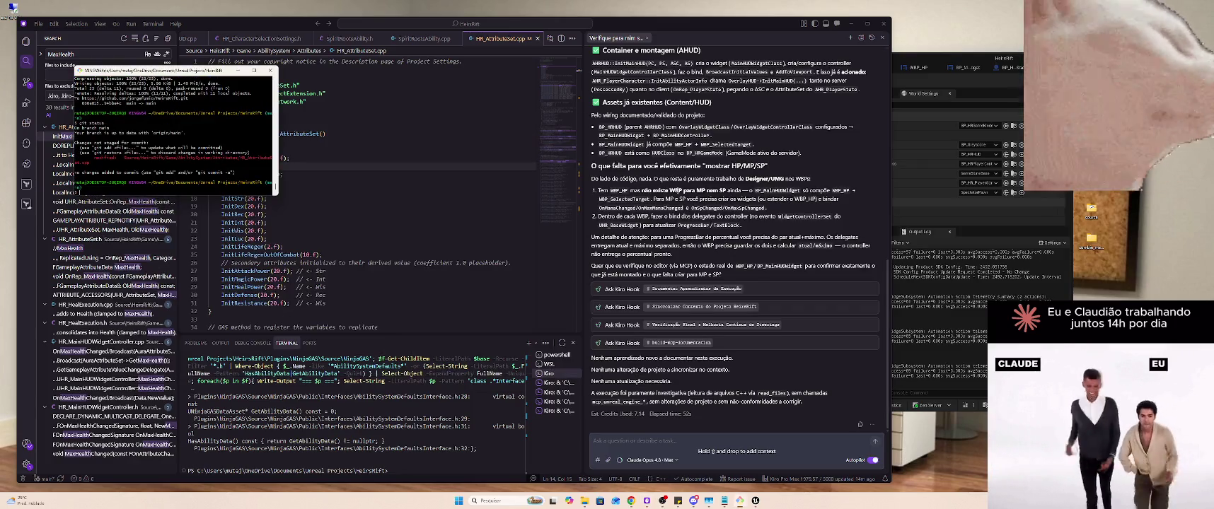
{"action": "key", "text": "alt+Tab"}
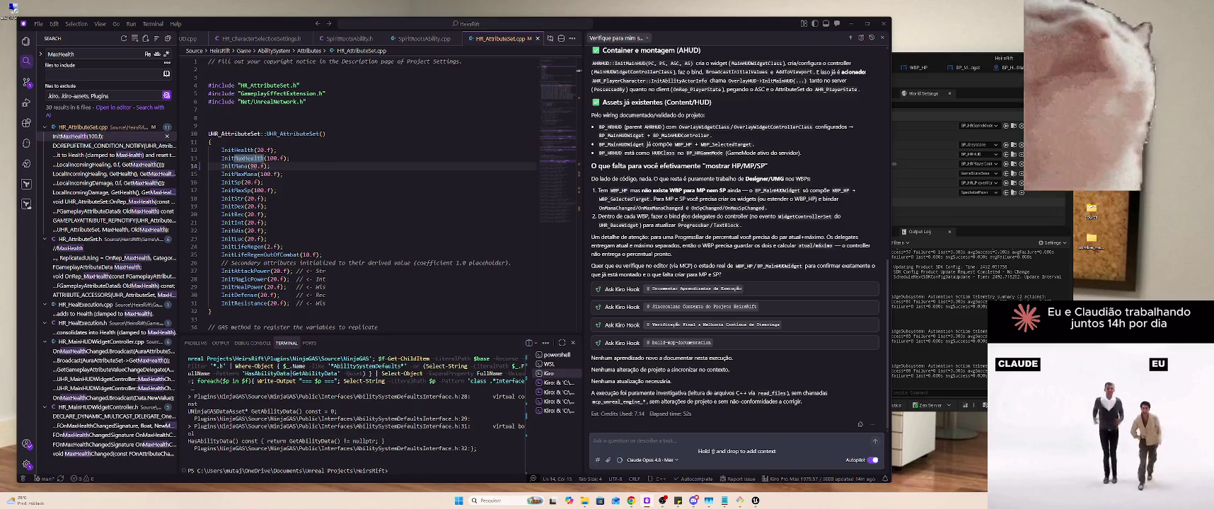
{"action": "key", "text": "alt+Tab"}
{"action": "key", "text": "alt+Tab"}
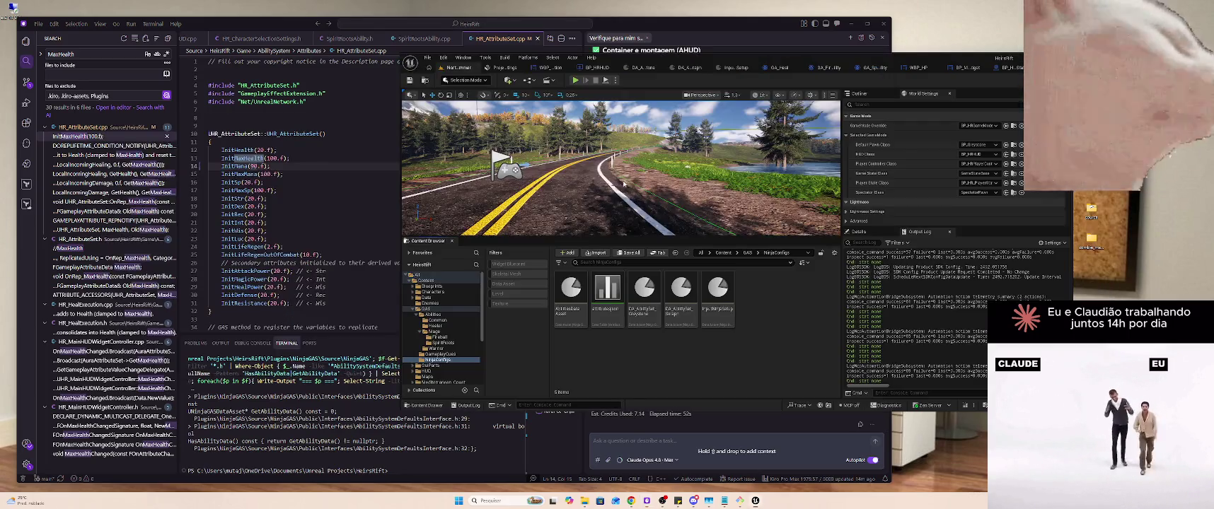
Show the HUD folder's assets and rename the new folder to Startup
{"action": "scroll", "coordinate": [439, 320], "scroll_direction": "down", "scroll_amount": 1}
{"action": "left_click", "coordinate": [428, 326]}
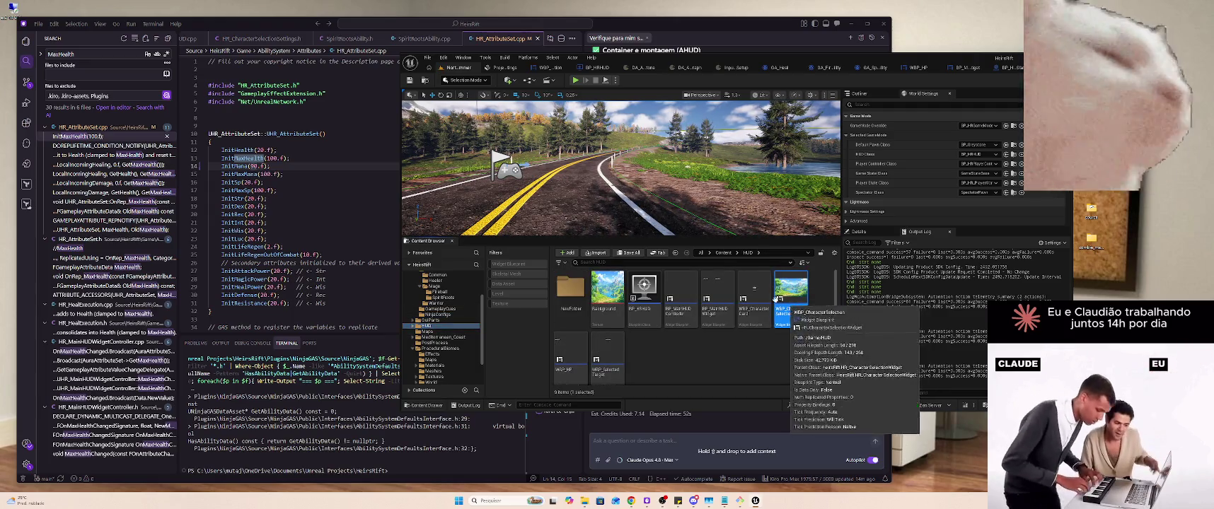
{"action": "left_click", "coordinate": [733, 313]}
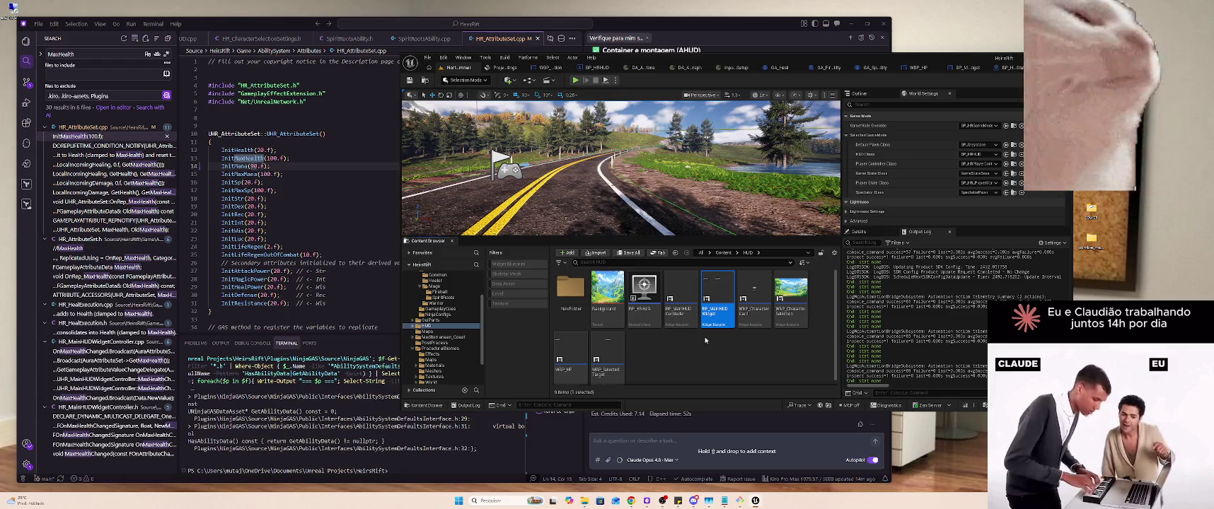
{"action": "left_click", "coordinate": [570, 290]}
{"action": "key", "text": "F2"}
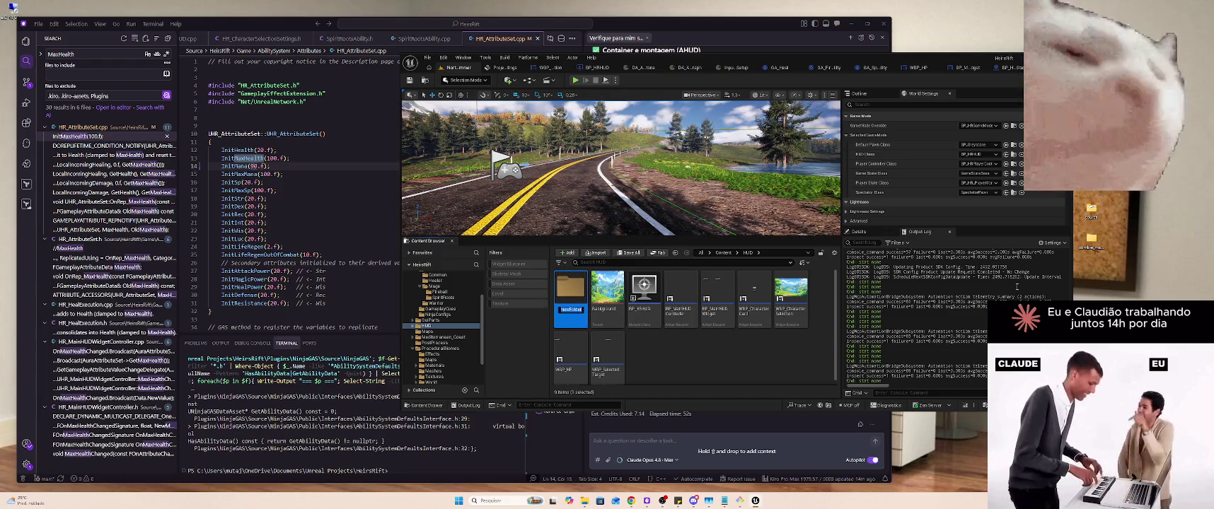
{"action": "type", "text": "Startup"}
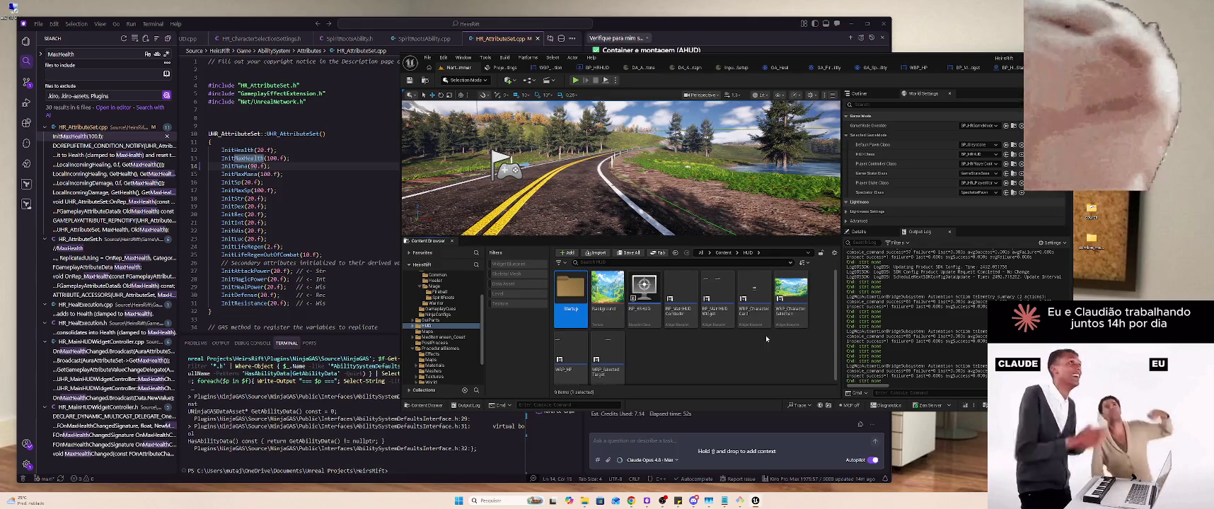
Move WBP_CharacterSelection into the Startup folder and check the WBP_Character Card options
{"action": "left_click", "coordinate": [790, 297]}
{"action": "left_click_drag", "start_coordinate": [790, 297], "coordinate": [577, 292]}
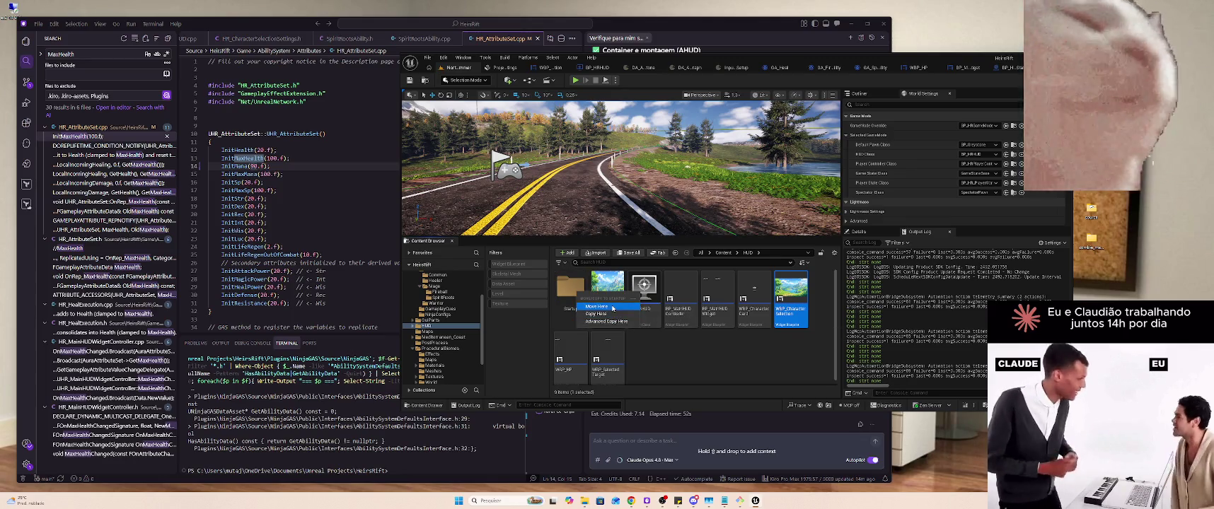
{"action": "left_click", "coordinate": [613, 308]}
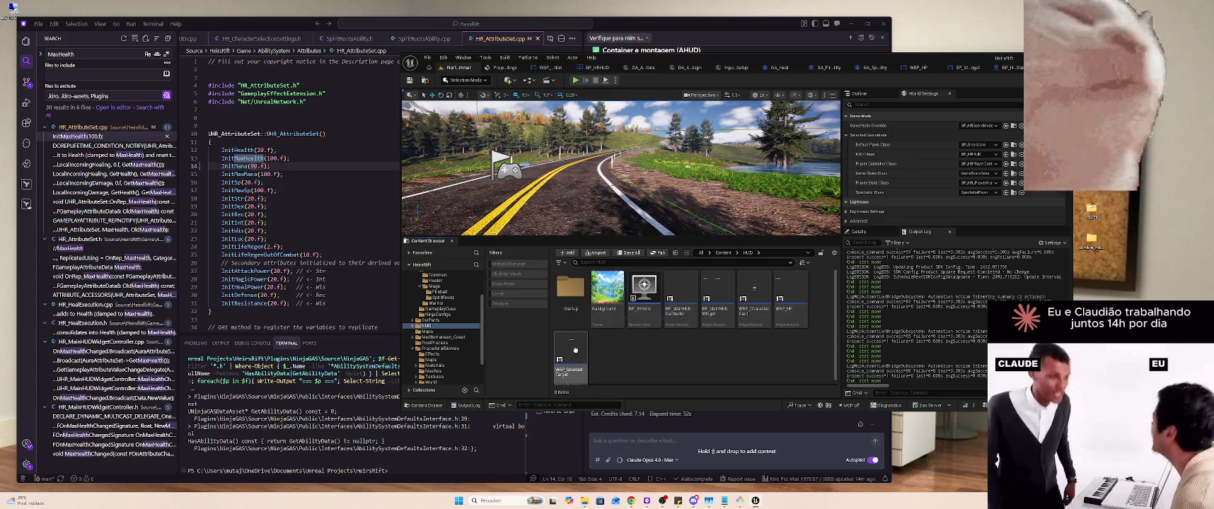
{"action": "left_click", "coordinate": [762, 295]}
{"action": "right_click", "coordinate": [763, 295]}
{"action": "key", "text": "Escape"}
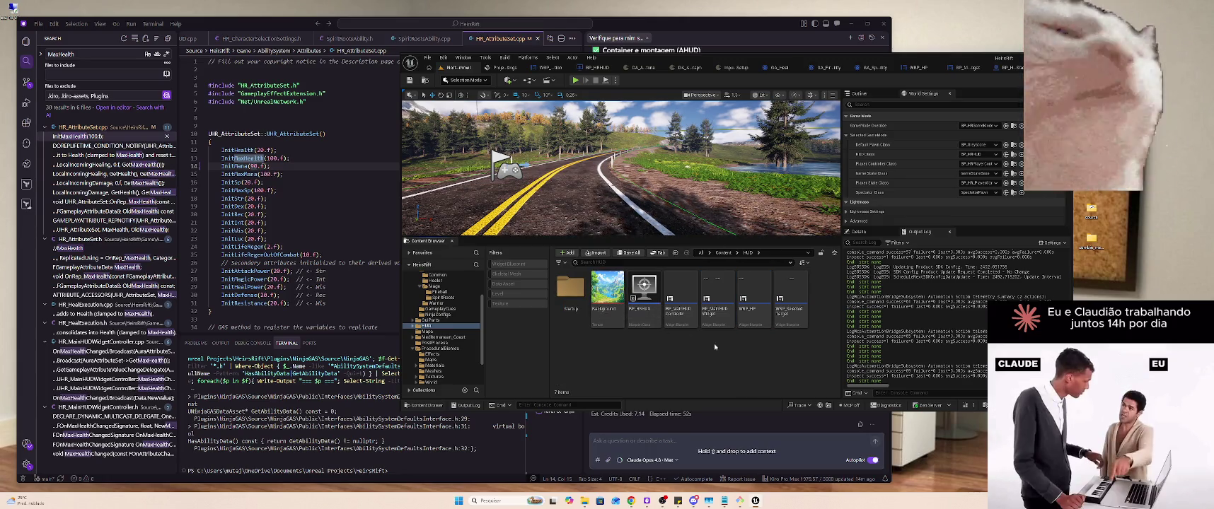
Open WBP_HP, inspect the SET HealthTemp node in its graph, then show the Text binding choices
{"action": "double_click", "coordinate": [757, 303]}
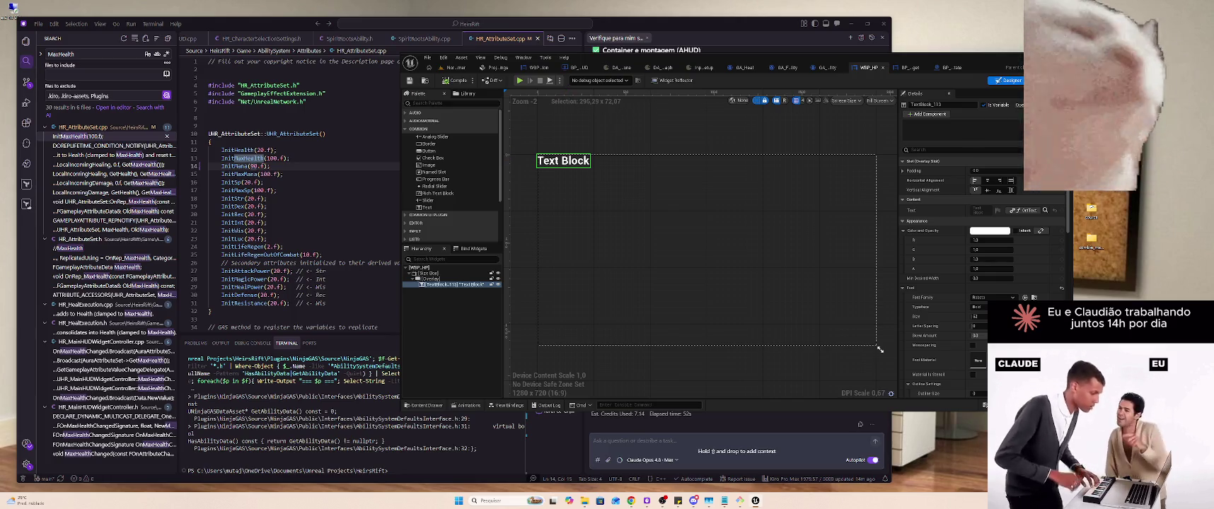
{"action": "left_click", "coordinate": [1037, 80]}
{"action": "mouse_move", "coordinate": [882, 221]}
{"action": "left_mouse_down"}
{"action": "mouse_move", "coordinate": [892, 180]}
{"action": "mouse_move", "coordinate": [917, 232]}
{"action": "left_mouse_up"}
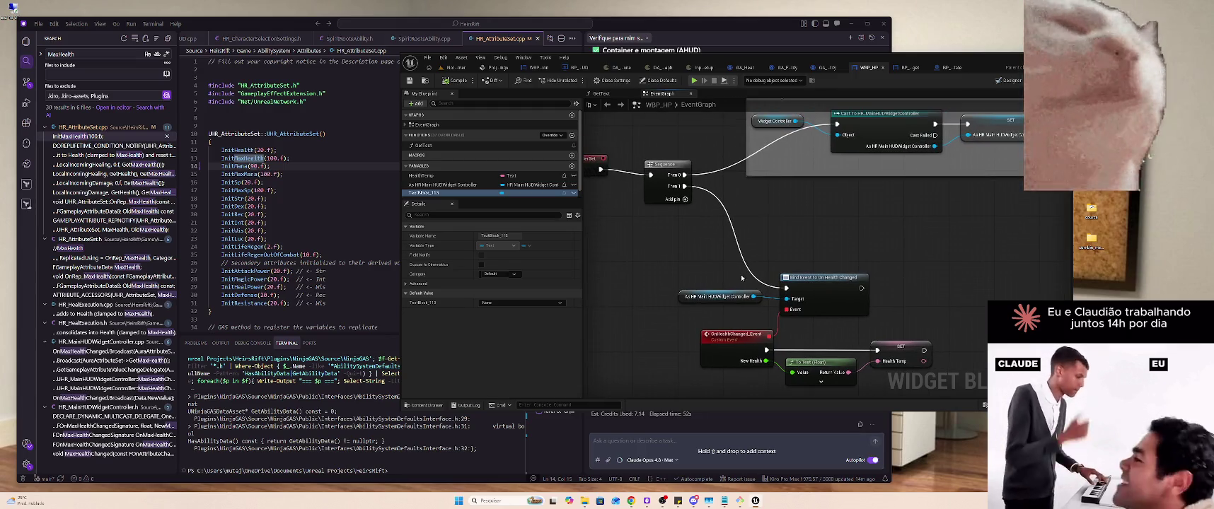
{"action": "left_click", "coordinate": [916, 344]}
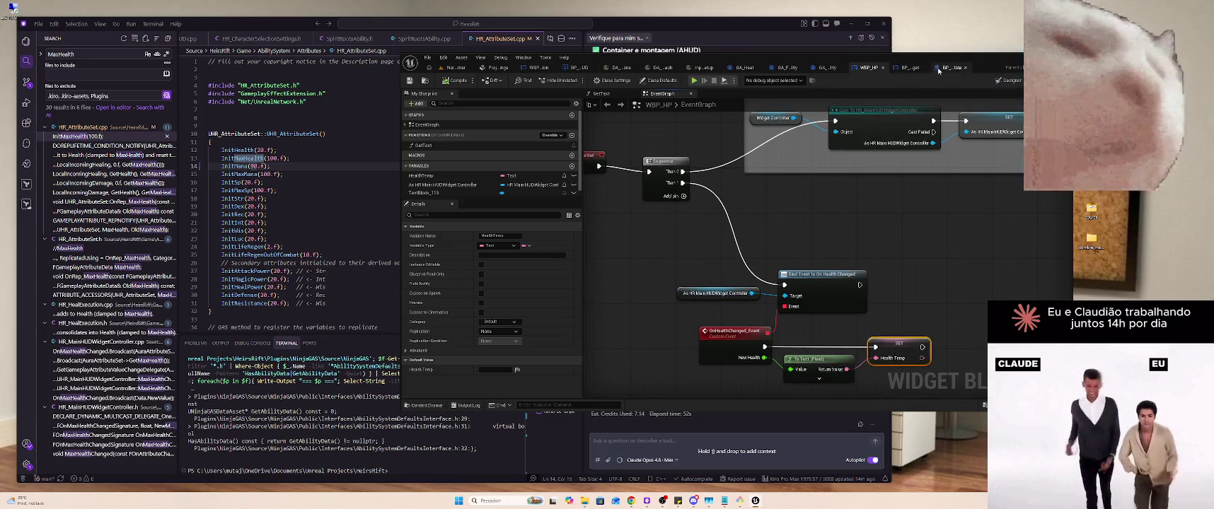
{"action": "left_click", "coordinate": [1007, 80]}
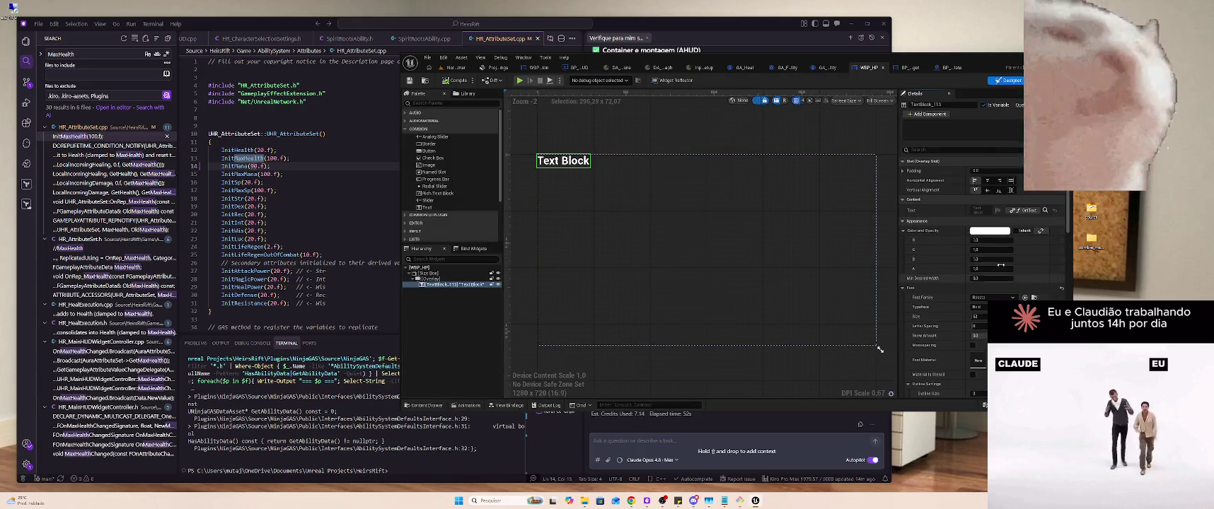
{"action": "left_click", "coordinate": [1029, 210]}
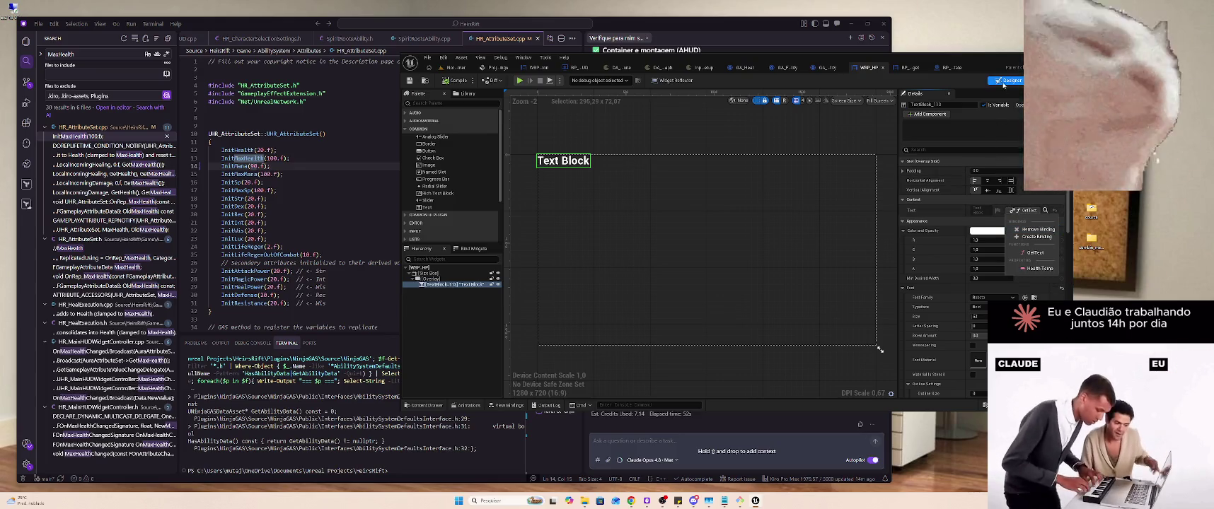
Dismiss the binding list and look at the GetText function beside the event graph
{"action": "left_click", "coordinate": [951, 68]}
{"action": "left_click", "coordinate": [869, 67]}
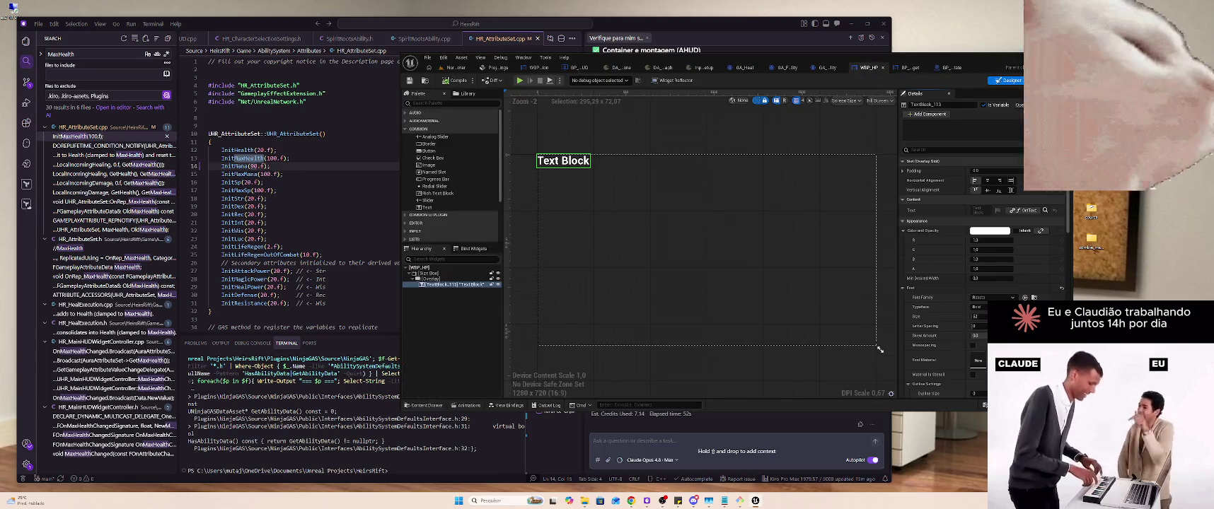
{"action": "left_click", "coordinate": [1045, 80]}
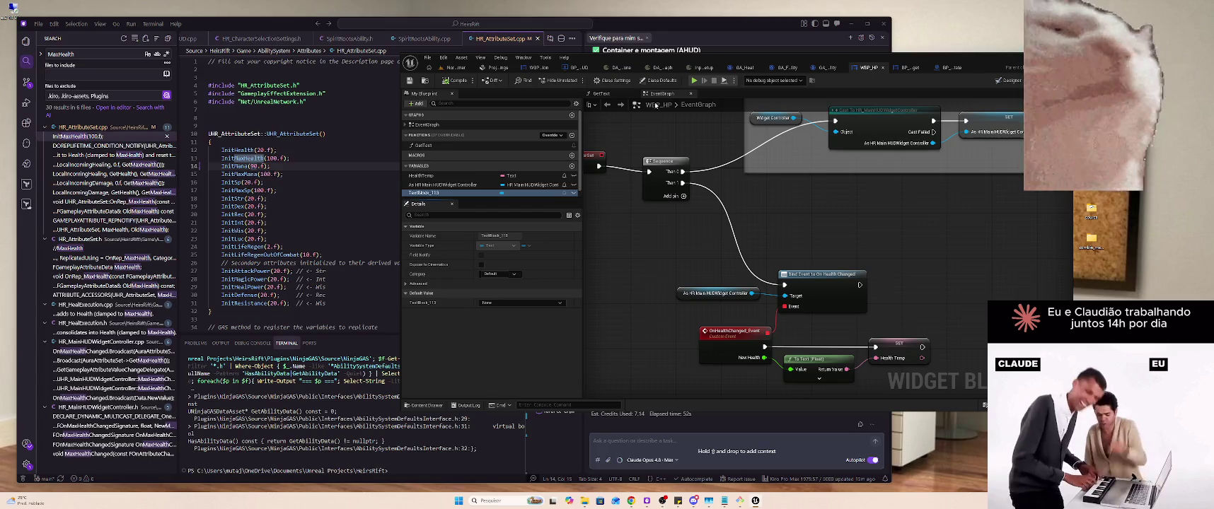
{"action": "left_click", "coordinate": [601, 93]}
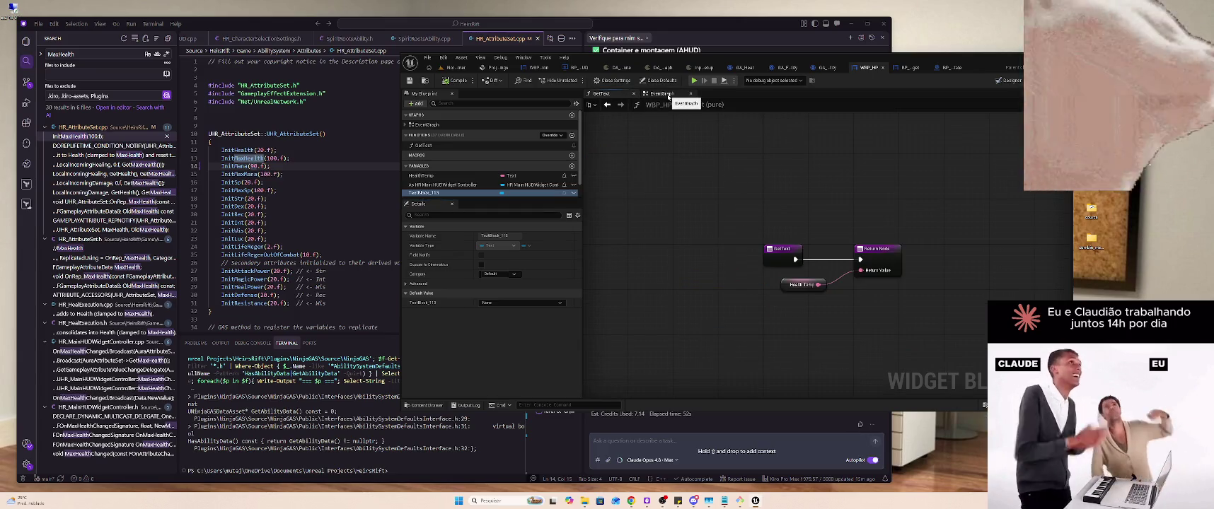
{"action": "left_click", "coordinate": [665, 94]}
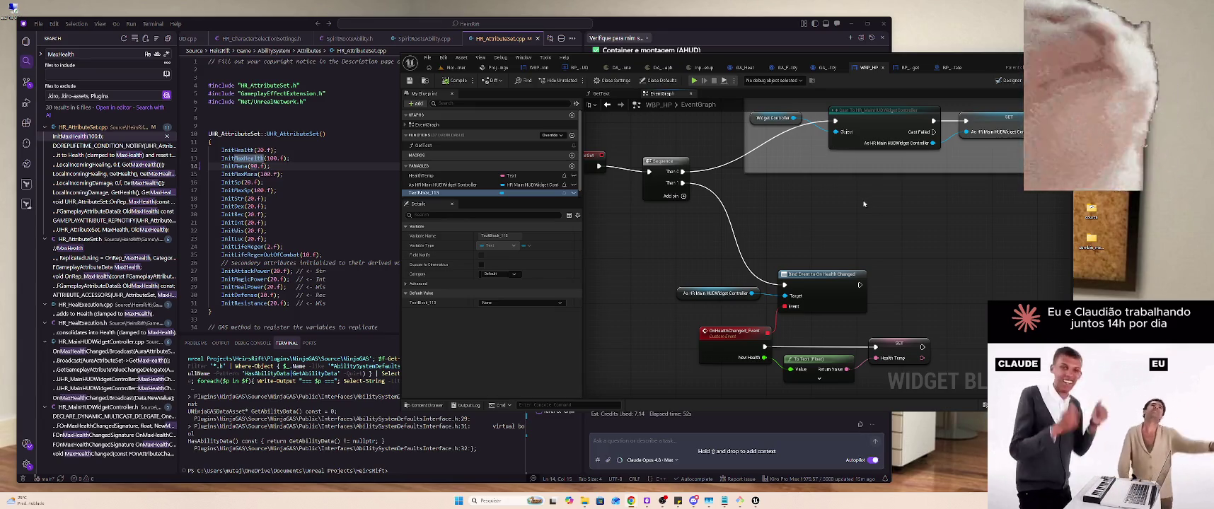
{"action": "mouse_move", "coordinate": [896, 225]}
{"action": "left_mouse_down"}
{"action": "mouse_move", "coordinate": [825, 231]}
{"action": "mouse_move", "coordinate": [907, 221]}
{"action": "left_mouse_up"}
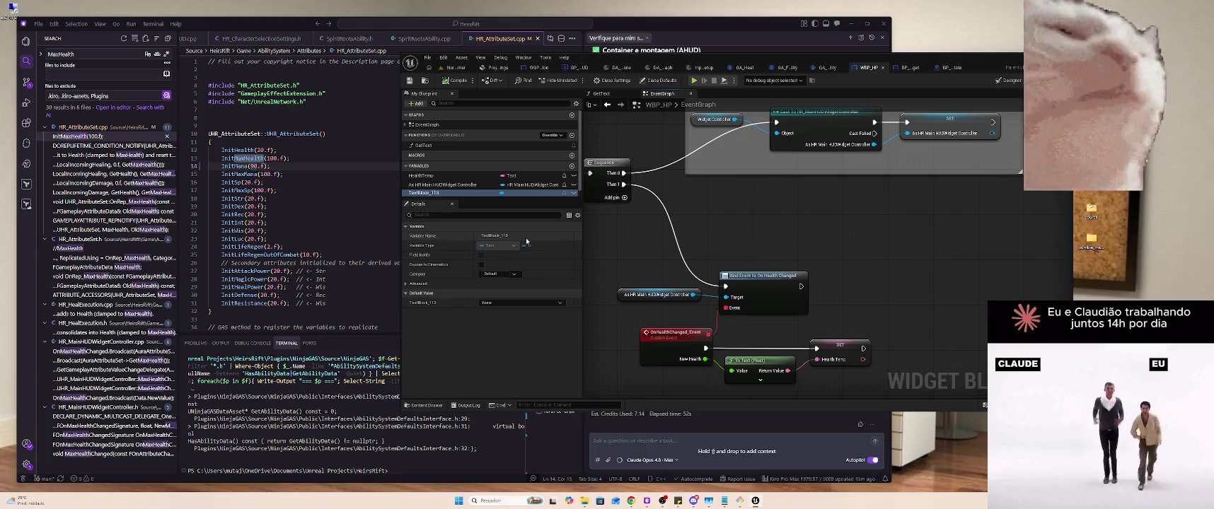
Place the GetText tab after EventGraph, compare the two graphs, and return to Designer
{"action": "left_click_drag", "start_coordinate": [607, 92], "coordinate": [658, 97]}
{"action": "left_click", "coordinate": [610, 97]}
{"action": "left_click", "coordinate": [658, 94]}
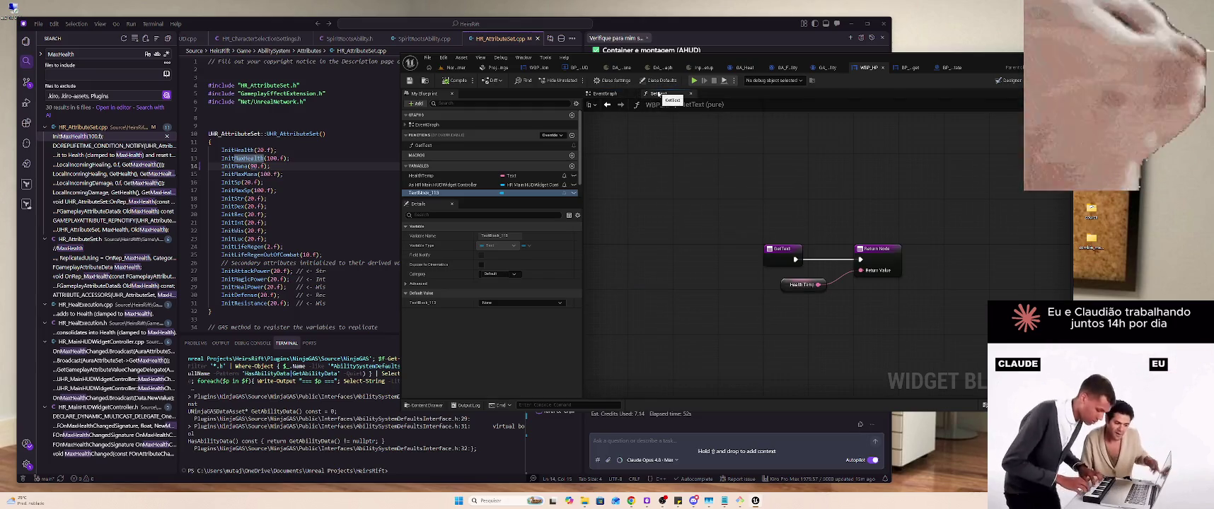
{"action": "left_click", "coordinate": [609, 94]}
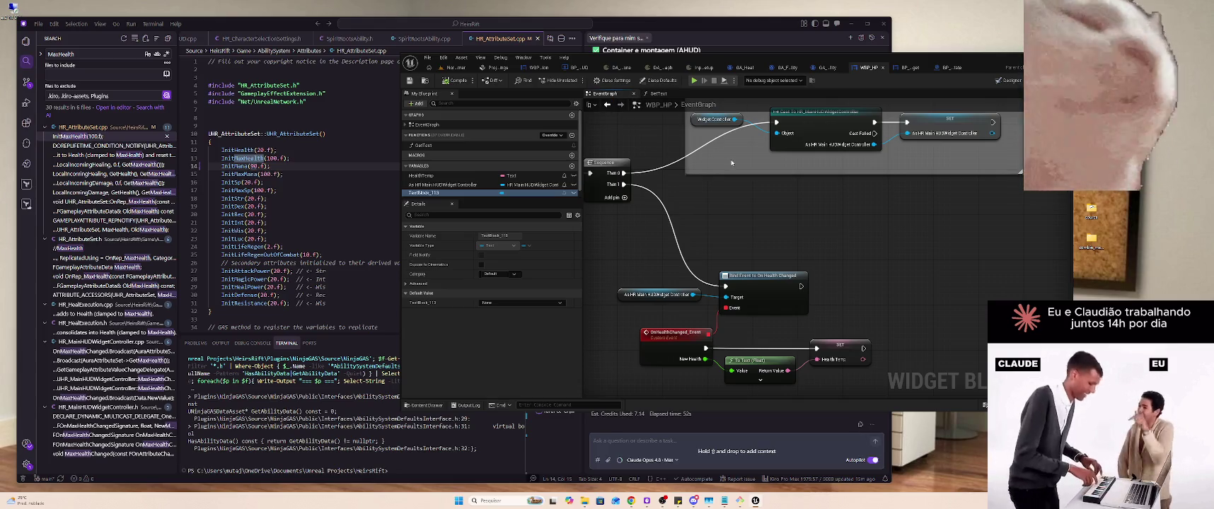
{"action": "left_click", "coordinate": [1011, 81]}
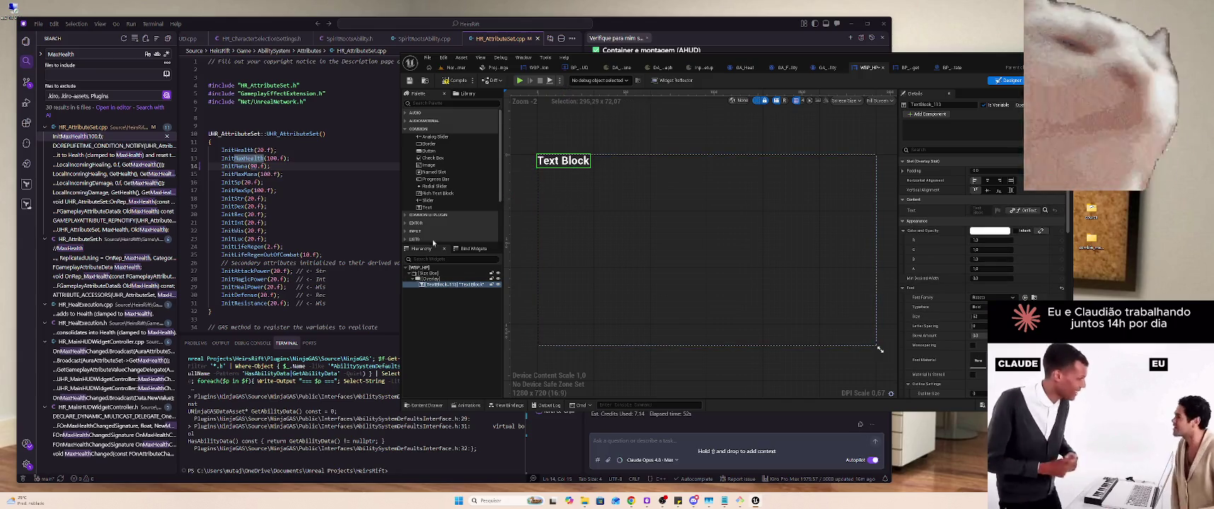
Review the Details of WBP_HP's Overlay, Size Box and TextBlock_113, revisiting the Size Box and Overlay
{"action": "left_click", "coordinate": [430, 279]}
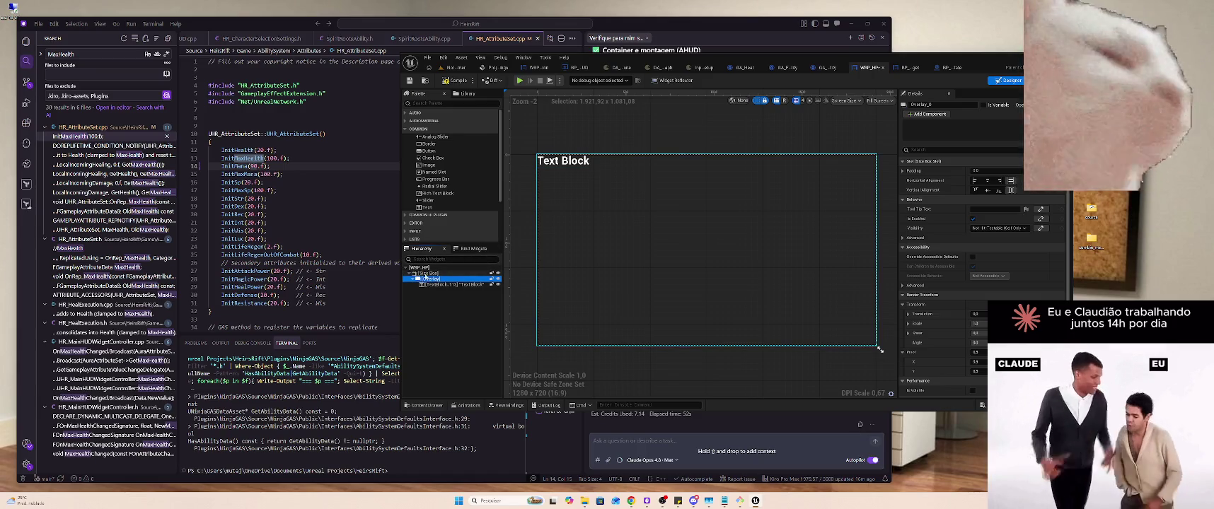
{"action": "left_click", "coordinate": [428, 274]}
{"action": "left_click", "coordinate": [434, 286]}
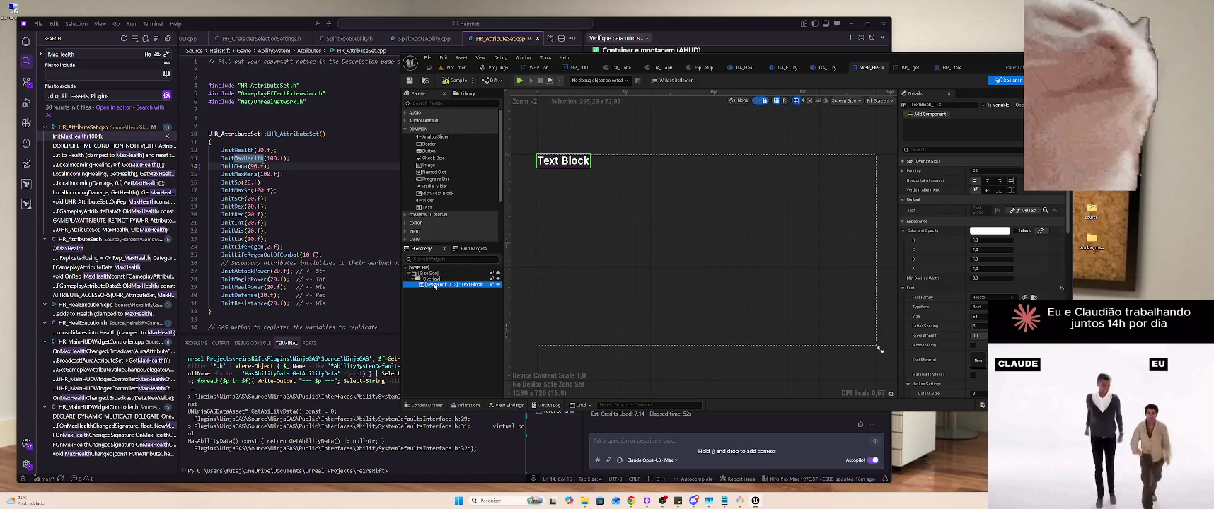
{"action": "left_click", "coordinate": [434, 274]}
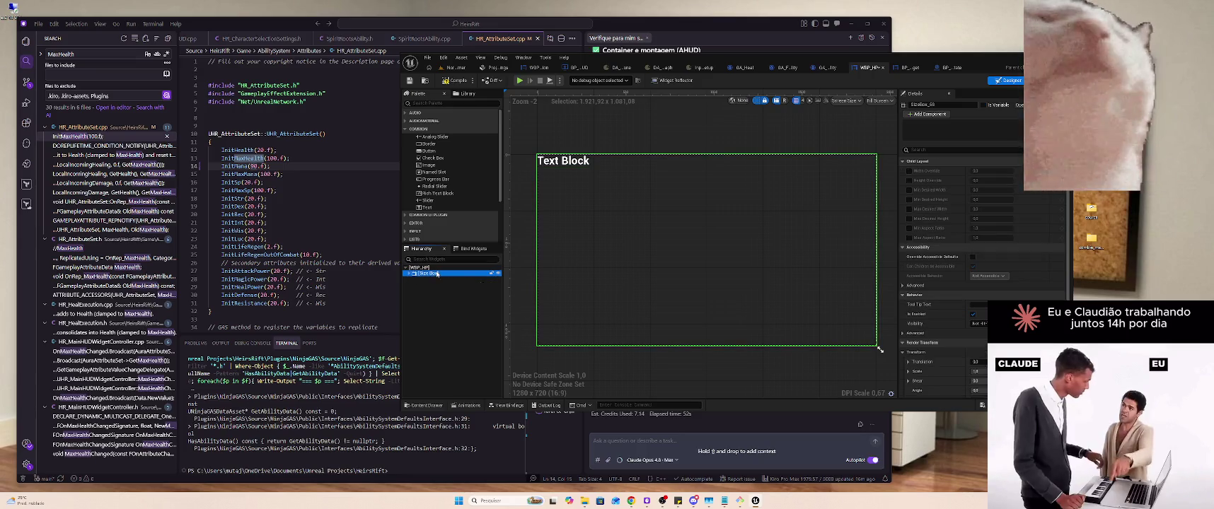
{"action": "left_click", "coordinate": [635, 213]}
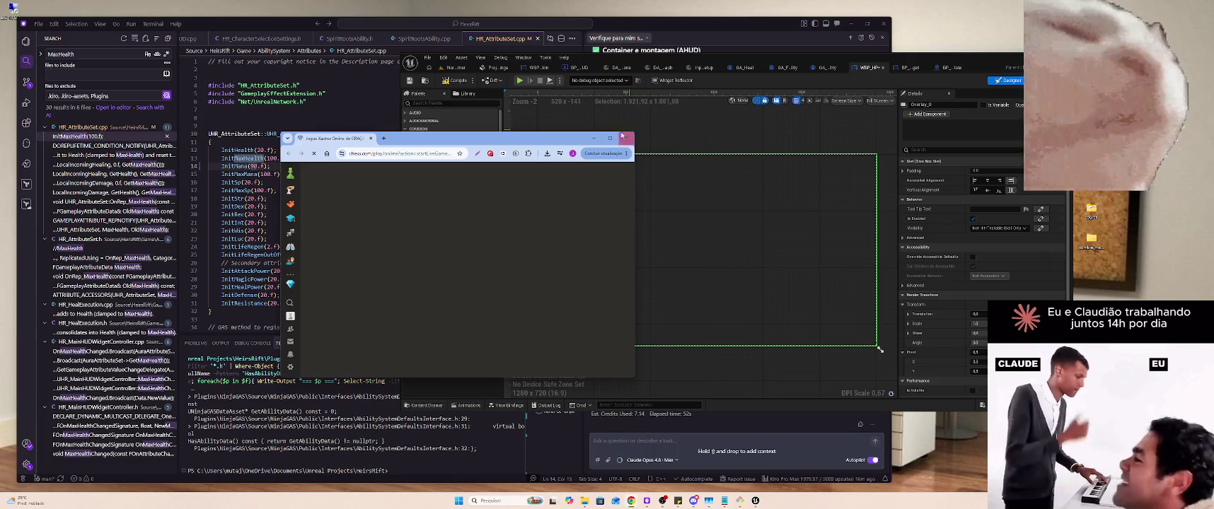
Maximize the Chrome window showing the 30-minute chess.com game
{"action": "left_click", "coordinate": [610, 138]}
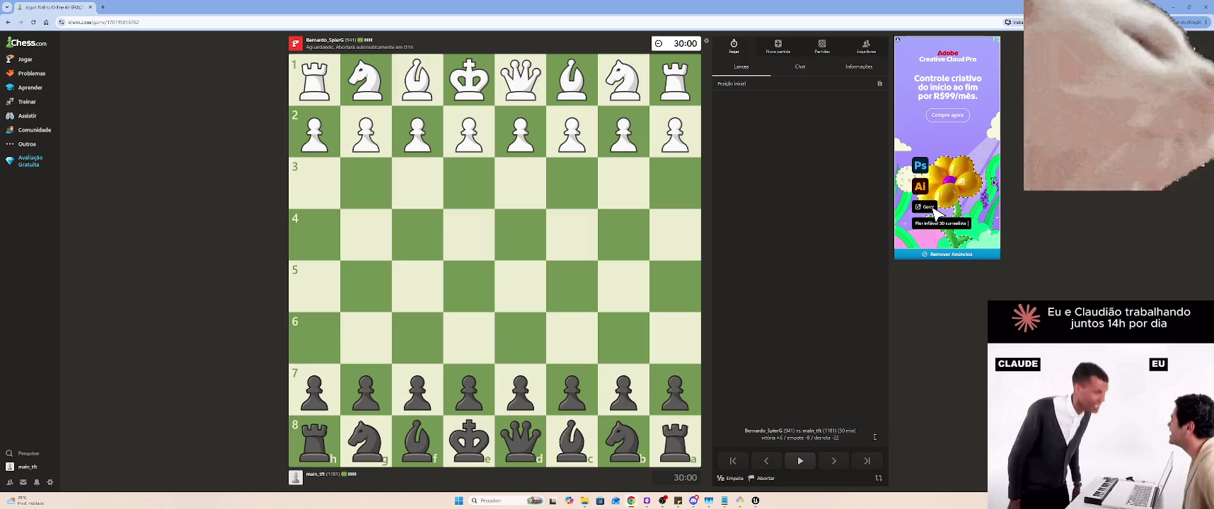
As Black, answer with e5 and Nc6, then capture on e5 with the knight
{"action": "left_click_drag", "start_coordinate": [463, 390], "coordinate": [469, 286]}
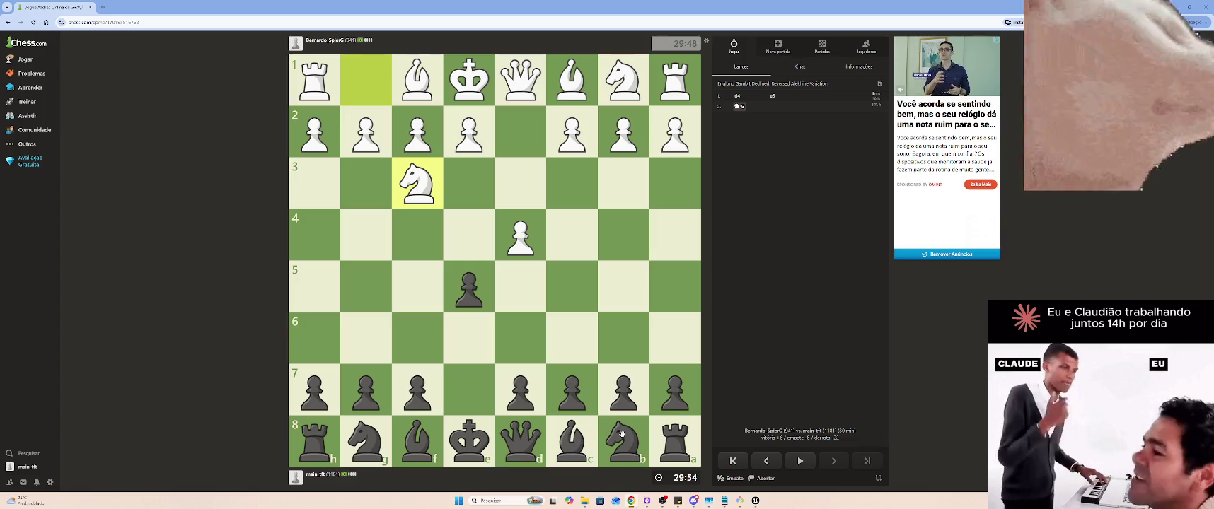
{"action": "left_click", "coordinate": [622, 434]}
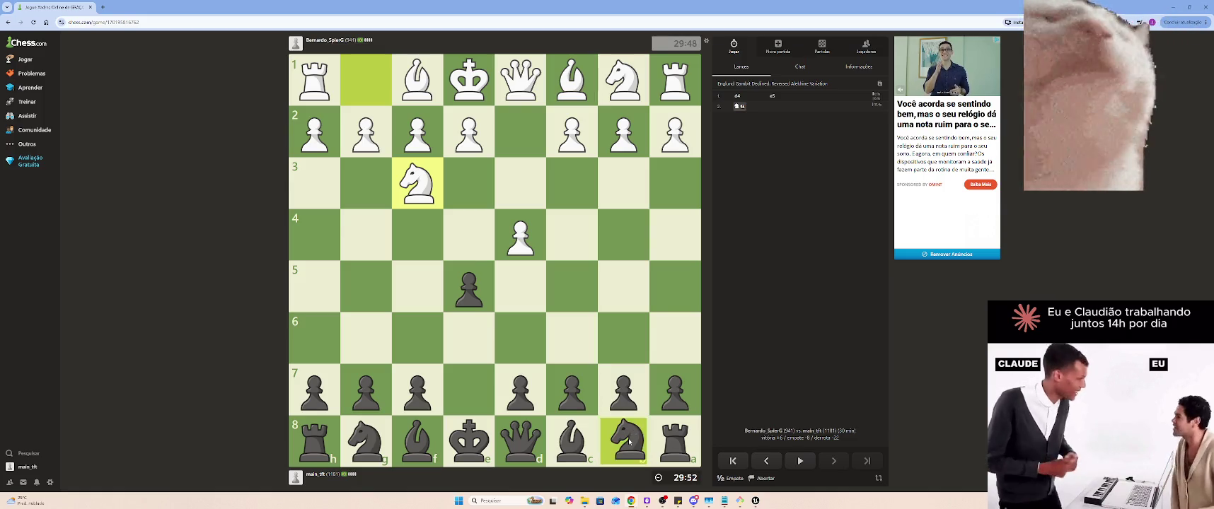
{"action": "left_click_drag", "start_coordinate": [623, 440], "coordinate": [579, 356]}
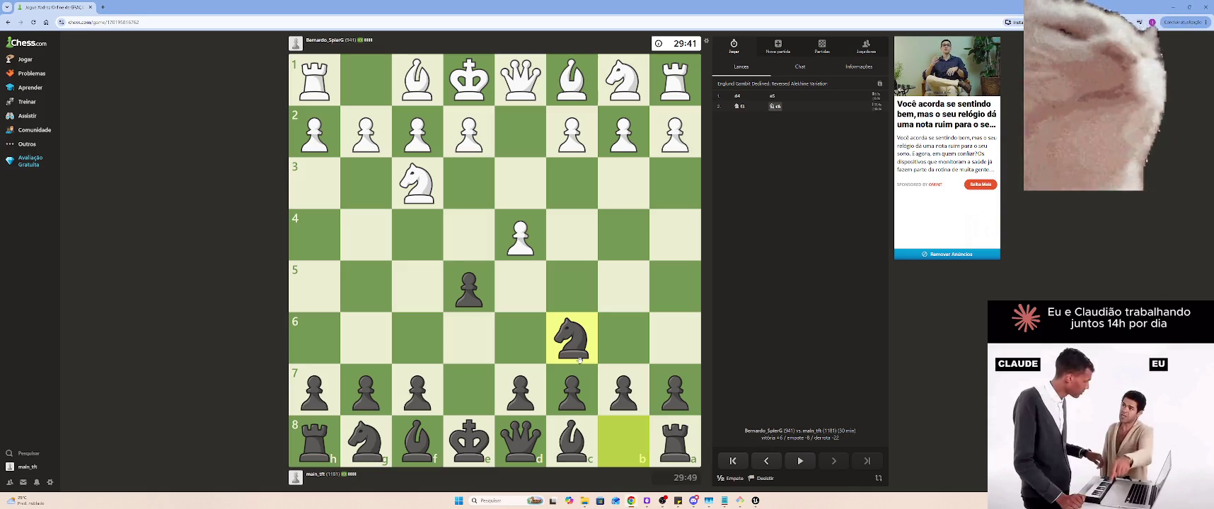
{"action": "mouse_move", "coordinate": [566, 367]}
{"action": "left_mouse_down"}
{"action": "mouse_move", "coordinate": [566, 347]}
{"action": "mouse_move", "coordinate": [480, 290]}
{"action": "left_mouse_up"}
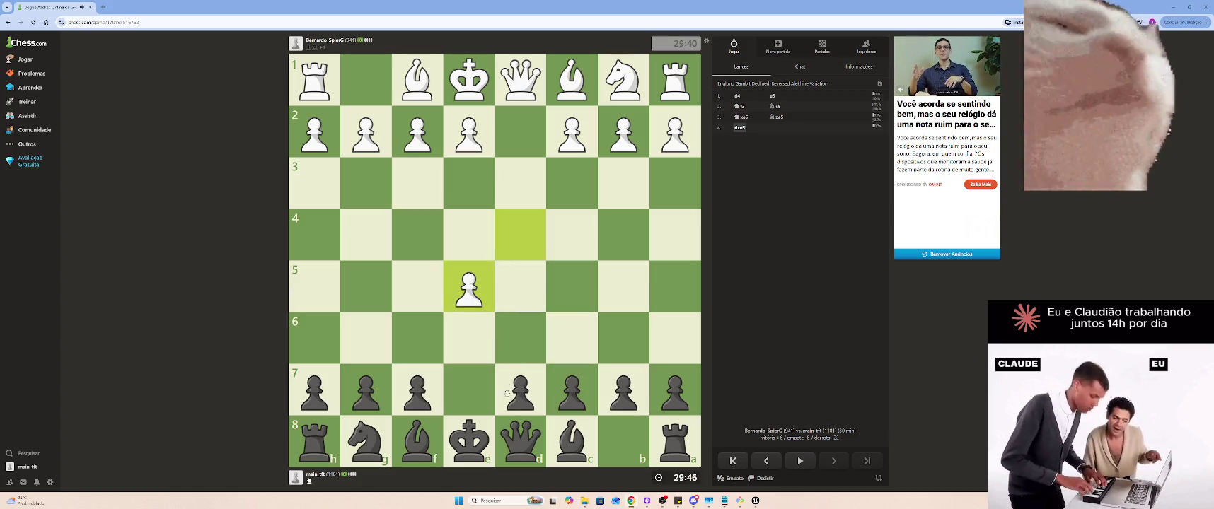
Play Qe7 and Qb4, win the b2 pawn with Qxb2, then develop the bishop to b4
{"action": "left_click_drag", "start_coordinate": [518, 440], "coordinate": [487, 382]}
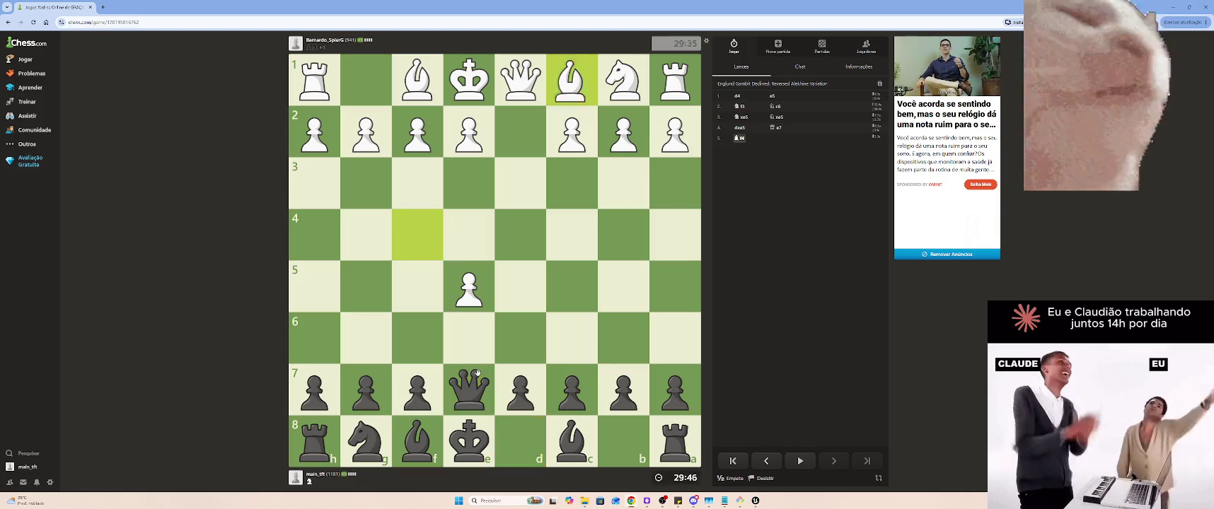
{"action": "left_click_drag", "start_coordinate": [483, 370], "coordinate": [621, 235]}
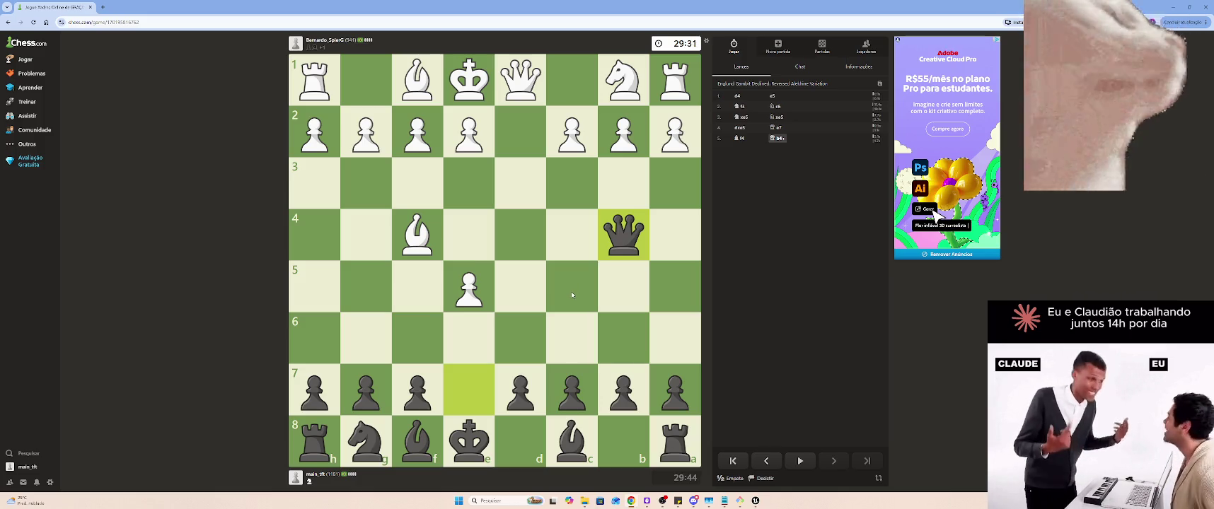
{"action": "left_click_drag", "start_coordinate": [623, 233], "coordinate": [623, 131]}
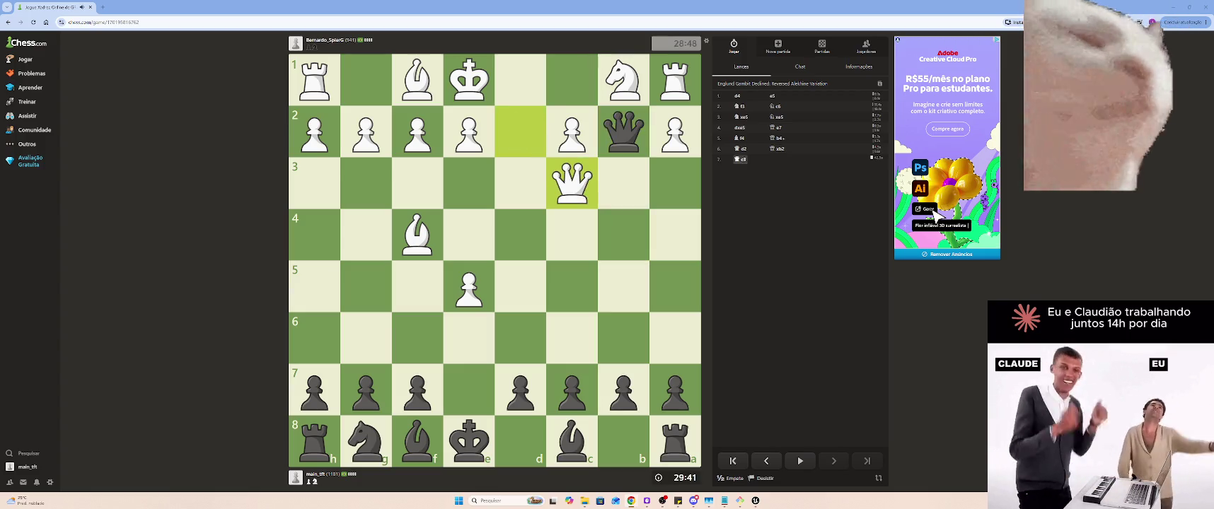
{"action": "mouse_move", "coordinate": [418, 442]}
{"action": "left_mouse_down"}
{"action": "mouse_move", "coordinate": [616, 287]}
{"action": "mouse_move", "coordinate": [622, 235]}
{"action": "left_mouse_up"}
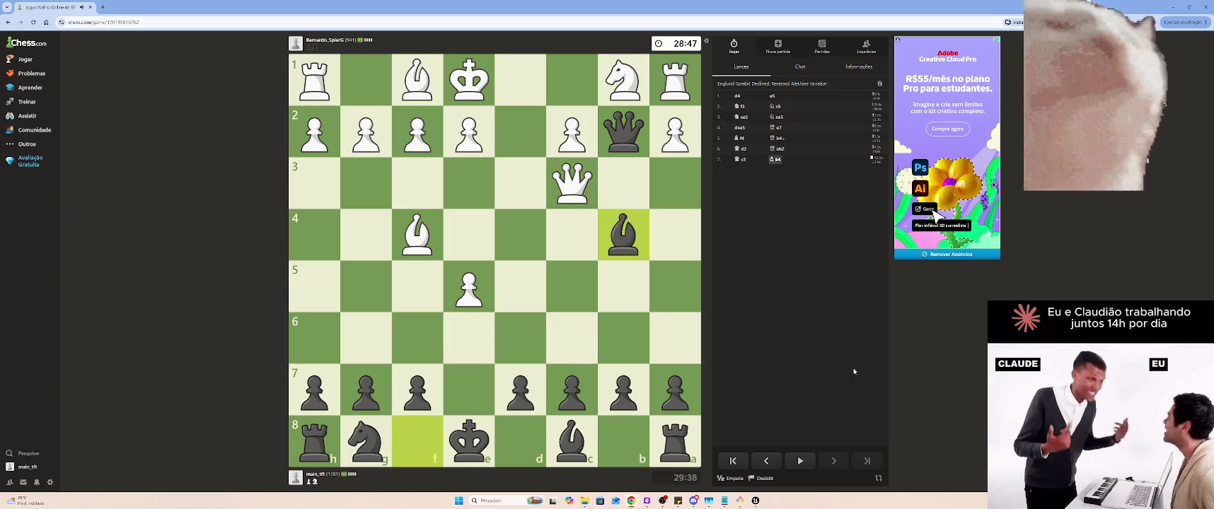
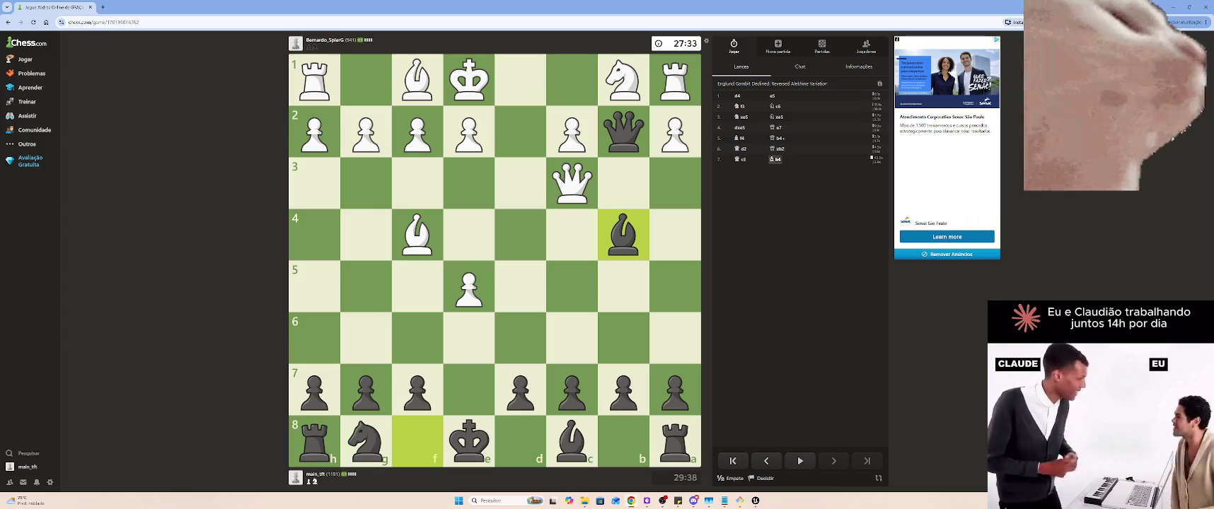
Capture the white queen on c3 with the bishop, then play Qxa1+ taking the rook
{"action": "left_click_drag", "start_coordinate": [635, 231], "coordinate": [562, 187]}
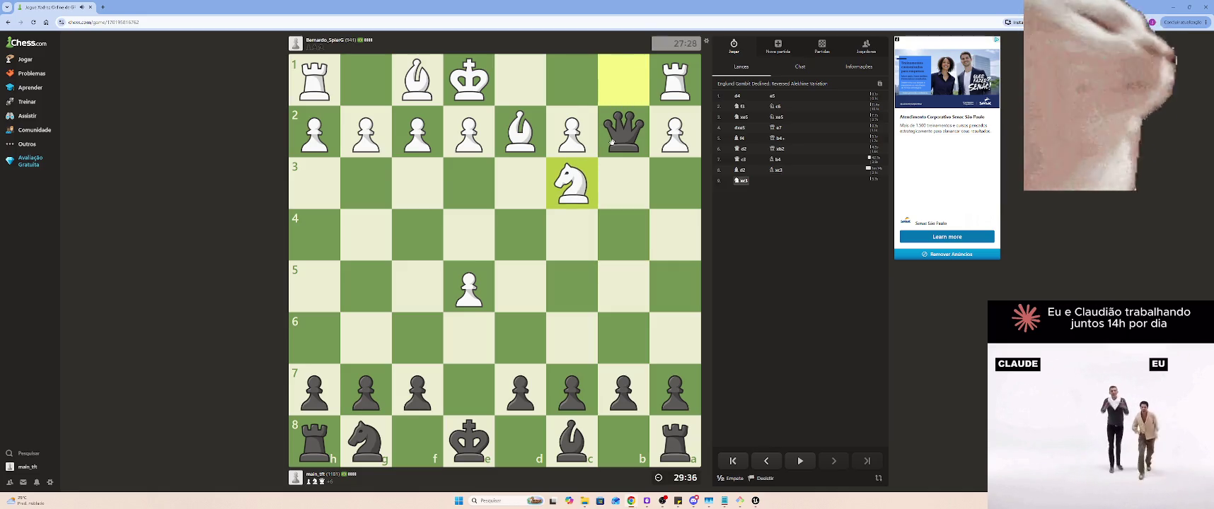
{"action": "left_click_drag", "start_coordinate": [611, 142], "coordinate": [672, 82]}
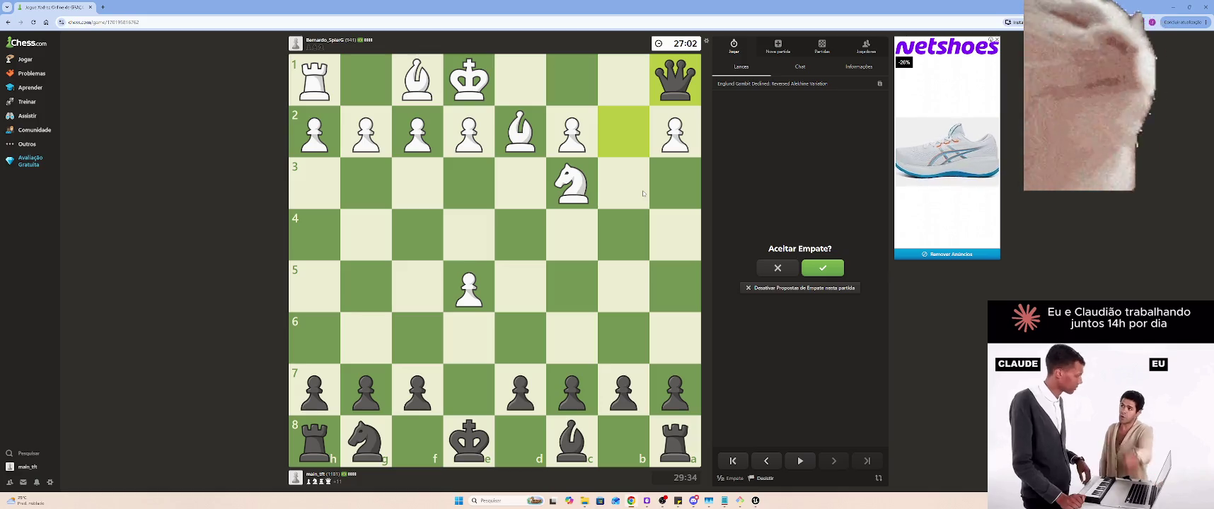
Accept the draw, start a rematch as White, and open with 1.e4
{"action": "left_click", "coordinate": [834, 269]}
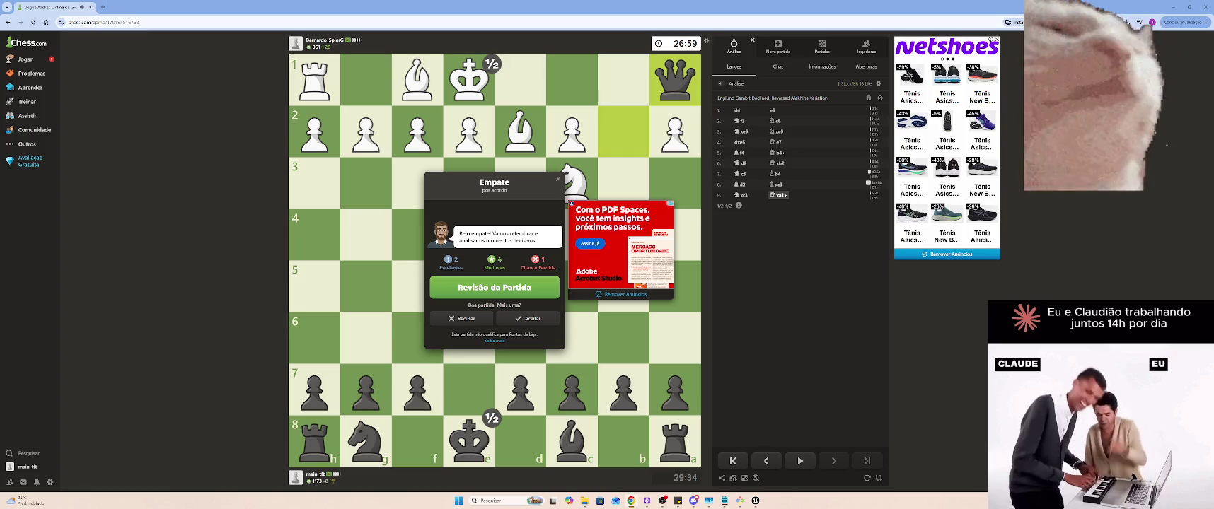
{"action": "left_click", "coordinate": [512, 319]}
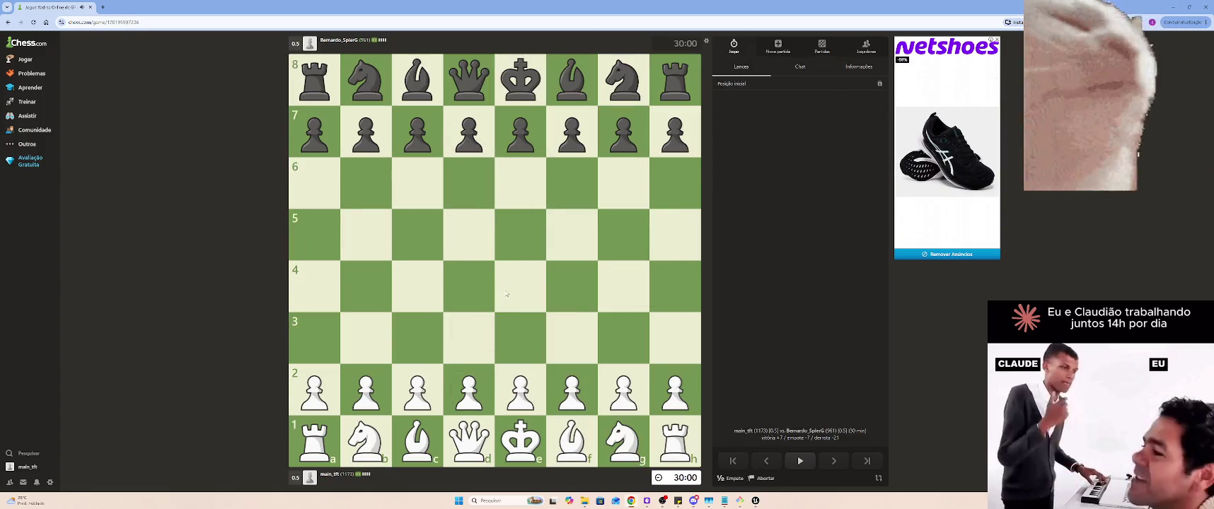
{"action": "left_click_drag", "start_coordinate": [520, 390], "coordinate": [520, 283]}
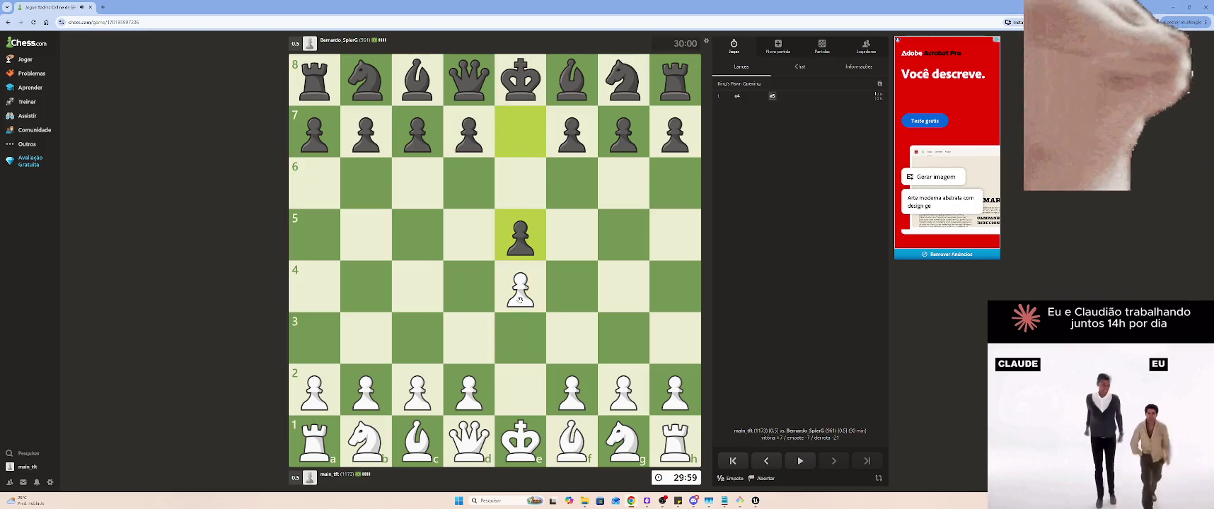
Play Nf3, Bc4 and d3, then castle kingside with the king to g1
{"action": "left_click_drag", "start_coordinate": [610, 431], "coordinate": [573, 339]}
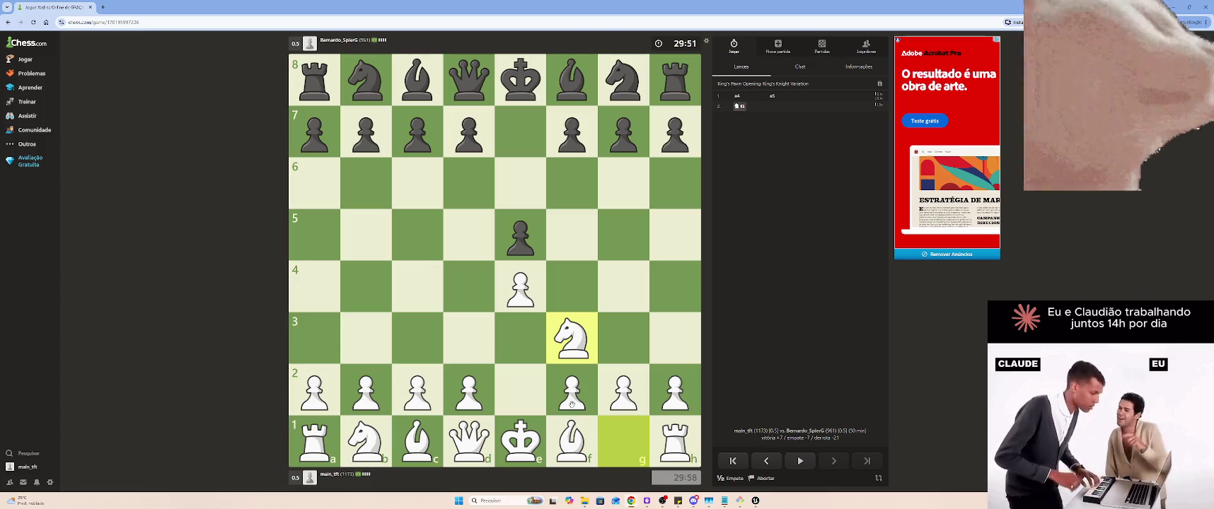
{"action": "mouse_move", "coordinate": [574, 424]}
{"action": "left_mouse_down"}
{"action": "mouse_move", "coordinate": [450, 291]}
{"action": "mouse_move", "coordinate": [436, 294]}
{"action": "left_mouse_up"}
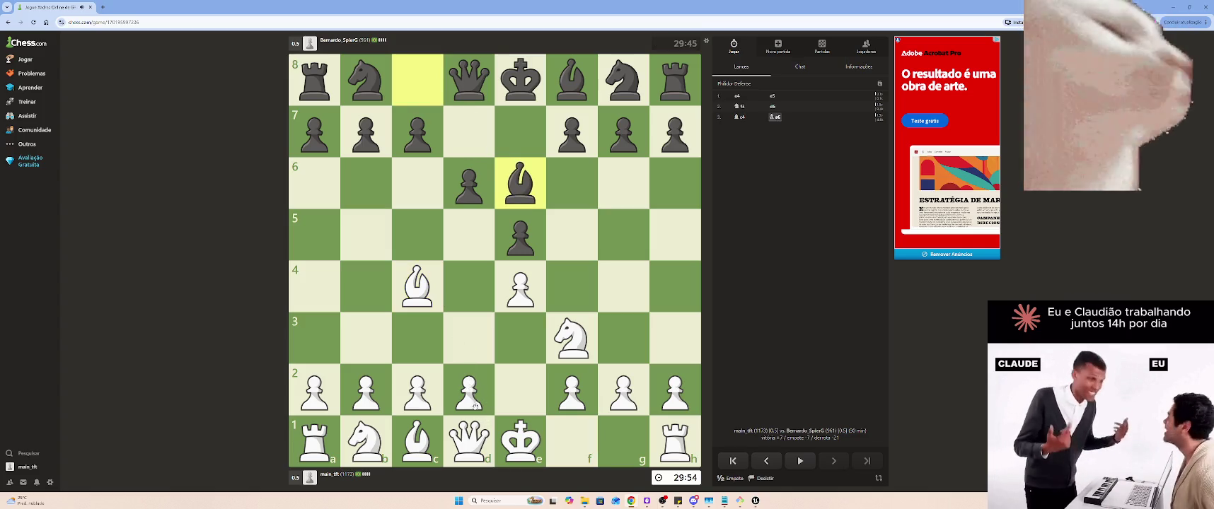
{"action": "left_click_drag", "start_coordinate": [469, 398], "coordinate": [467, 337]}
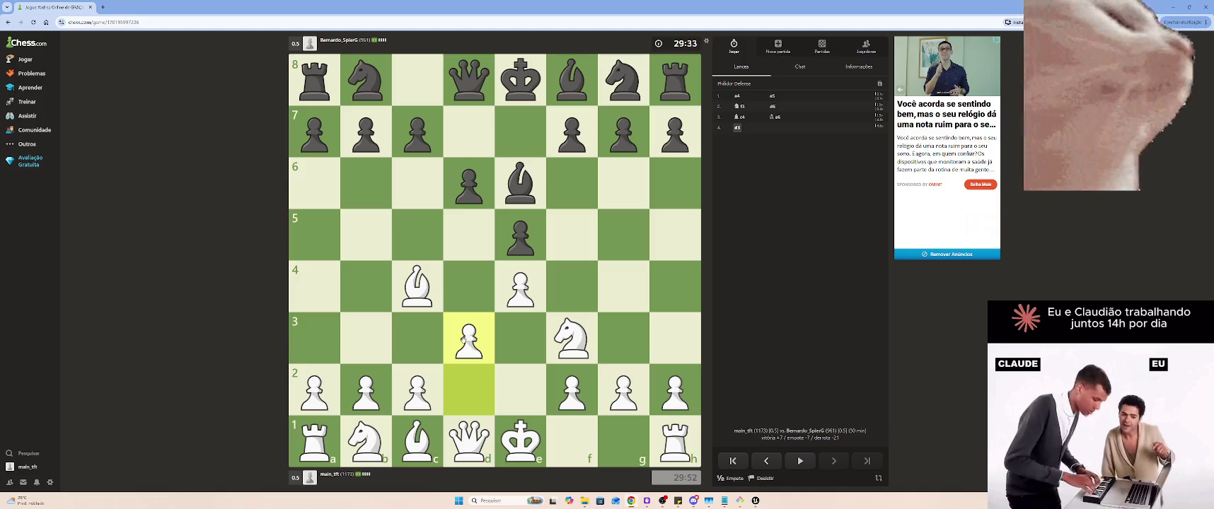
{"action": "left_click_drag", "start_coordinate": [464, 339], "coordinate": [471, 336]}
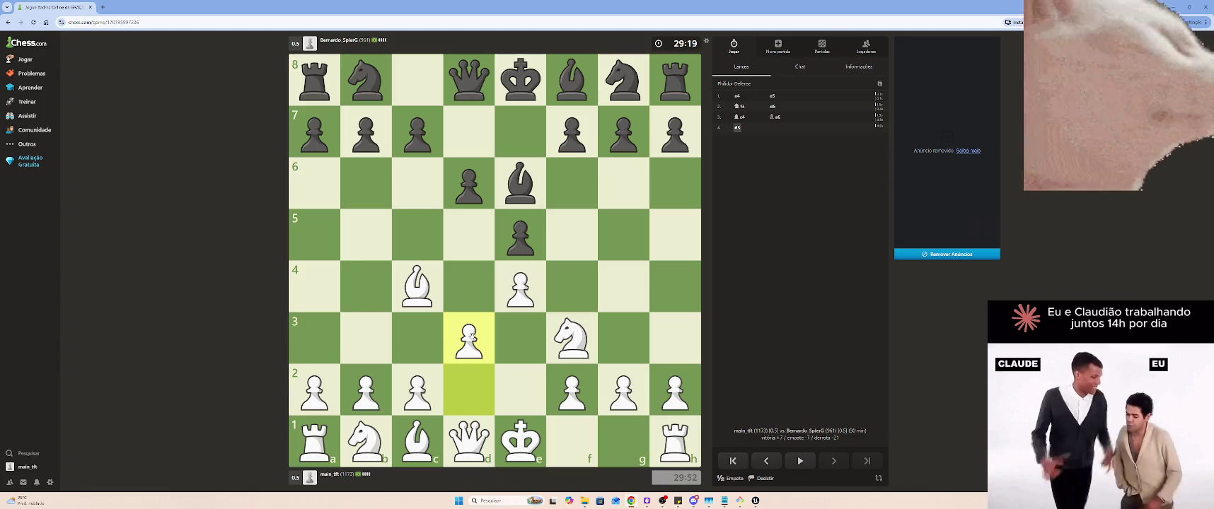
{"action": "left_click_drag", "start_coordinate": [515, 416], "coordinate": [617, 435]}
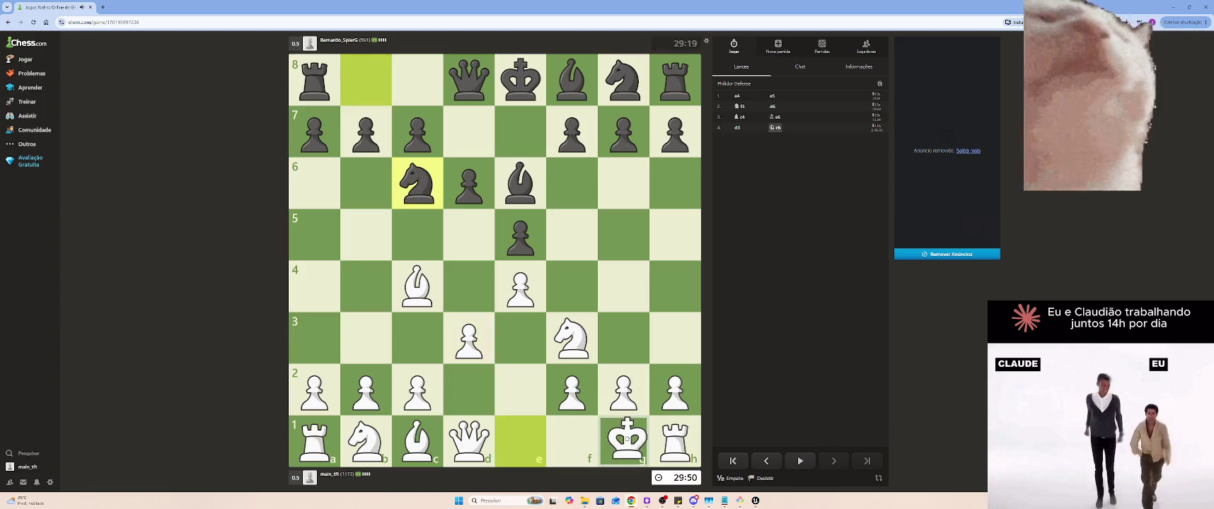
Play Nxd4, Bxe6, c3, cxd4, Qa4+ and Qxd4, winning the d4 pawn
{"action": "mouse_move", "coordinate": [566, 315]}
{"action": "left_mouse_down"}
{"action": "mouse_move", "coordinate": [508, 310]}
{"action": "mouse_move", "coordinate": [469, 286]}
{"action": "left_mouse_up"}
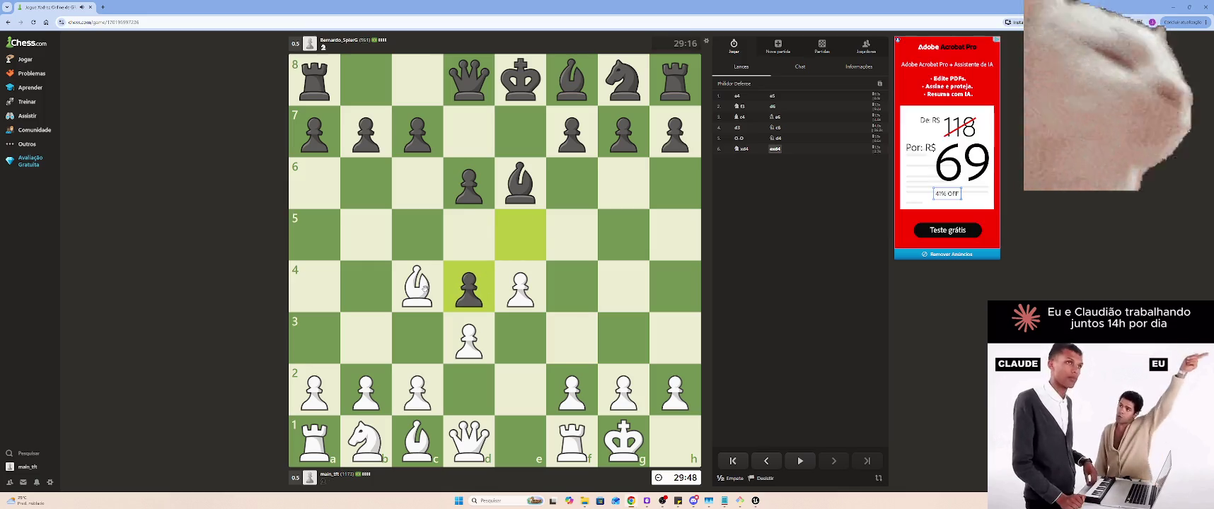
{"action": "left_click_drag", "start_coordinate": [425, 290], "coordinate": [516, 192]}
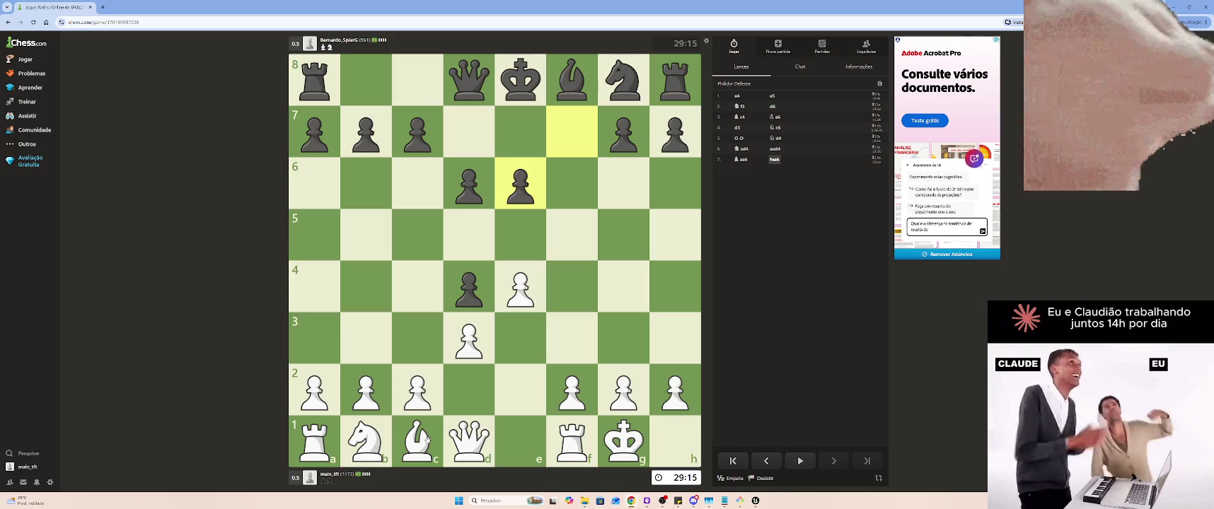
{"action": "mouse_move", "coordinate": [425, 439]}
{"action": "left_mouse_down"}
{"action": "mouse_move", "coordinate": [506, 343]}
{"action": "mouse_move", "coordinate": [414, 443]}
{"action": "left_mouse_up"}
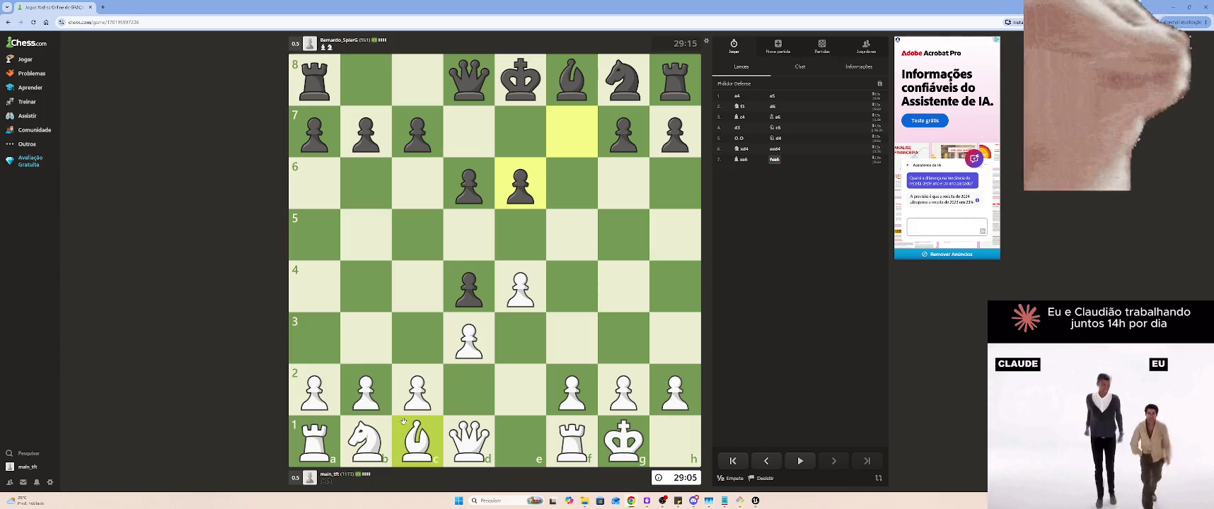
{"action": "left_click_drag", "start_coordinate": [407, 400], "coordinate": [417, 340]}
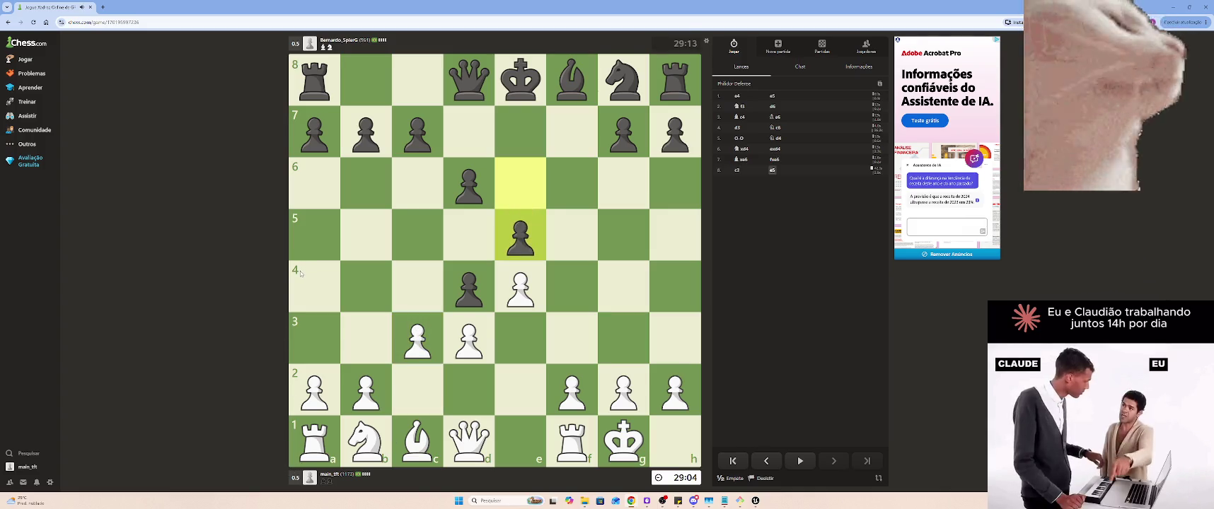
{"action": "left_click_drag", "start_coordinate": [443, 321], "coordinate": [464, 290]}
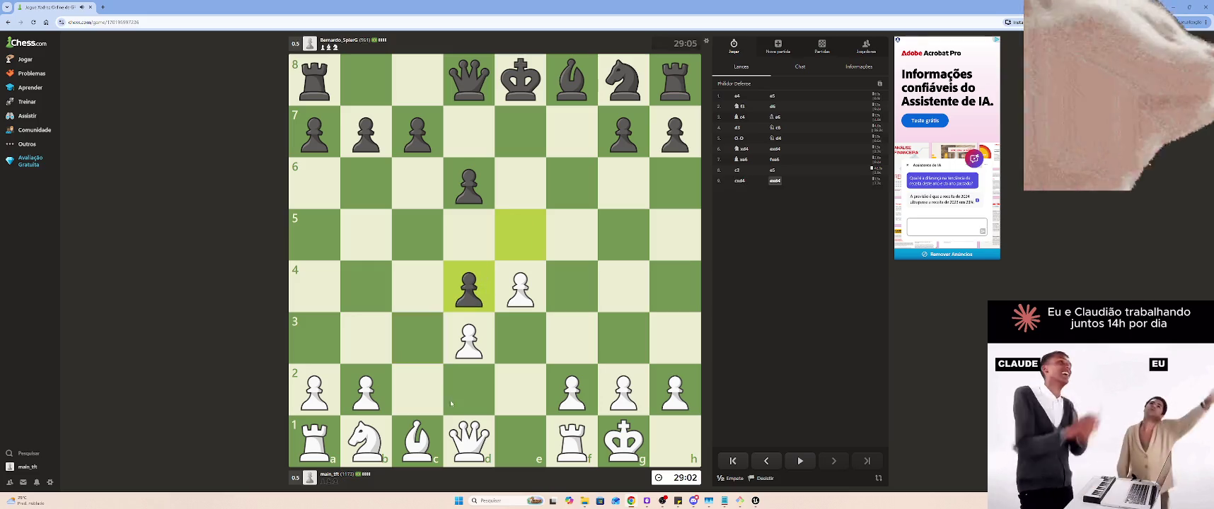
{"action": "left_click_drag", "start_coordinate": [463, 437], "coordinate": [314, 287]}
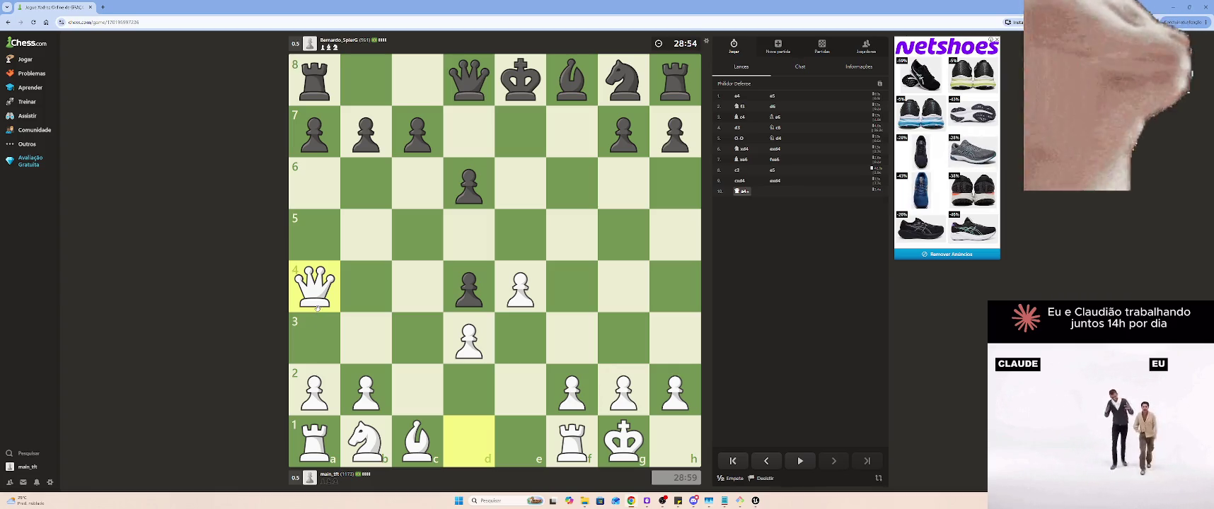
{"action": "left_click_drag", "start_coordinate": [316, 303], "coordinate": [469, 286]}
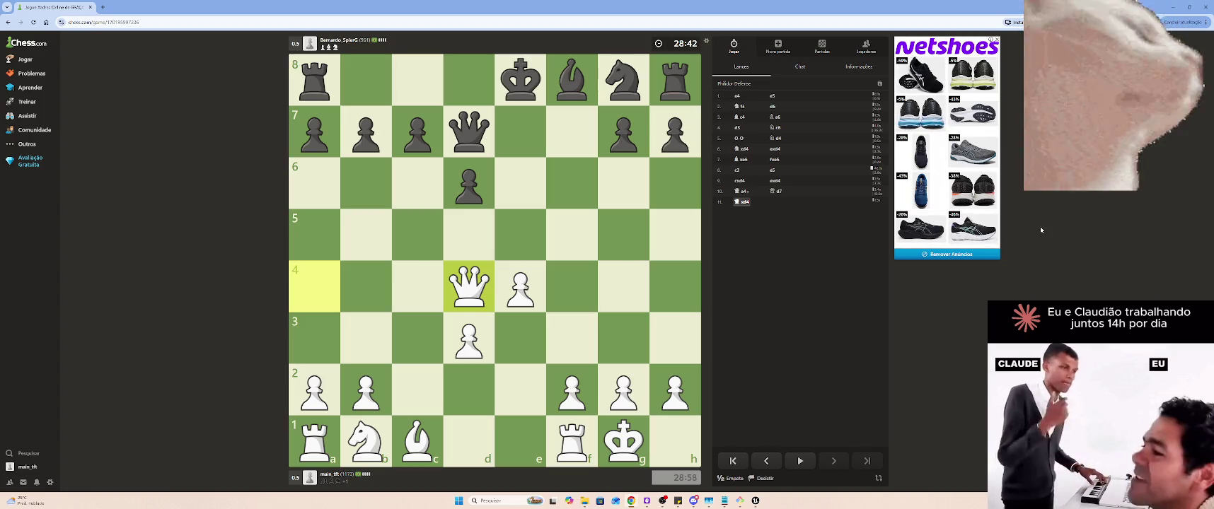
{"action": "left_click", "coordinate": [647, 500]}
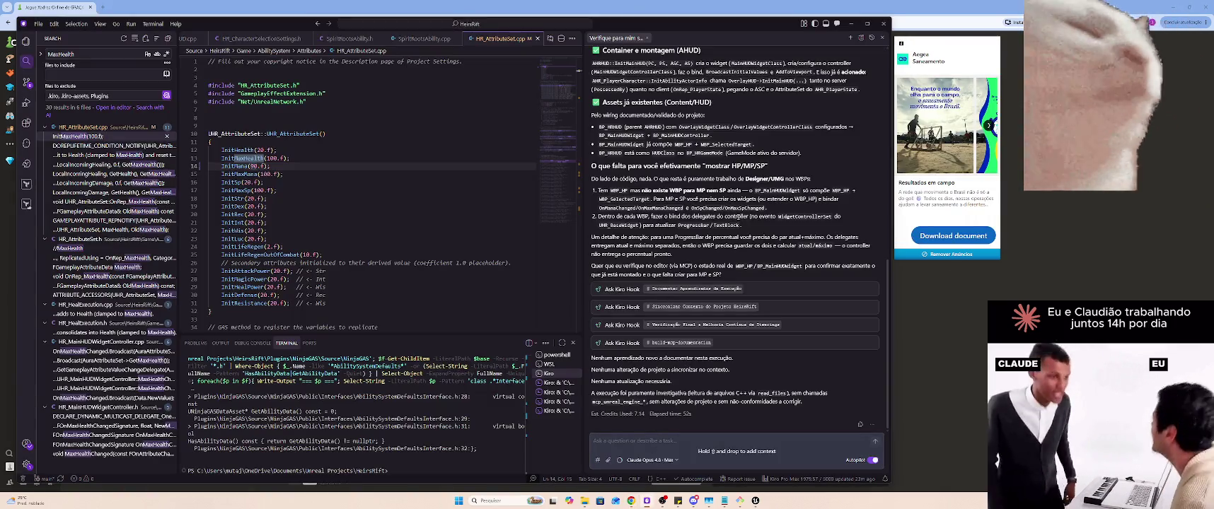
{"action": "left_click", "coordinate": [631, 501]}
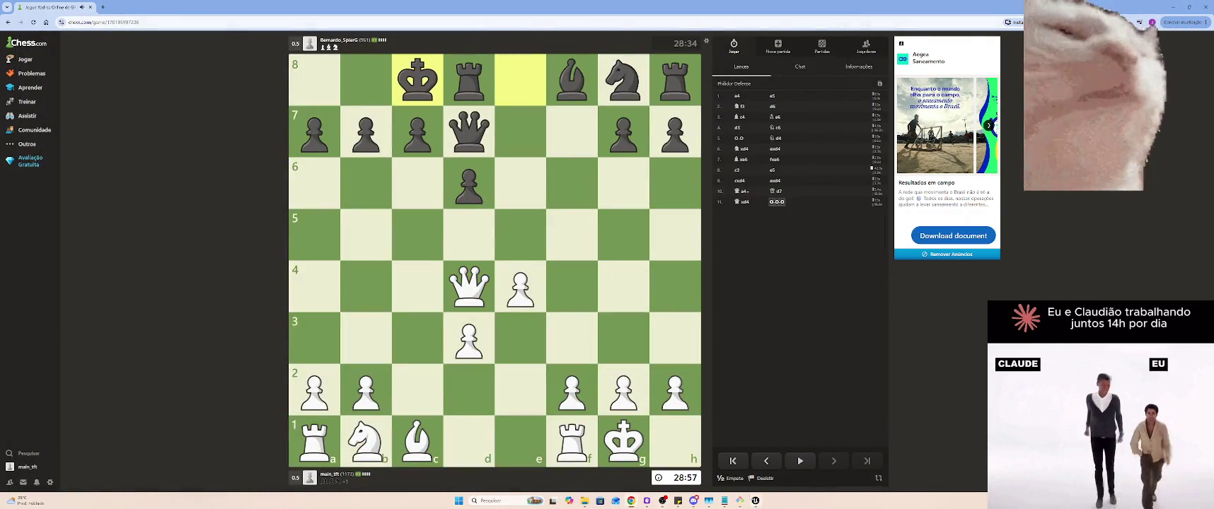
{"action": "left_click_drag", "start_coordinate": [468, 283], "coordinate": [317, 136]}
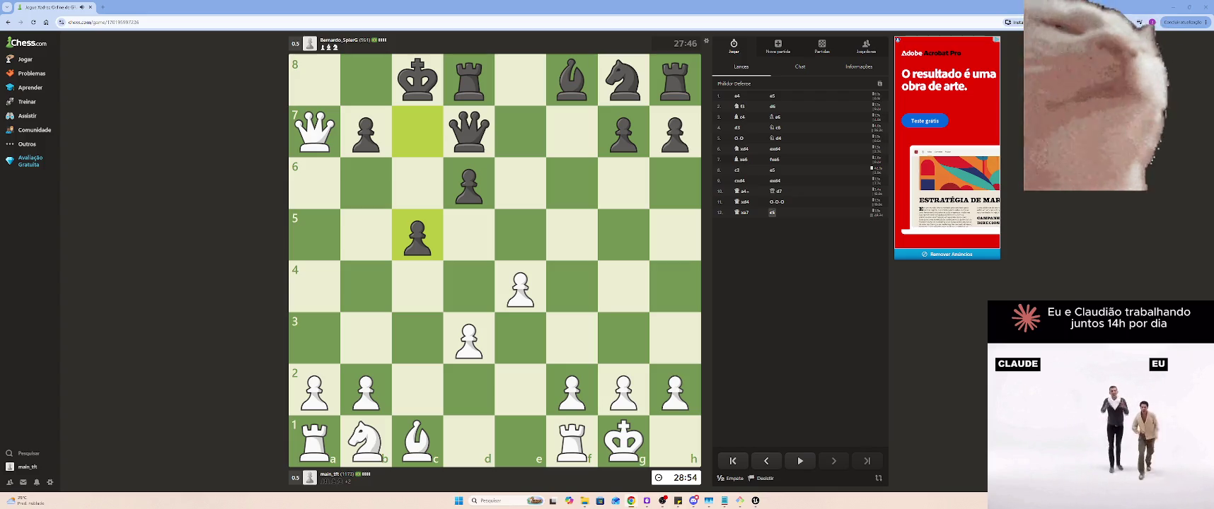
Develop the knight to a3 and pull the queen back to a5 with check
{"action": "left_click_drag", "start_coordinate": [363, 447], "coordinate": [314, 338]}
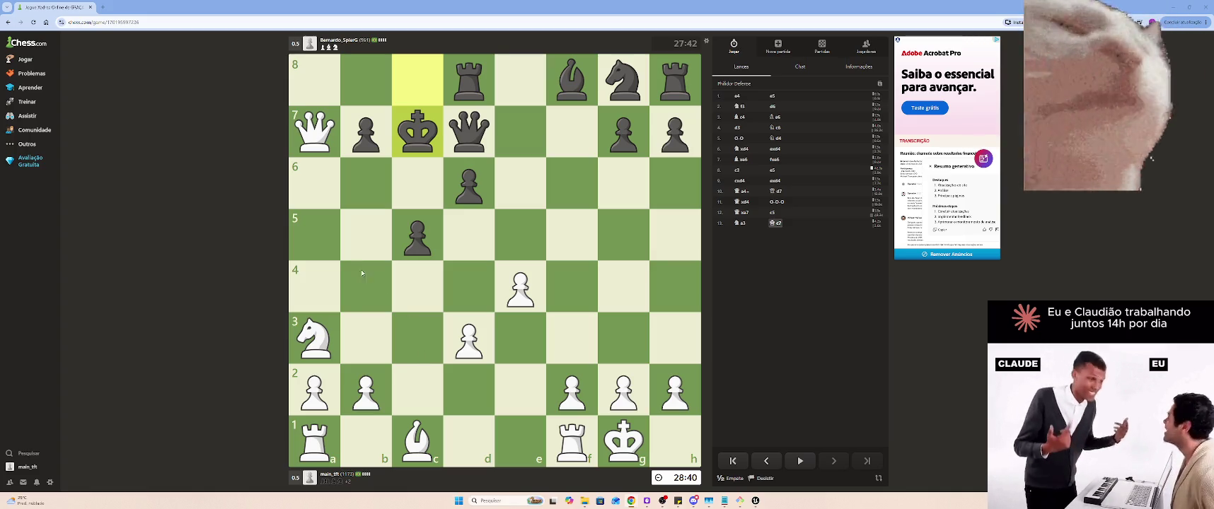
{"action": "left_click_drag", "start_coordinate": [314, 155], "coordinate": [313, 235]}
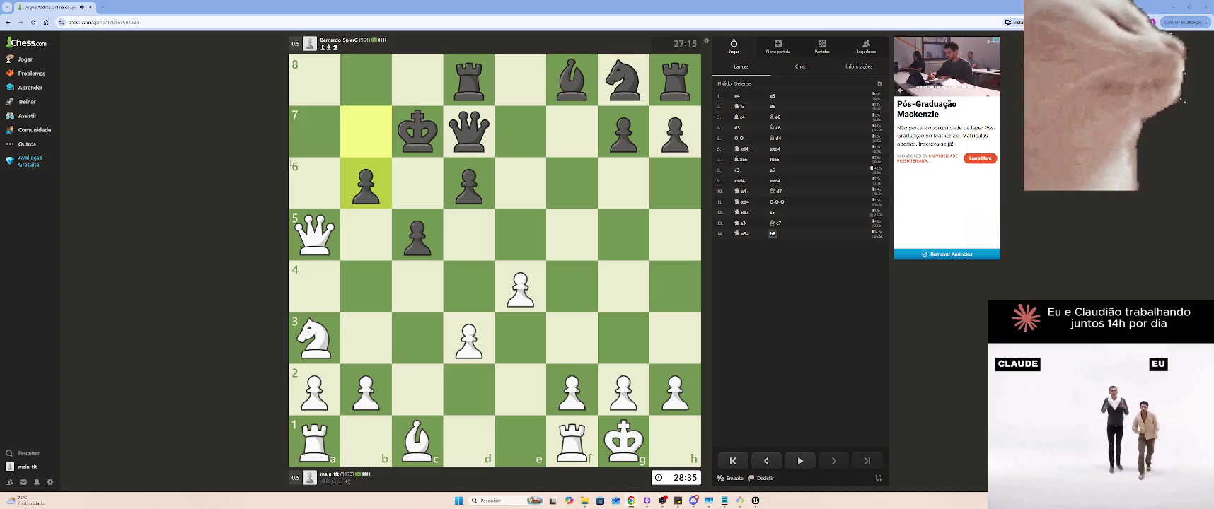
Jump the knight to b5 with check, then retreat the queen to a4
{"action": "mouse_move", "coordinate": [318, 337]}
{"action": "left_mouse_down"}
{"action": "mouse_move", "coordinate": [320, 250]}
{"action": "mouse_move", "coordinate": [309, 333]}
{"action": "left_mouse_up"}
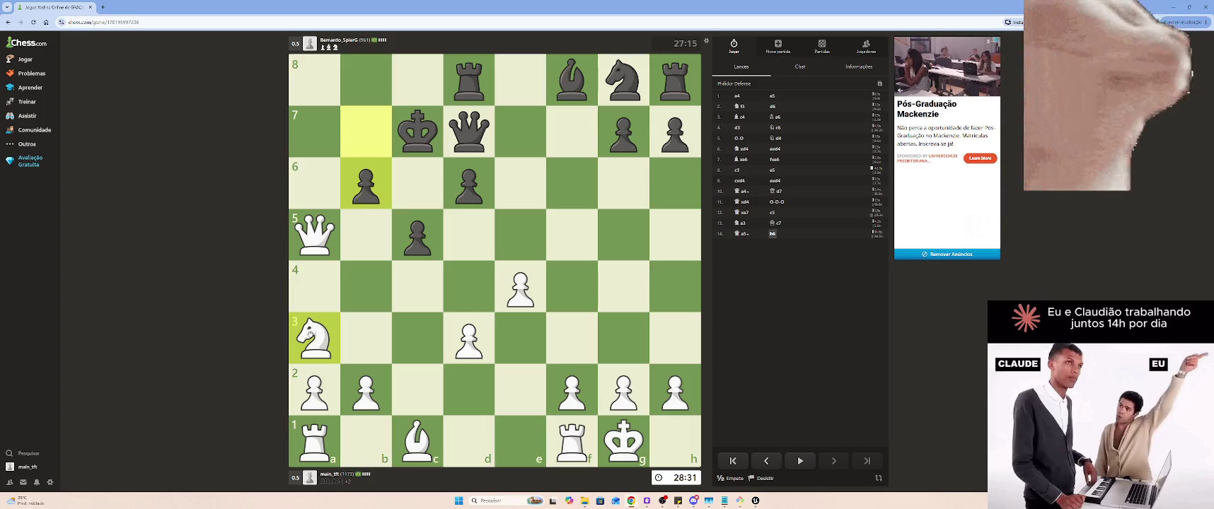
{"action": "left_click", "coordinate": [363, 230]}
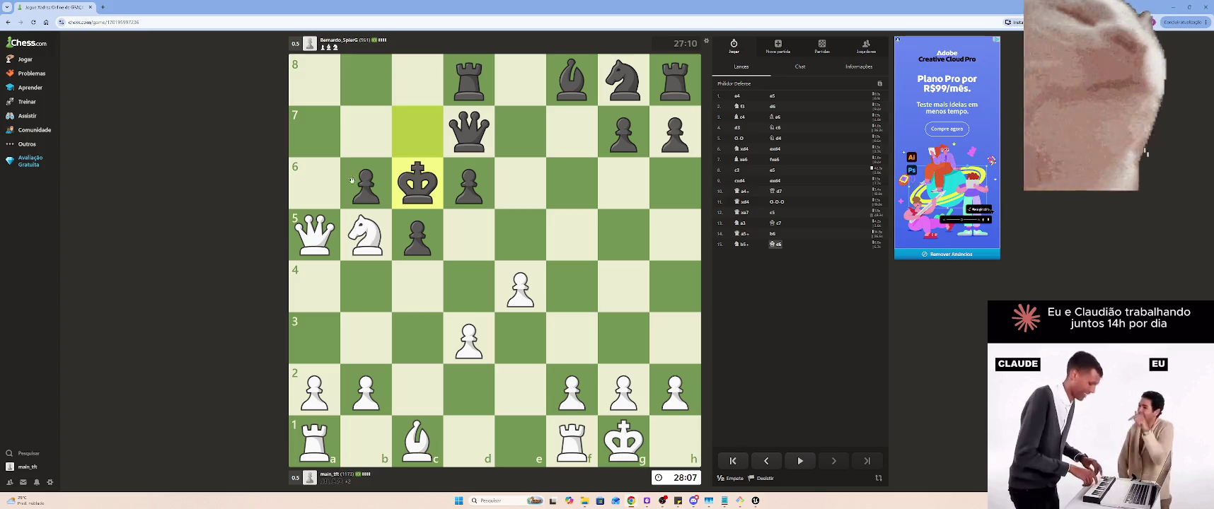
{"action": "left_click_drag", "start_coordinate": [313, 248], "coordinate": [314, 286]}
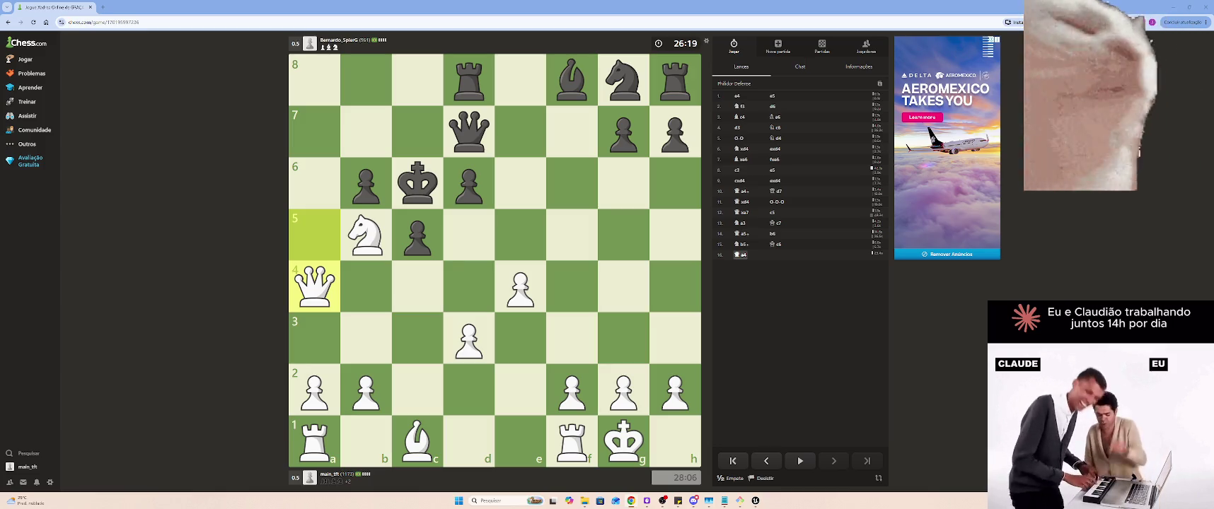
{"action": "key", "text": "alt+Tab"}
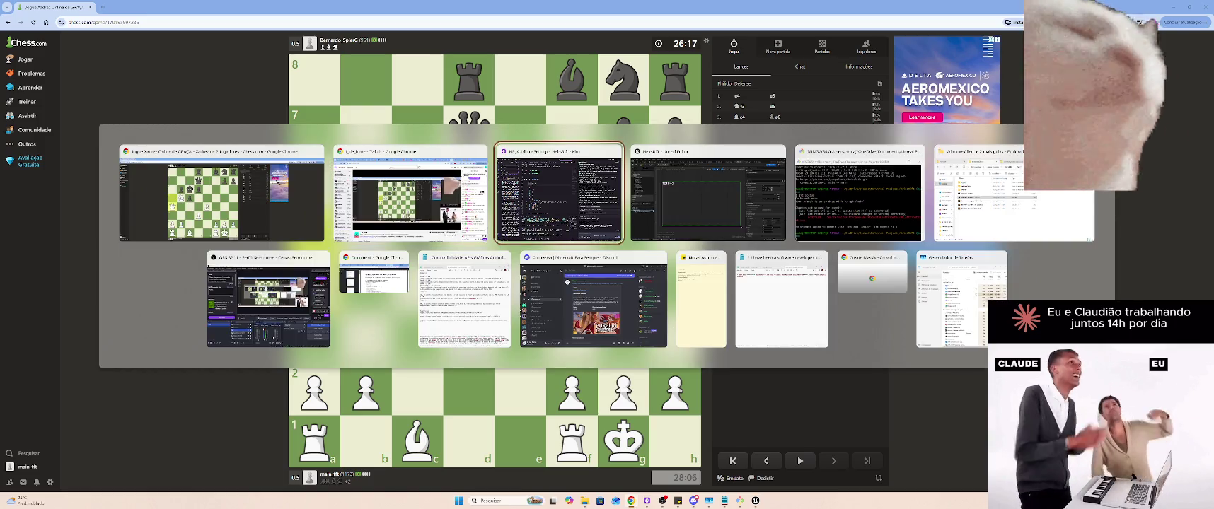
Compile the WBP_HP widget blueprint and return to the main level editor
{"action": "key", "text": "alt+Tab"}
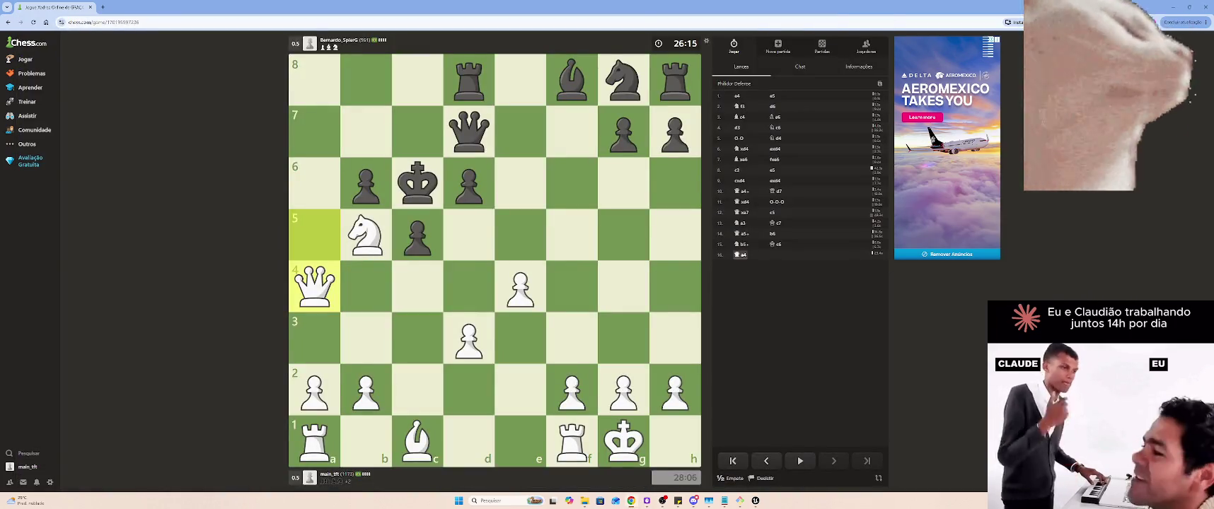
{"action": "key", "text": "alt+Tab"}
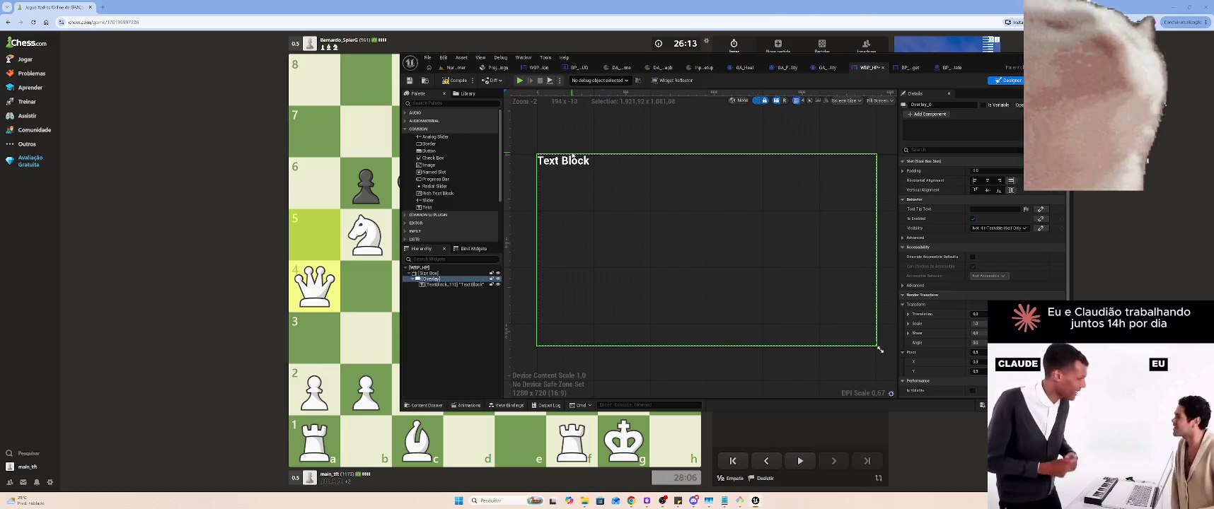
{"action": "left_click", "coordinate": [456, 81]}
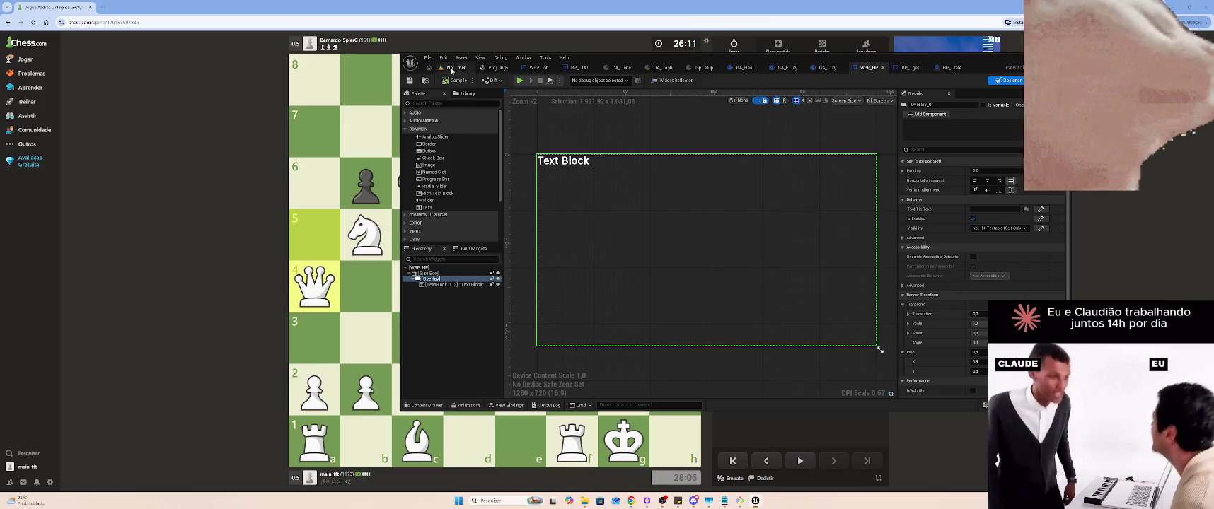
{"action": "left_click", "coordinate": [444, 67]}
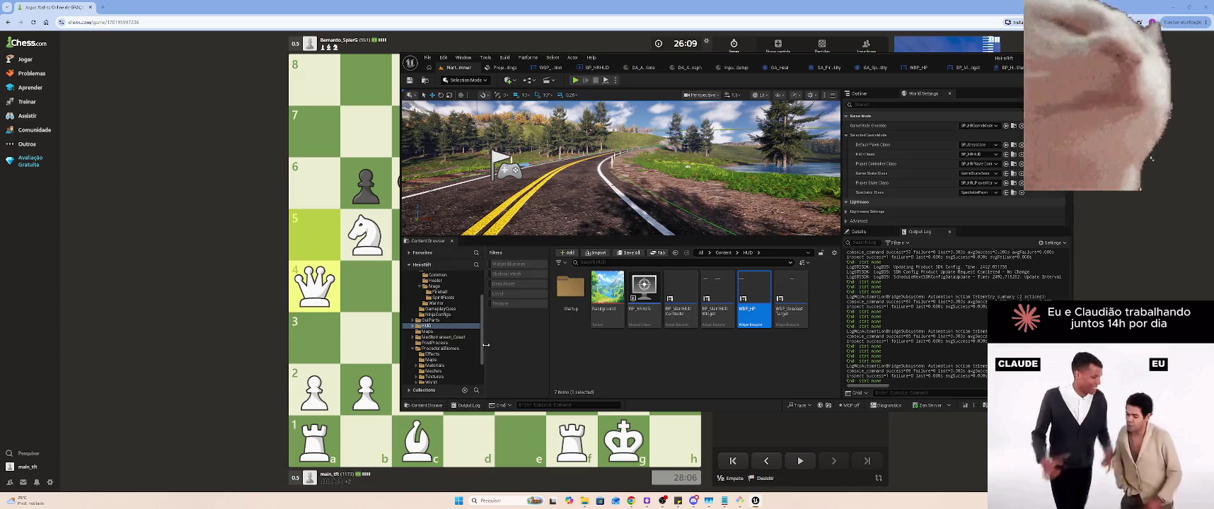
Browse the Viking_RPG_UI_27 pack's GUI_parts and Skill_icons subfolders in the Content Browser
{"action": "left_click", "coordinate": [413, 348]}
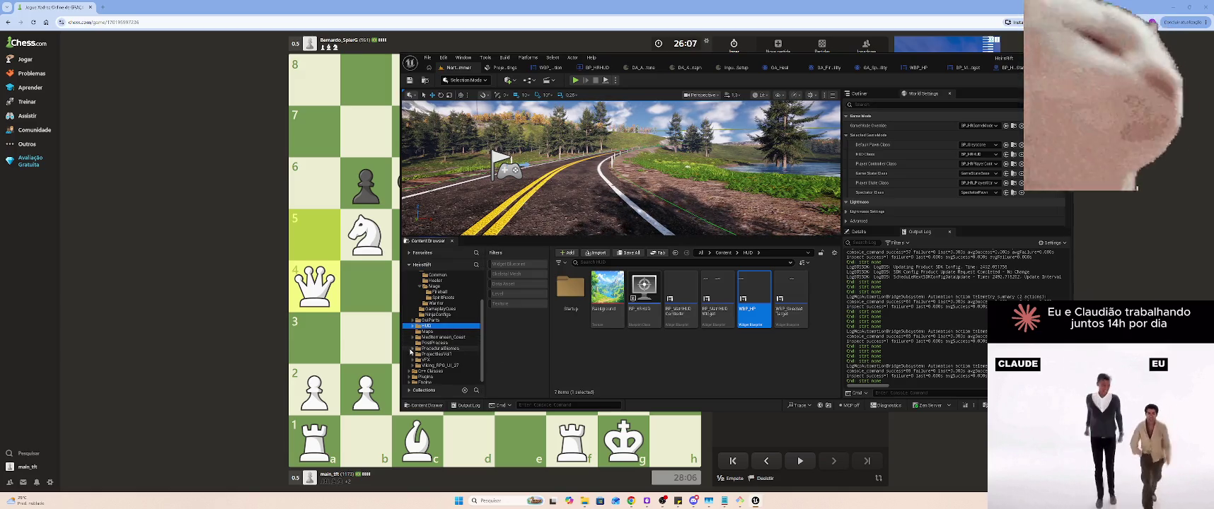
{"action": "left_click", "coordinate": [440, 365]}
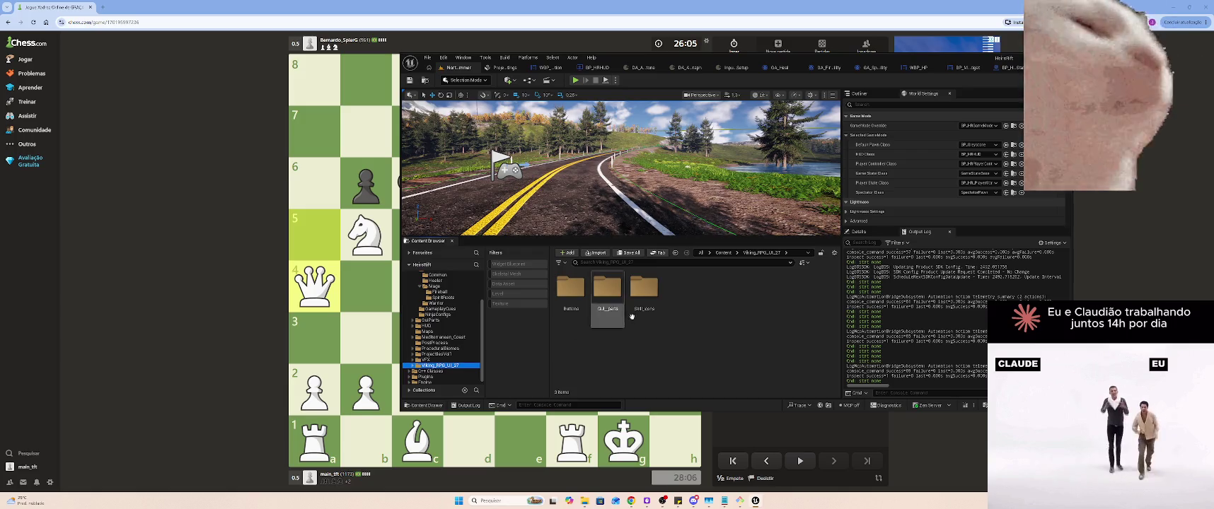
{"action": "double_click", "coordinate": [612, 294]}
{"action": "key", "text": "alt+Left"}
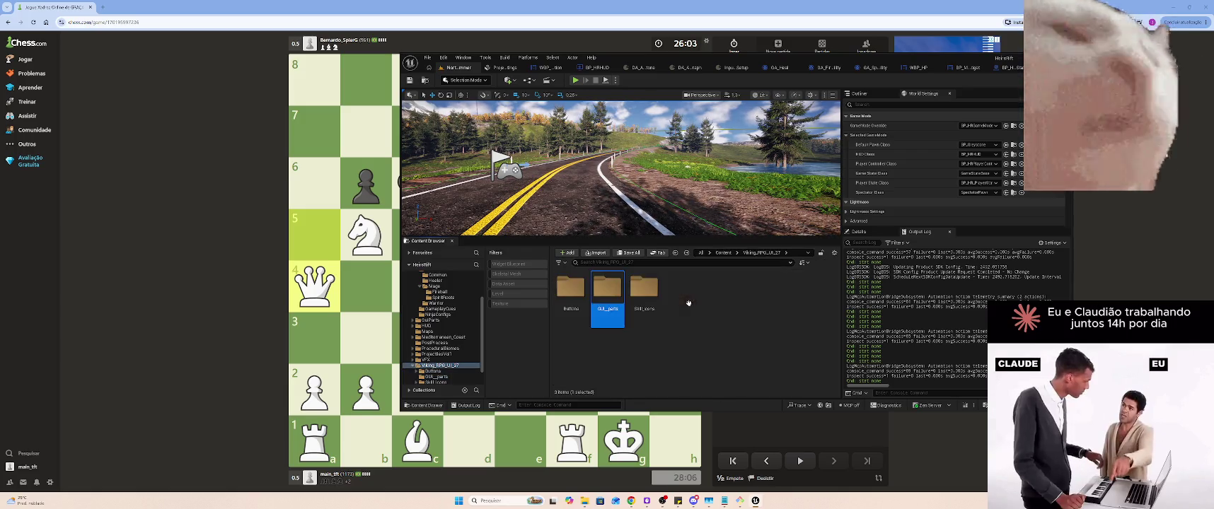
{"action": "double_click", "coordinate": [641, 293]}
{"action": "double_click", "coordinate": [607, 298]}
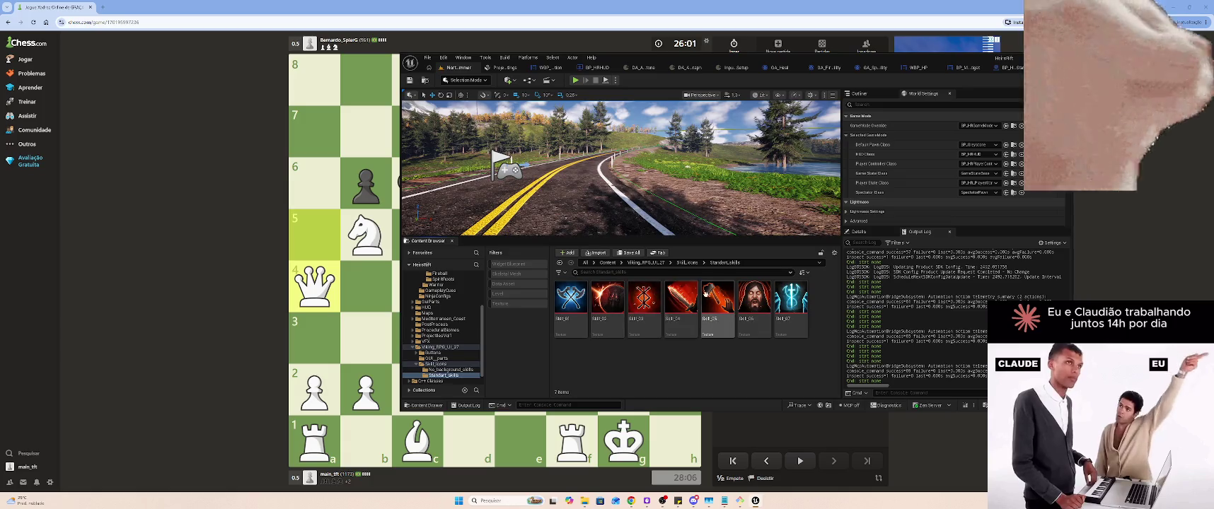
{"action": "key", "text": "alt+Left"}
{"action": "double_click", "coordinate": [570, 298]}
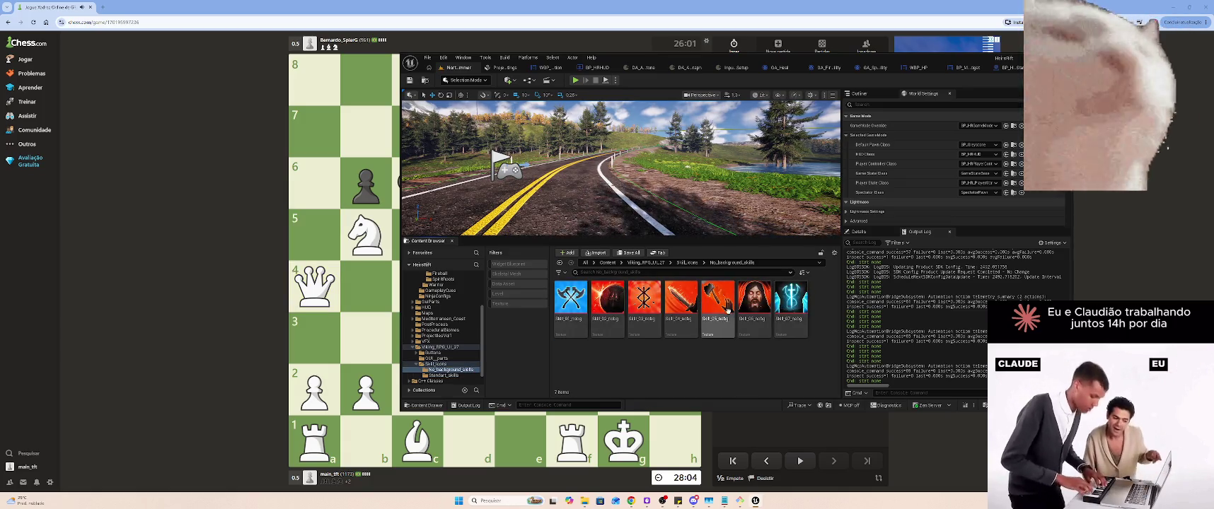
{"action": "key", "text": "alt+Left"}
{"action": "key", "text": "alt+Left"}
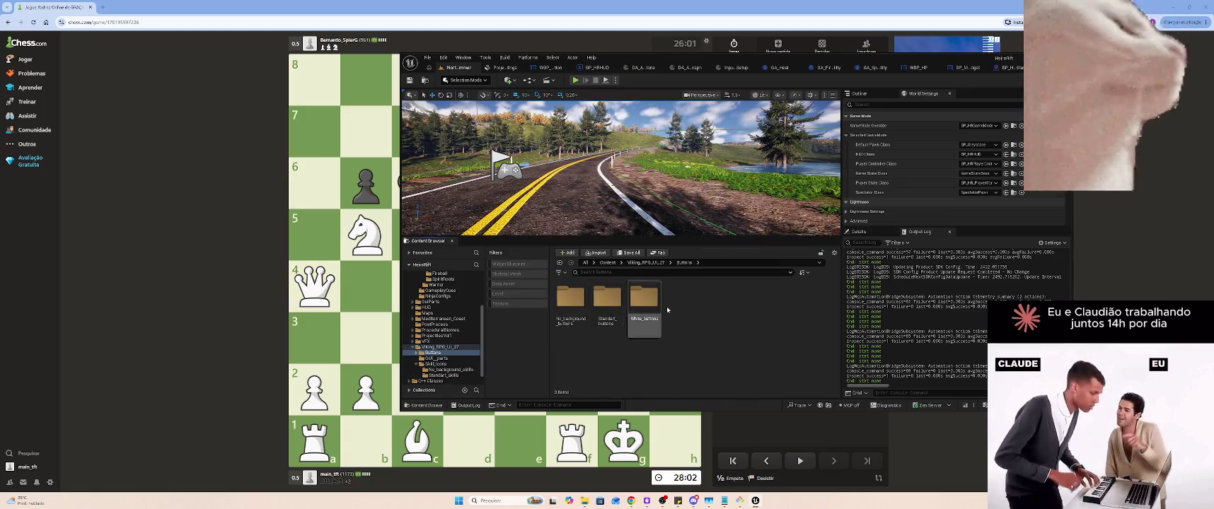
{"action": "left_click", "coordinate": [367, 287]}
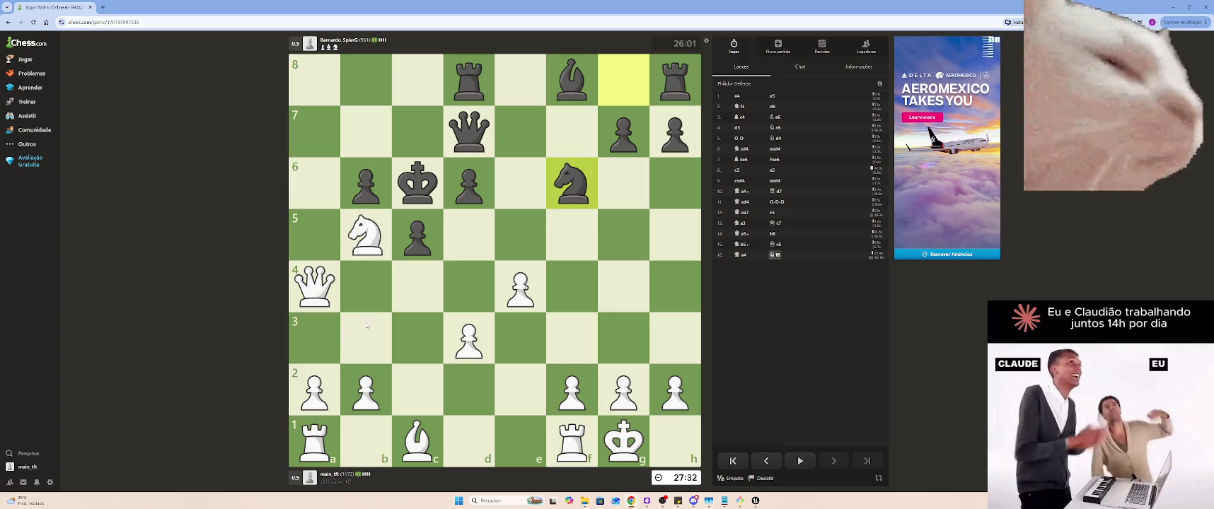
Push the b-pawn to b4, then bring Unreal back and open GUI_parts
{"action": "left_click_drag", "start_coordinate": [365, 383], "coordinate": [371, 290]}
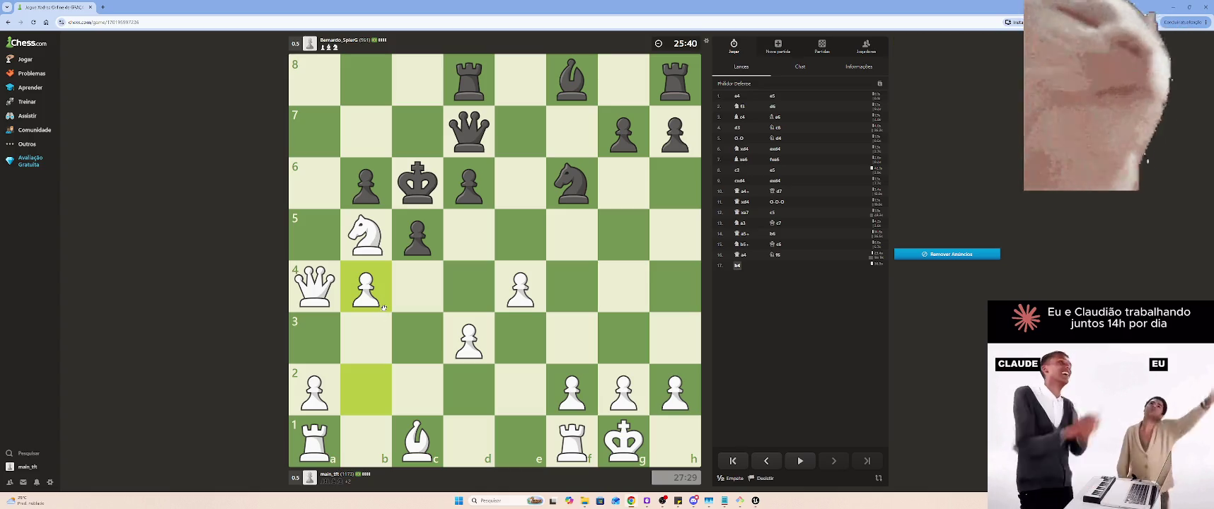
{"action": "left_click", "coordinate": [755, 500]}
{"action": "double_click", "coordinate": [607, 292]}
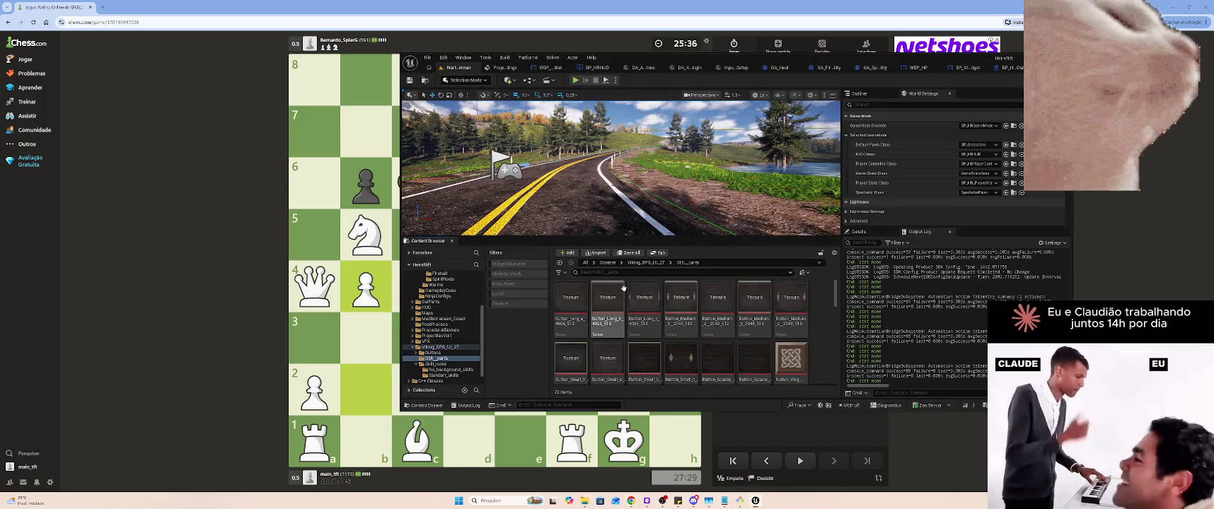
Scroll through the GUI_parts bar and frame texture thumbnails, then return to the chess game
{"action": "scroll", "coordinate": [708, 326], "scroll_direction": "down", "scroll_amount": 2}
{"action": "scroll", "coordinate": [731, 341], "scroll_direction": "down", "scroll_amount": 3}
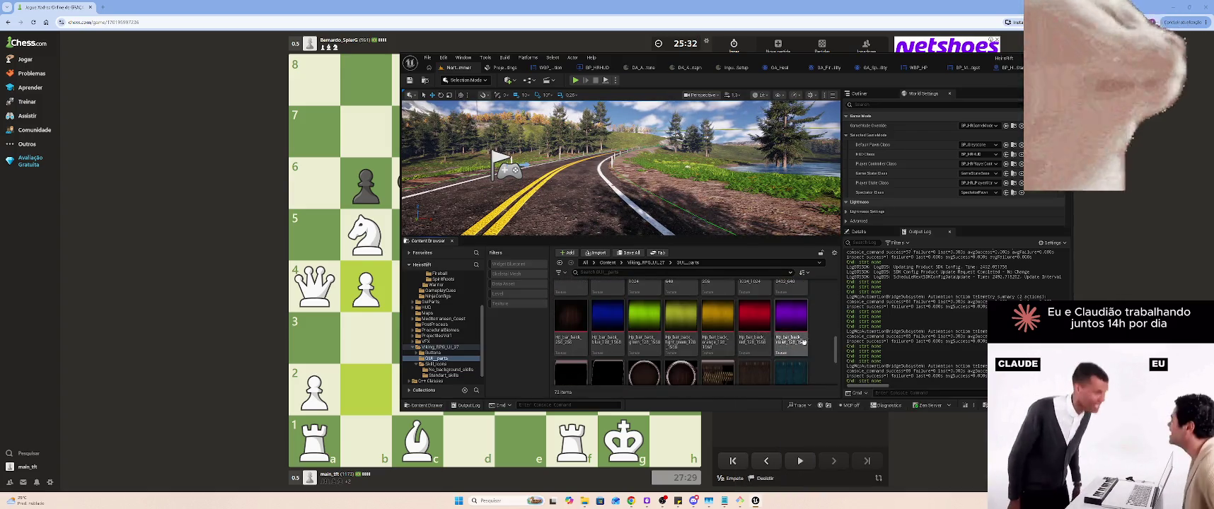
{"action": "scroll", "coordinate": [812, 330], "scroll_direction": "down", "scroll_amount": 2}
{"action": "scroll", "coordinate": [813, 331], "scroll_direction": "down", "scroll_amount": 1}
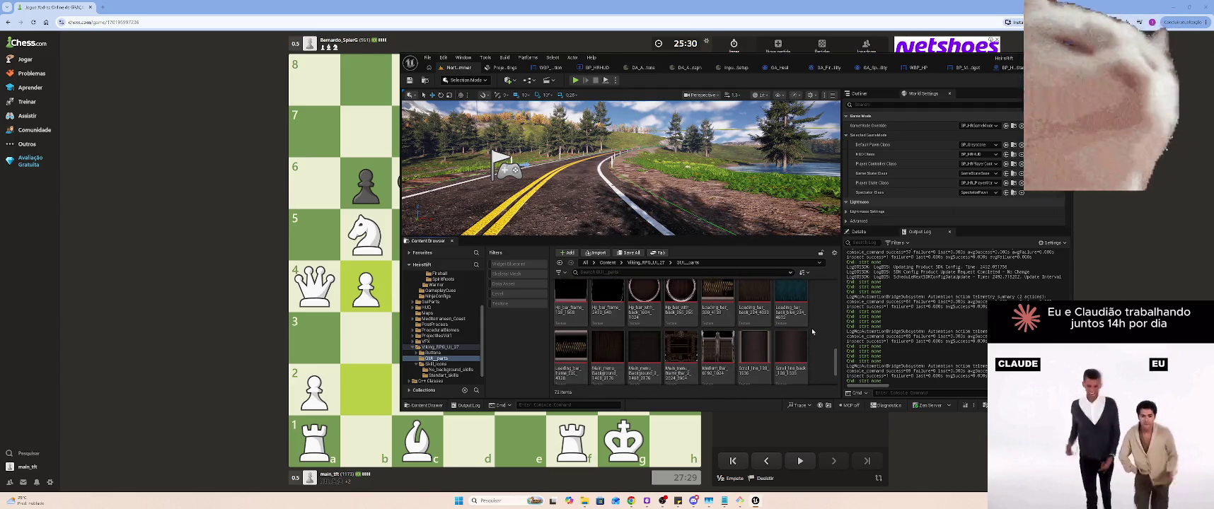
{"action": "scroll", "coordinate": [812, 328], "scroll_direction": "down", "scroll_amount": 1}
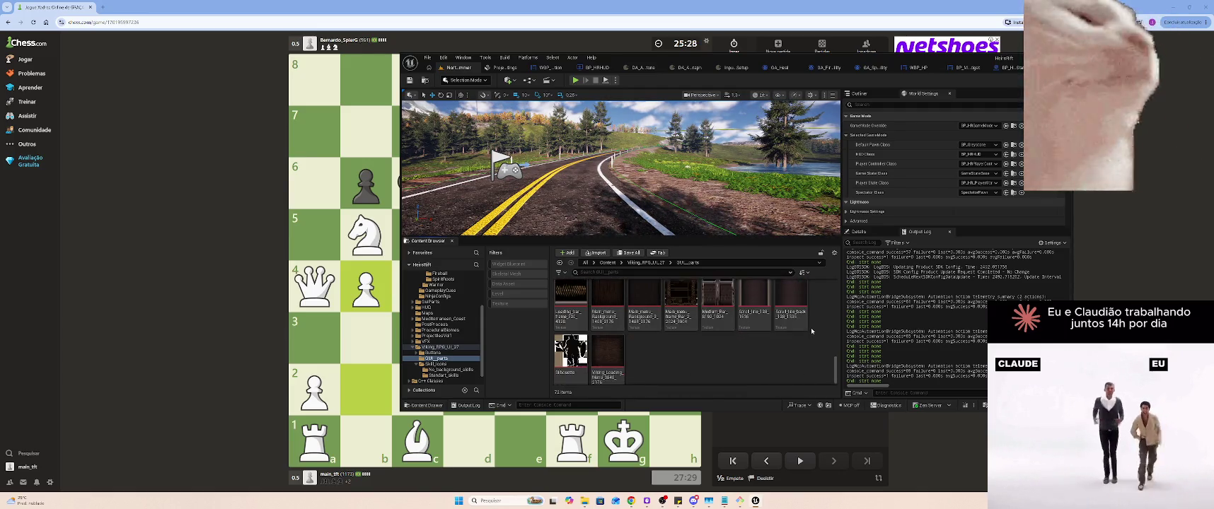
{"action": "scroll", "coordinate": [811, 327], "scroll_direction": "up", "scroll_amount": 1}
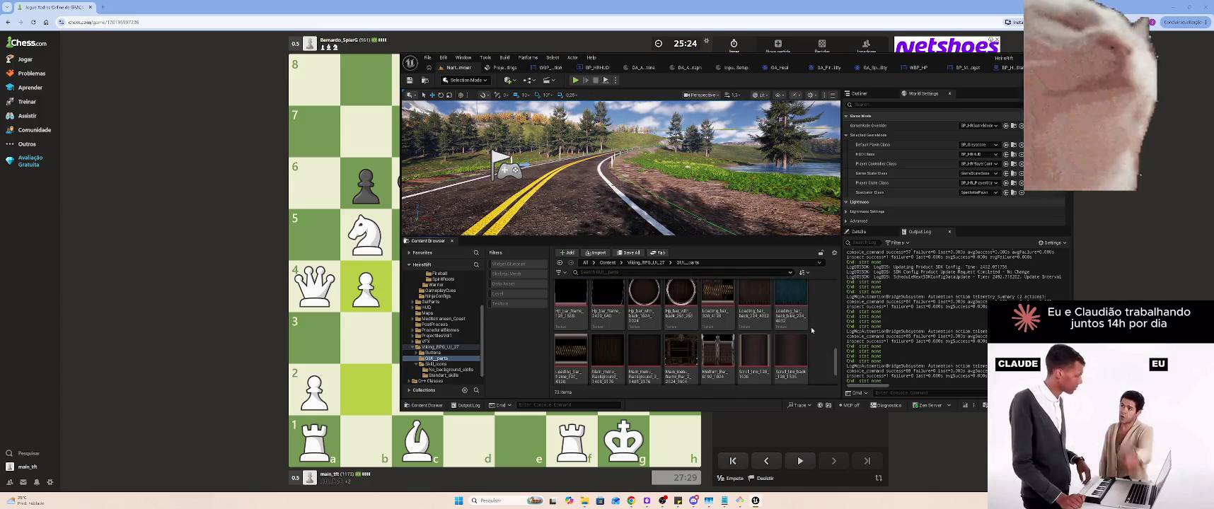
{"action": "scroll", "coordinate": [813, 330], "scroll_direction": "up", "scroll_amount": 1}
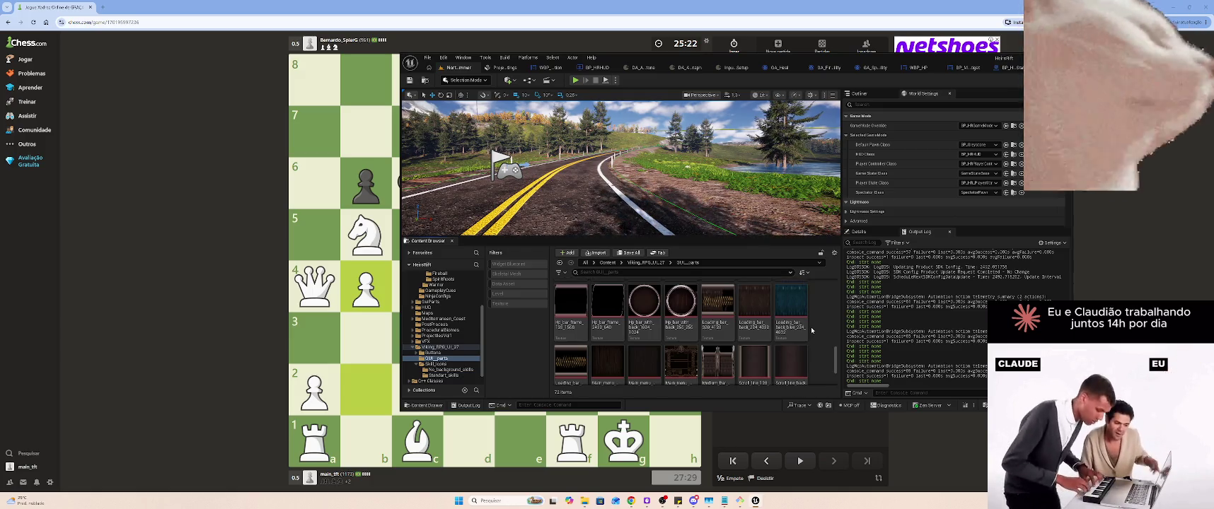
{"action": "scroll", "coordinate": [812, 330], "scroll_direction": "up", "scroll_amount": 1}
{"action": "scroll", "coordinate": [812, 330], "scroll_direction": "down", "scroll_amount": 1}
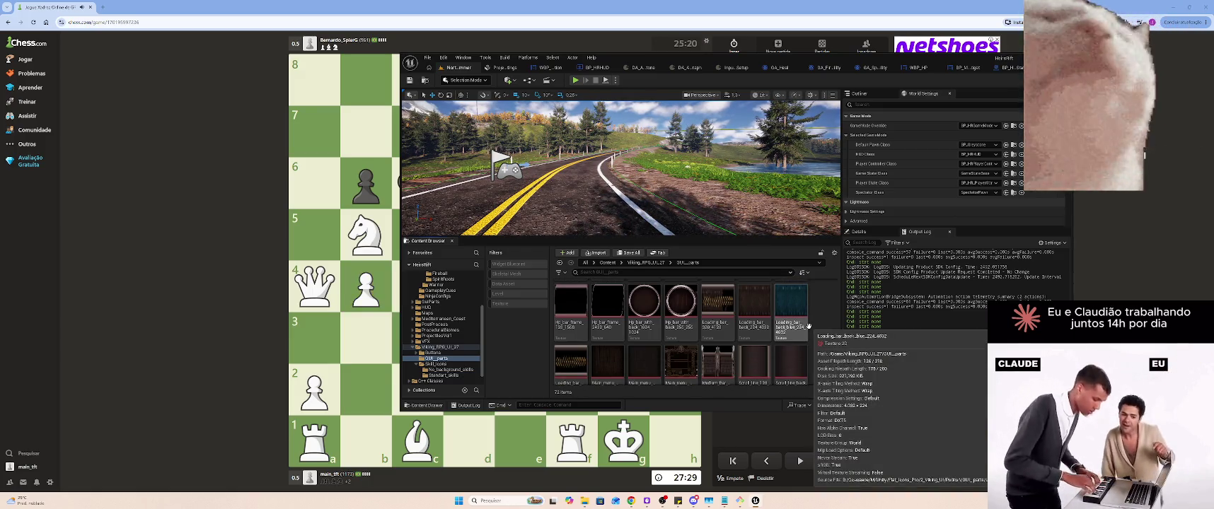
{"action": "left_click", "coordinate": [309, 195]}
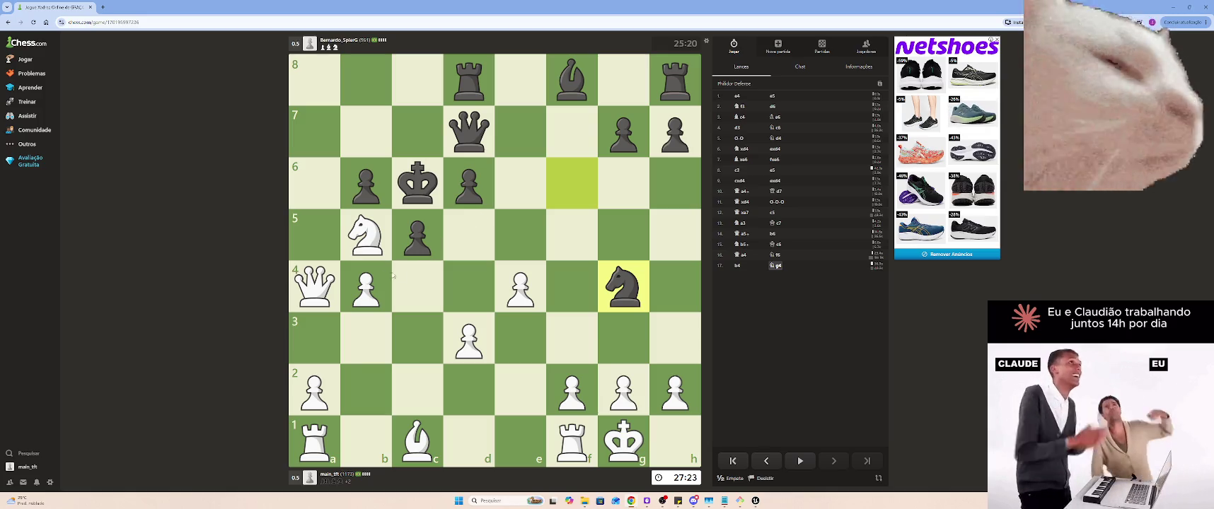
Play bxc5, review the game from move 10, then develop the bishop to f4
{"action": "left_click_drag", "start_coordinate": [366, 287], "coordinate": [418, 235]}
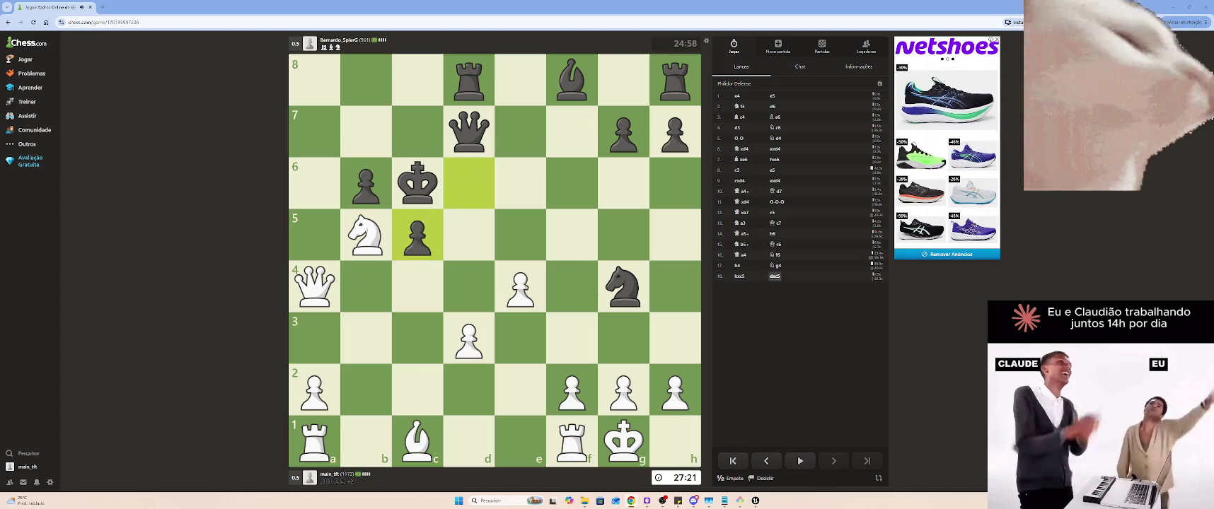
{"action": "left_click", "coordinate": [726, 192]}
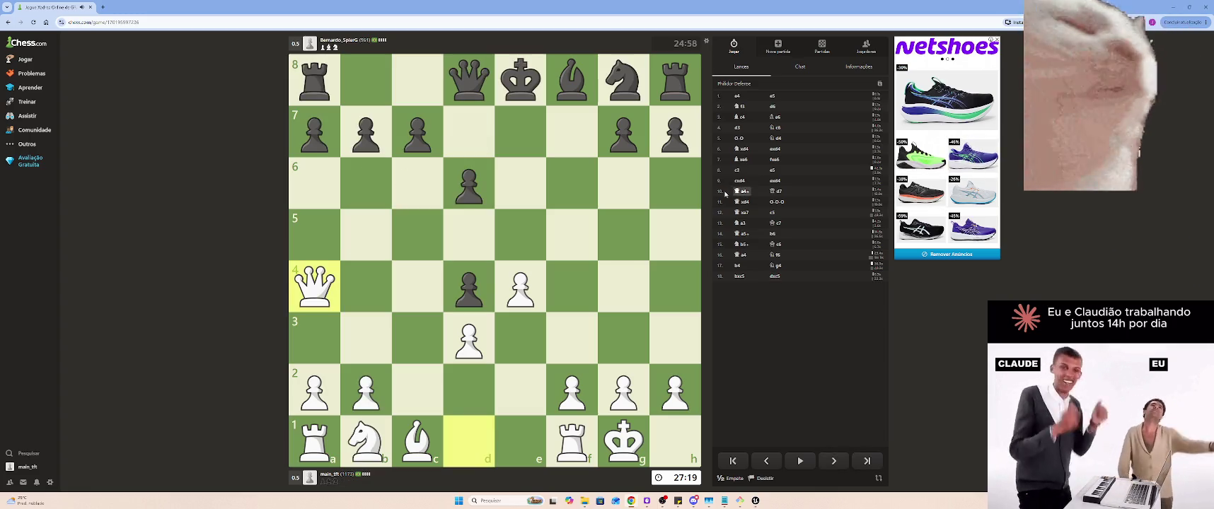
{"action": "left_click", "coordinate": [834, 461]}
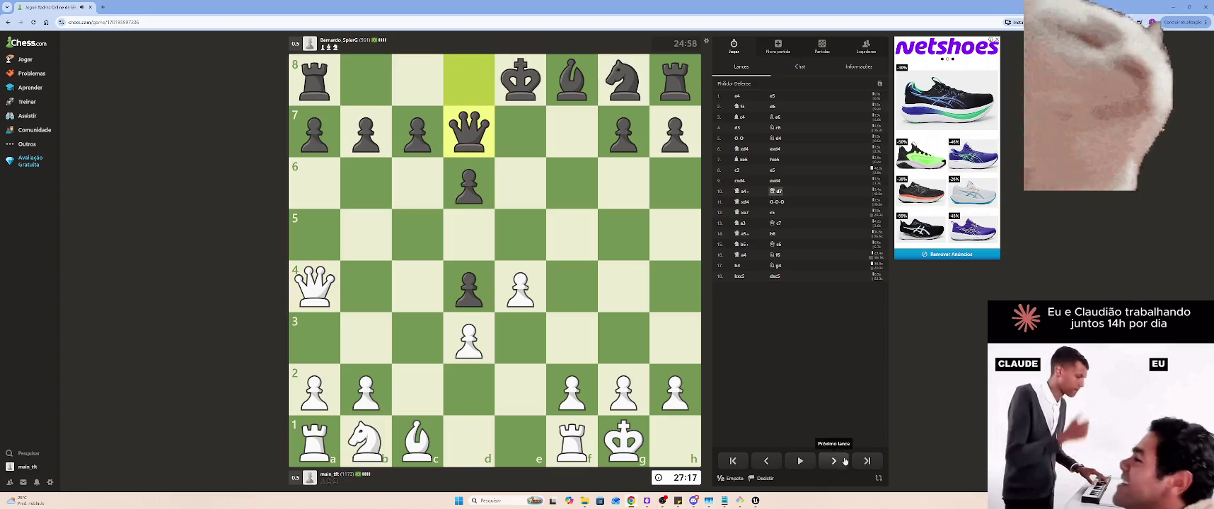
{"action": "left_click", "coordinate": [866, 461]}
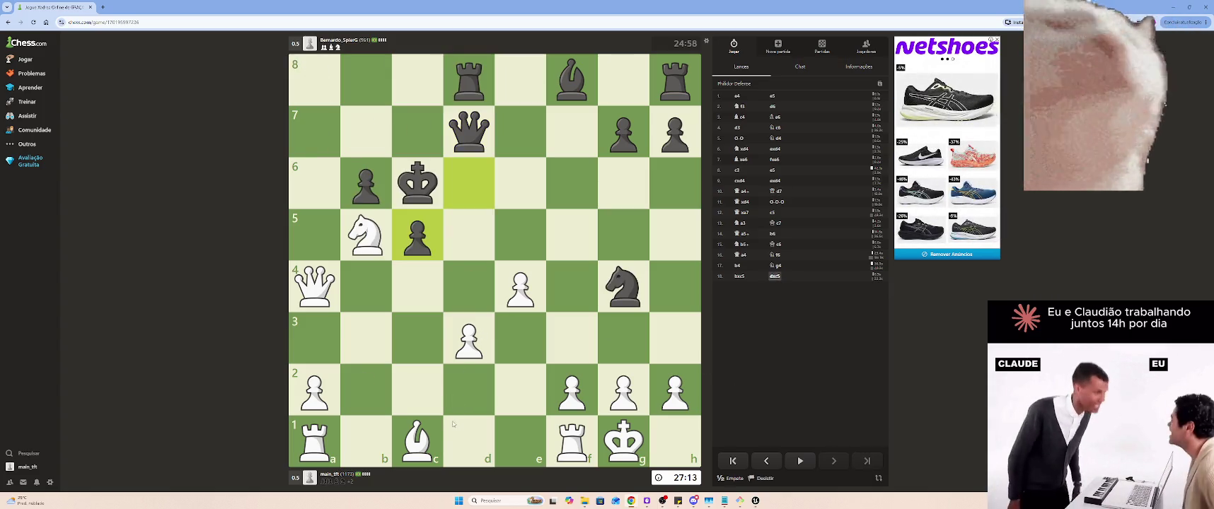
{"action": "mouse_move", "coordinate": [417, 440]}
{"action": "left_mouse_down"}
{"action": "mouse_move", "coordinate": [553, 347]}
{"action": "mouse_move", "coordinate": [571, 286]}
{"action": "left_mouse_up"}
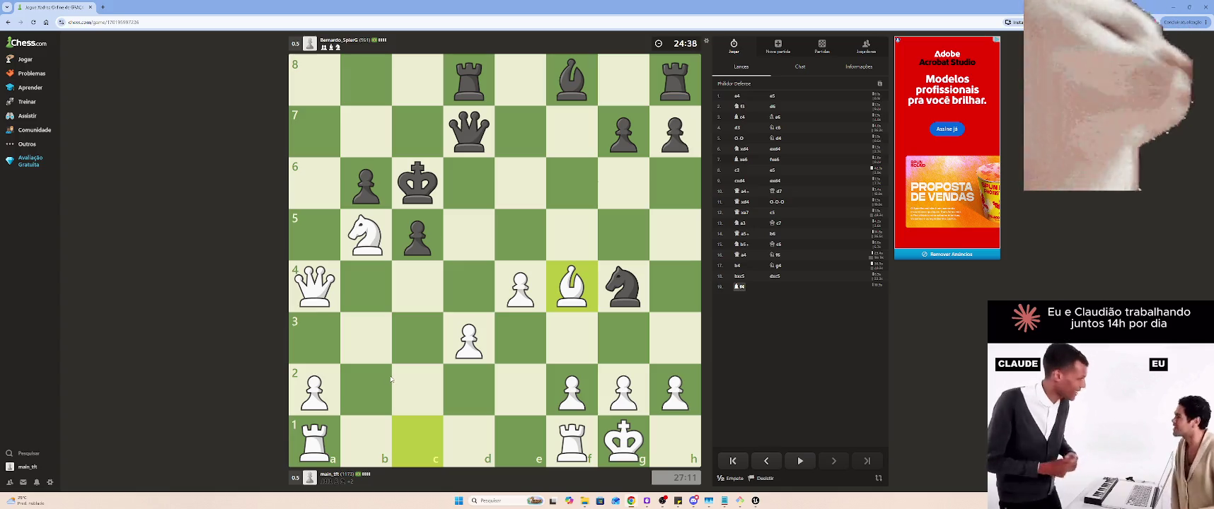
{"action": "left_click", "coordinate": [756, 500]}
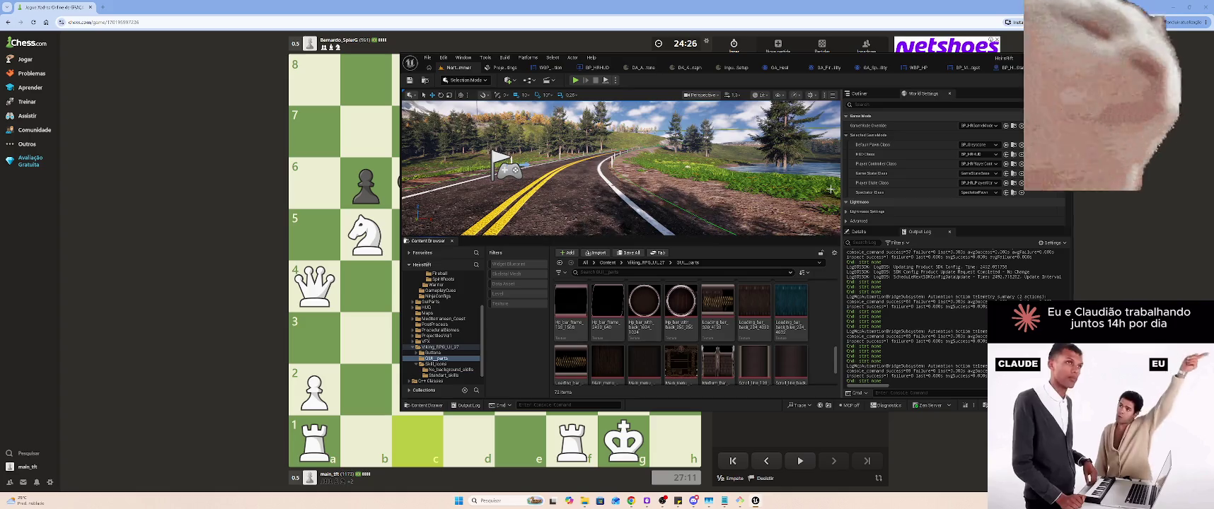
Scroll up and down through the GUI_parts texture grid to finish reviewing the textures
{"action": "scroll", "coordinate": [777, 307], "scroll_direction": "down", "scroll_amount": 2}
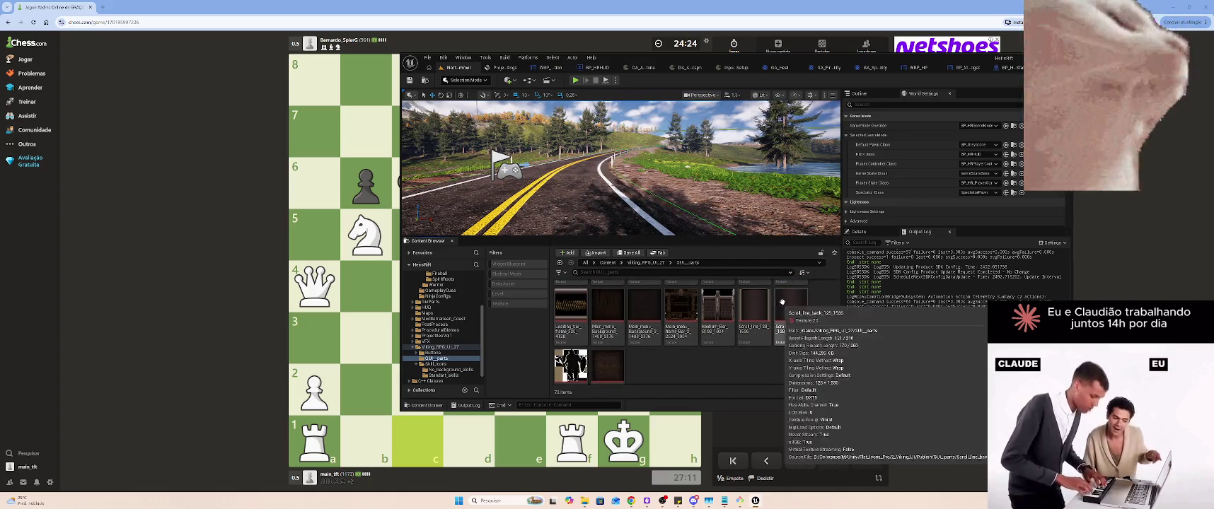
{"action": "scroll", "coordinate": [781, 301], "scroll_direction": "up", "scroll_amount": 2}
{"action": "scroll", "coordinate": [789, 294], "scroll_direction": "up", "scroll_amount": 1}
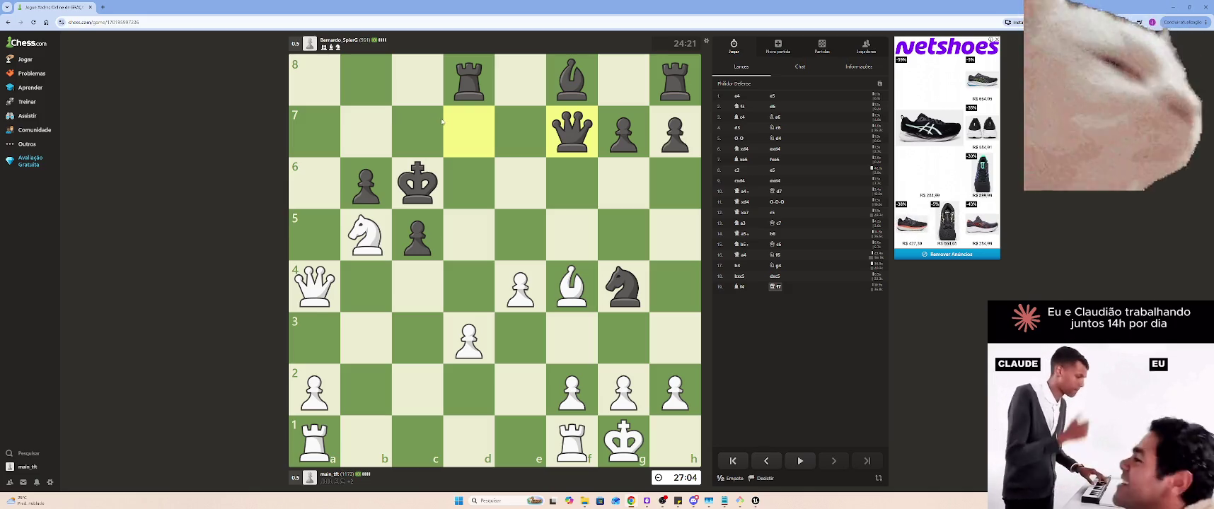
Play Nd6+ from b5, Qa6+ from a4 and Qb7 mate, then return to Unreal Engine
{"action": "mouse_move", "coordinate": [366, 235]}
{"action": "left_mouse_down"}
{"action": "mouse_move", "coordinate": [414, 187]}
{"action": "mouse_move", "coordinate": [421, 226]}
{"action": "mouse_move", "coordinate": [463, 181]}
{"action": "left_mouse_up"}
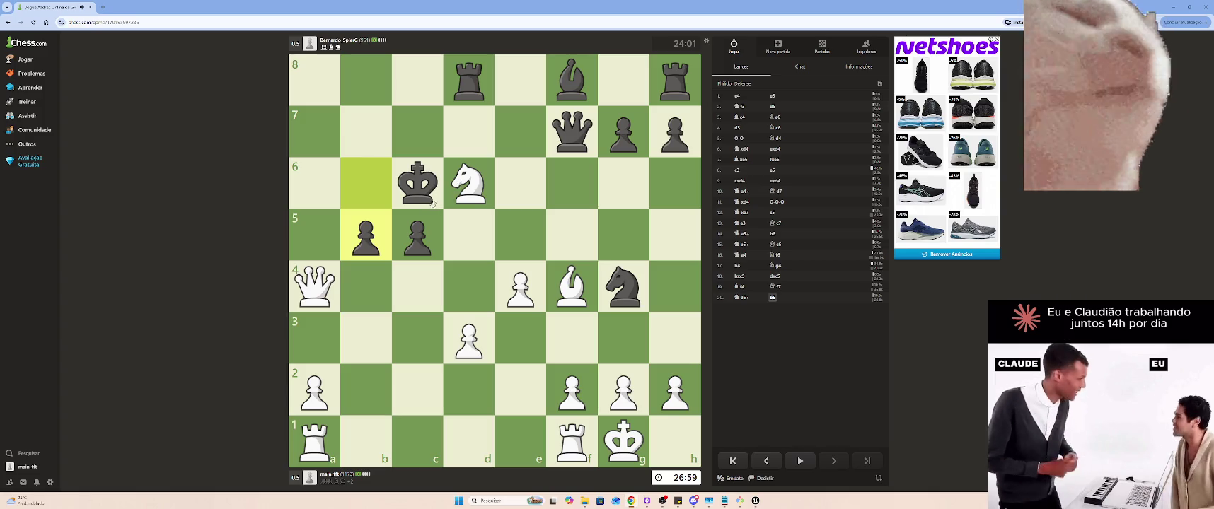
{"action": "left_click_drag", "start_coordinate": [309, 281], "coordinate": [313, 186]}
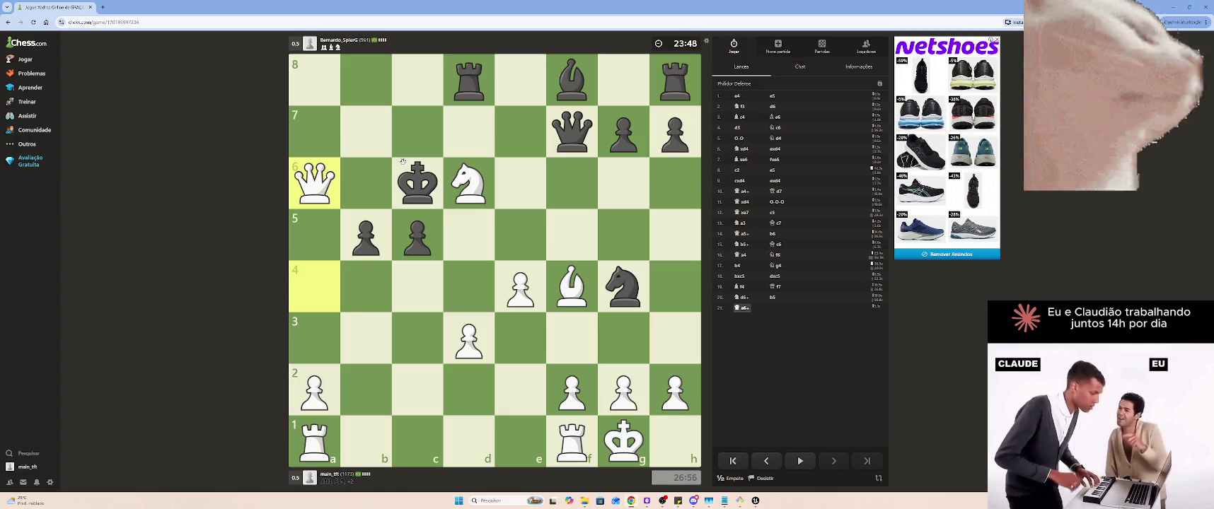
{"action": "left_click_drag", "start_coordinate": [319, 185], "coordinate": [366, 131]}
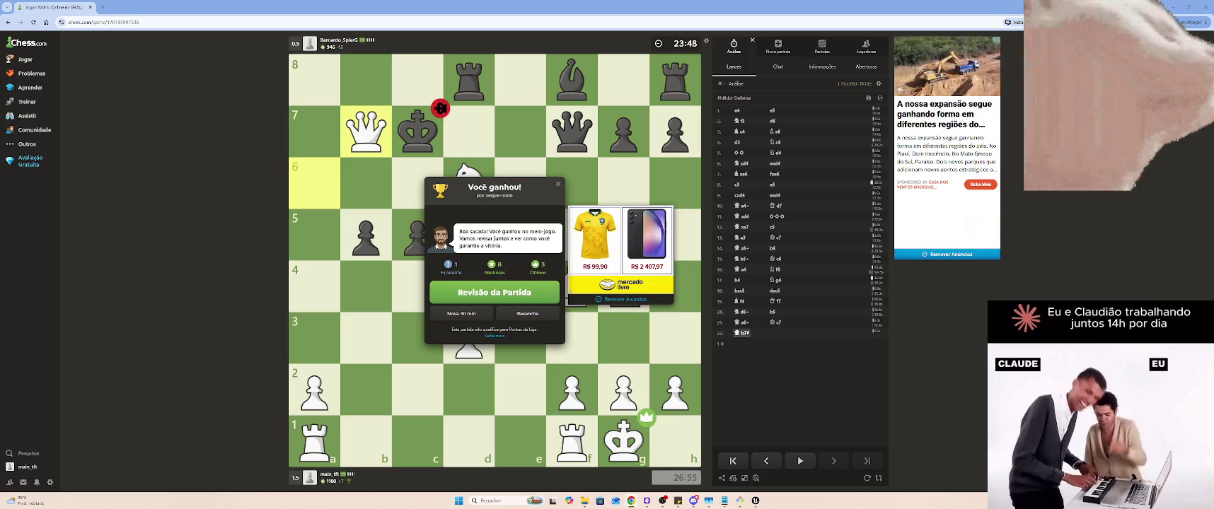
{"action": "key", "text": "alt+Tab"}
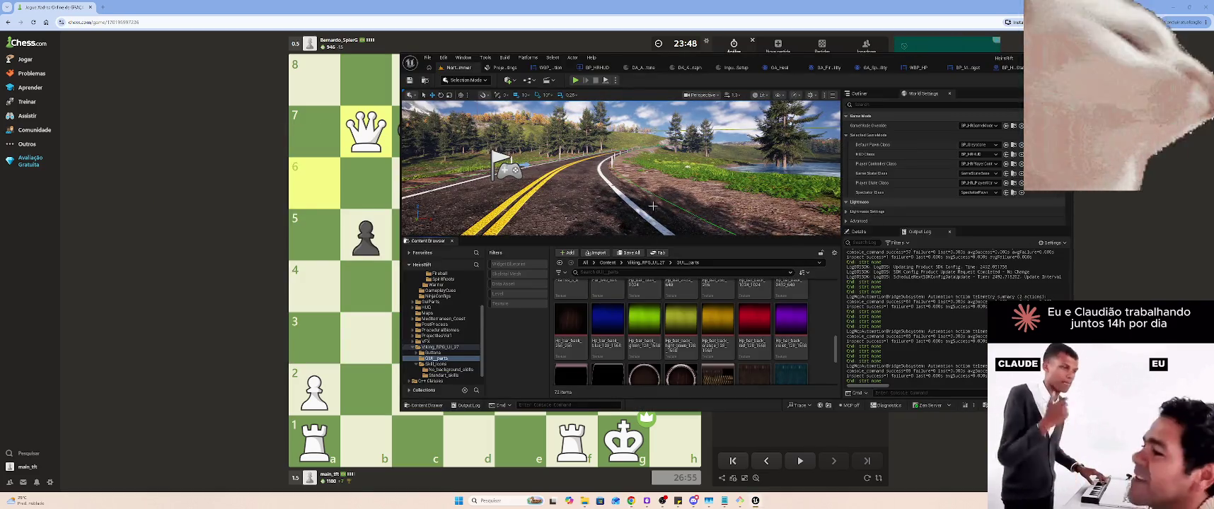
Browse the hp_bar textures and select the Hp_bar_2432_640 wooden bar texture
{"action": "scroll", "coordinate": [660, 297], "scroll_direction": "down", "scroll_amount": 3}
{"action": "mouse_move", "coordinate": [659, 297]}
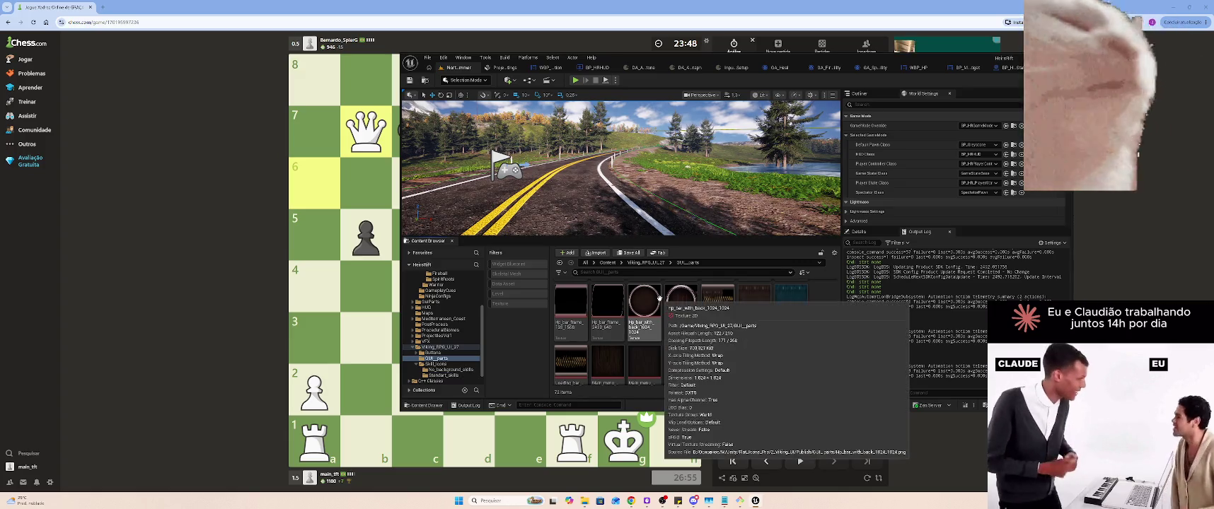
{"action": "mouse_move", "coordinate": [740, 315]}
{"action": "scroll", "coordinate": [812, 344], "scroll_direction": "up", "scroll_amount": 1}
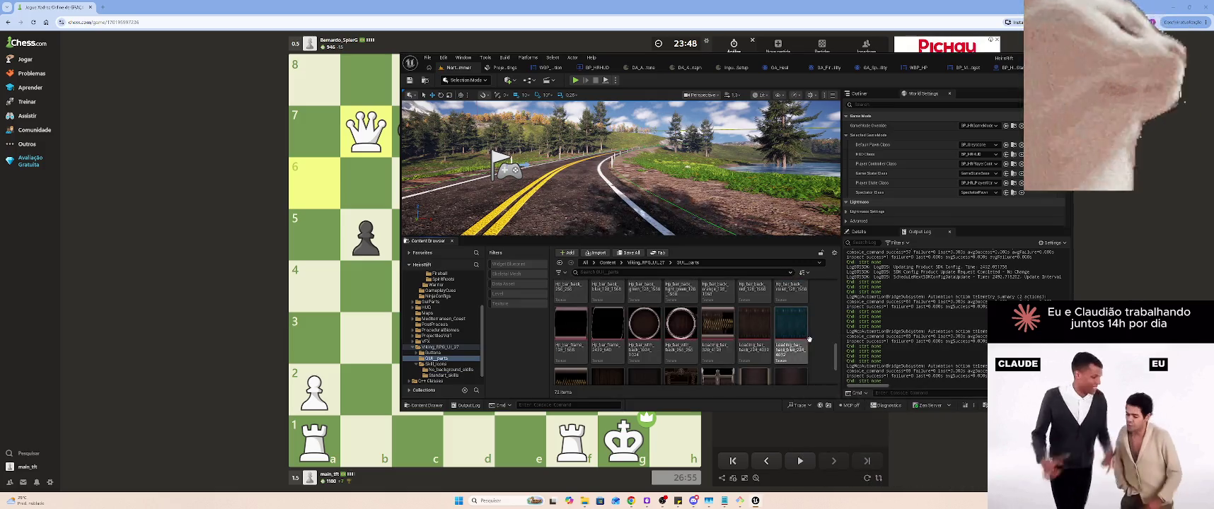
{"action": "scroll", "coordinate": [812, 340], "scroll_direction": "up", "scroll_amount": 2}
{"action": "scroll", "coordinate": [707, 338], "scroll_direction": "down", "scroll_amount": 1}
{"action": "scroll", "coordinate": [701, 340], "scroll_direction": "up", "scroll_amount": 1}
{"action": "left_click", "coordinate": [697, 340]}
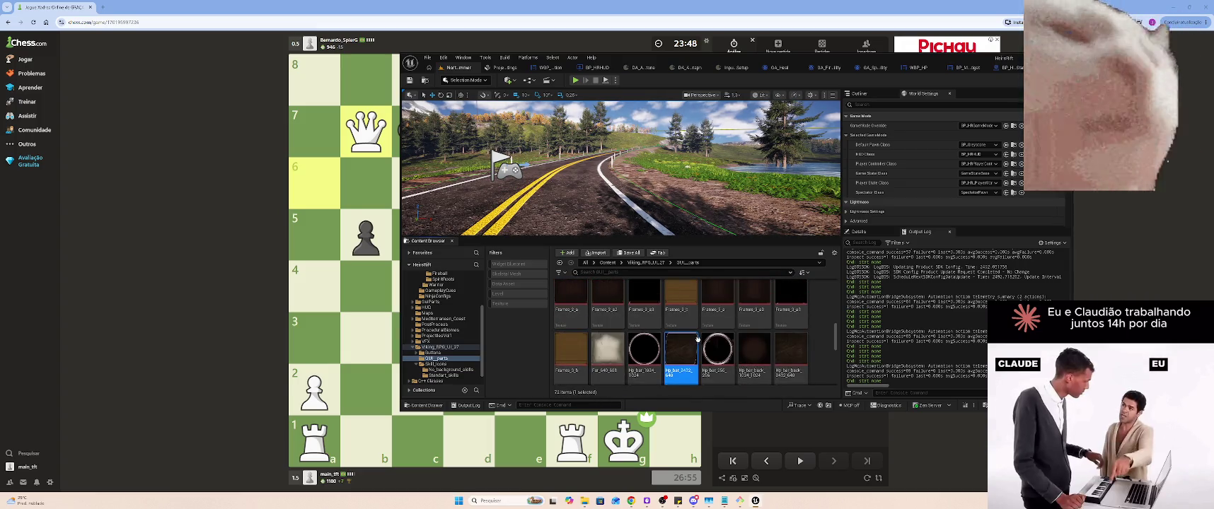
Open the red health bar background texture to preview it, then close the preview
{"action": "scroll", "coordinate": [697, 340], "scroll_direction": "down", "scroll_amount": 1}
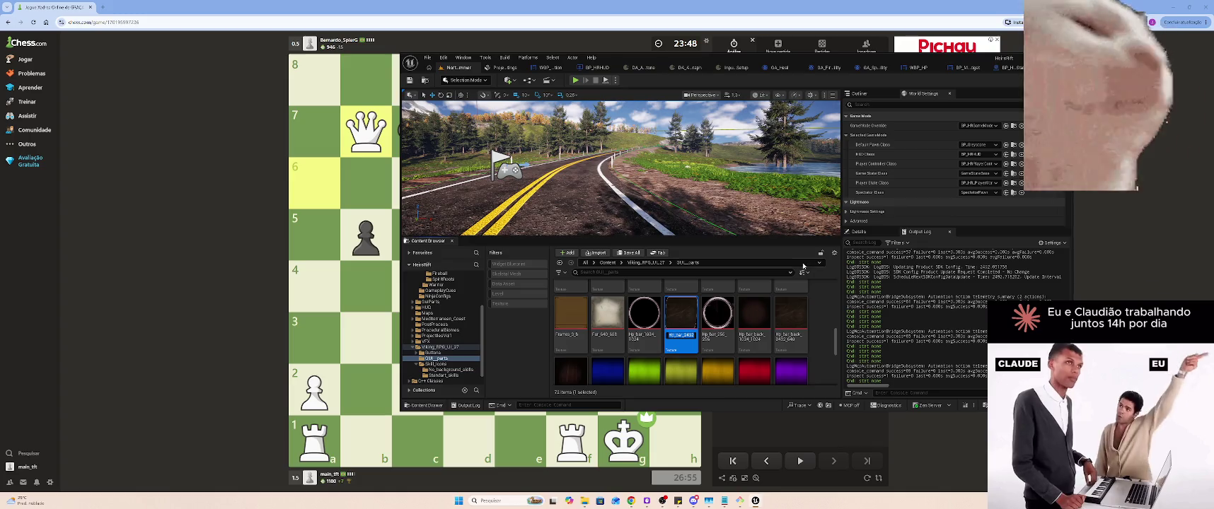
{"action": "scroll", "coordinate": [762, 312], "scroll_direction": "down", "scroll_amount": 1}
{"action": "double_click", "coordinate": [762, 313]}
{"action": "left_click", "coordinate": [1009, 67]}
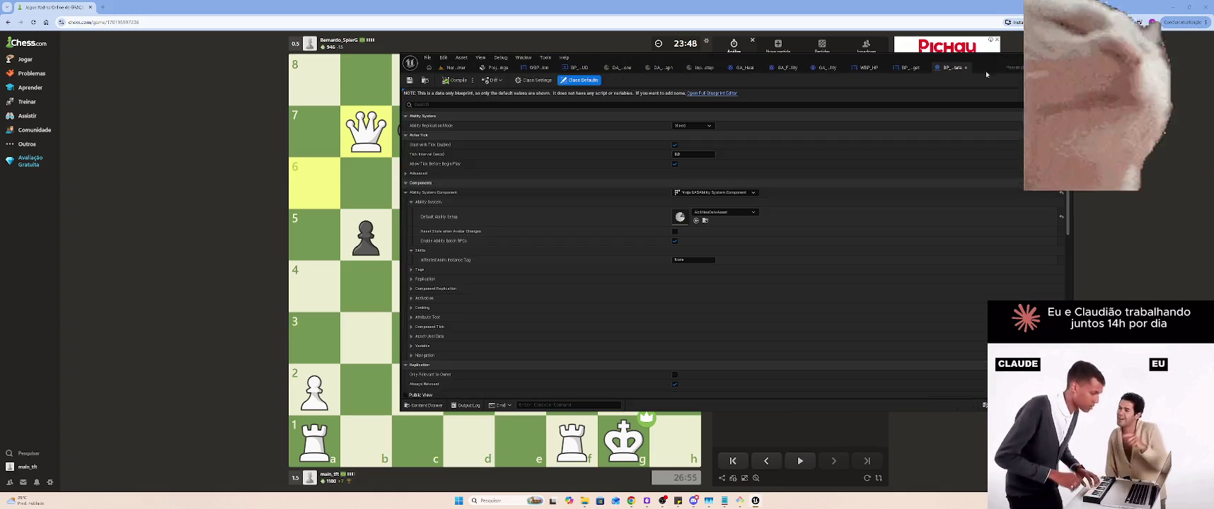
In the WBP_HP designer, delete the placeholder Text Block
{"action": "left_click", "coordinate": [908, 67]}
{"action": "left_click_drag", "start_coordinate": [865, 67], "coordinate": [964, 68]}
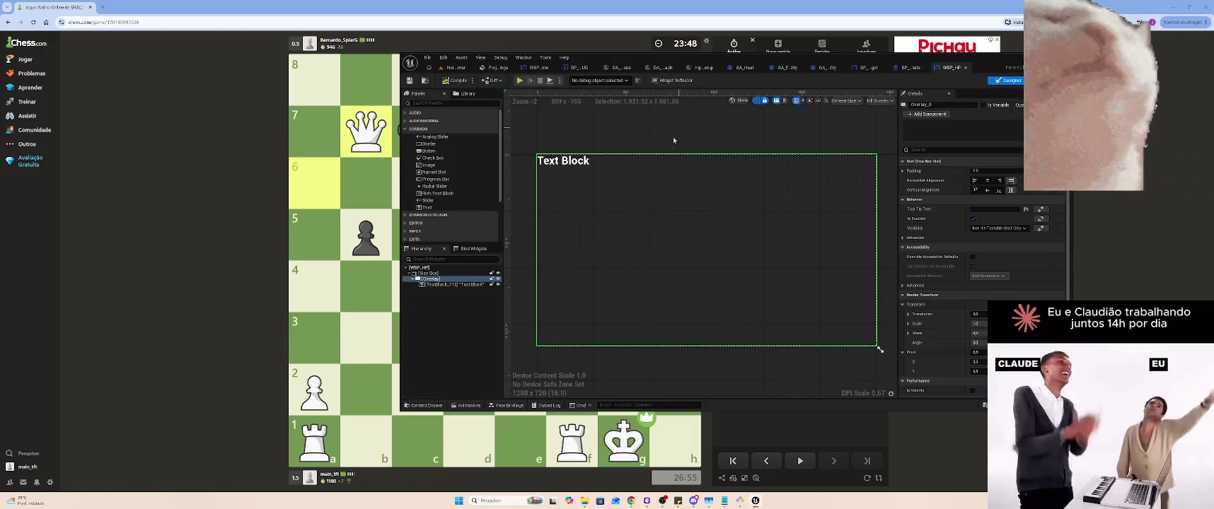
{"action": "left_click", "coordinate": [561, 166]}
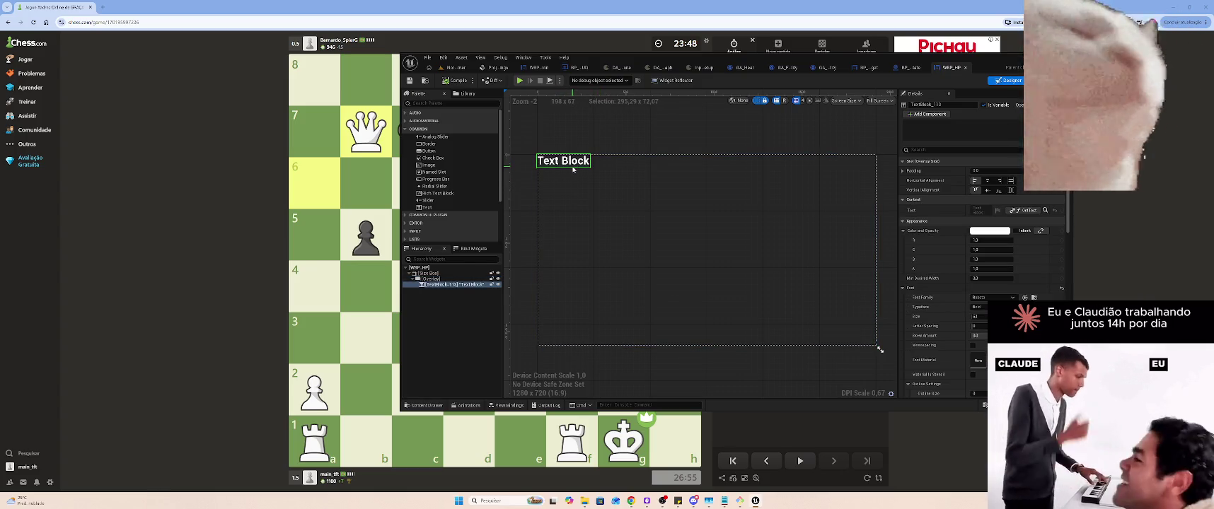
{"action": "key", "text": "Delete"}
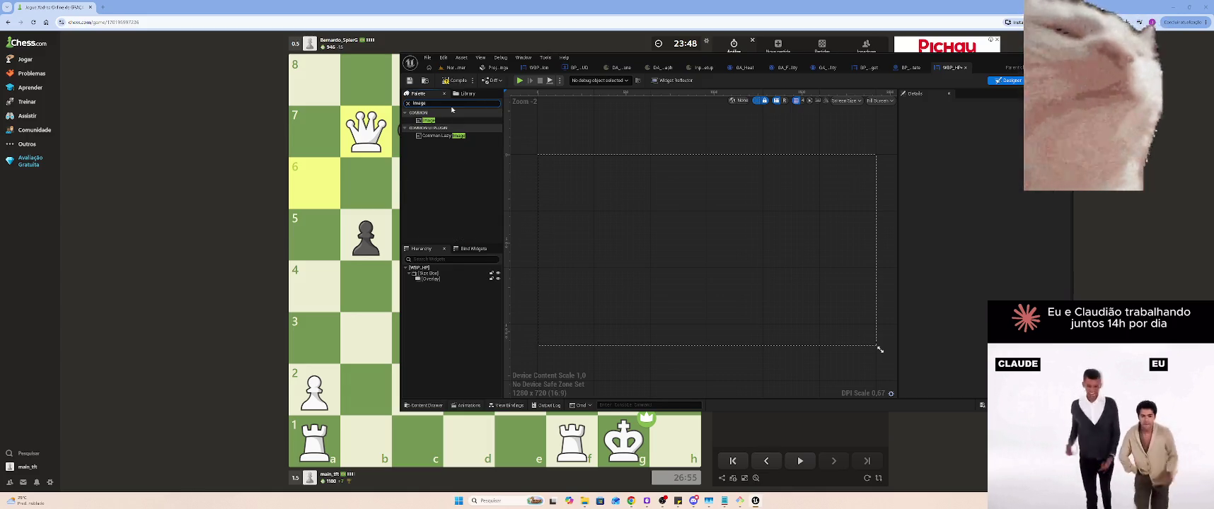
Add an Image with the hp_bar_2432_640 texture to the Overlay, save, then delete the Overlay
{"action": "left_click_drag", "start_coordinate": [427, 120], "coordinate": [564, 163]}
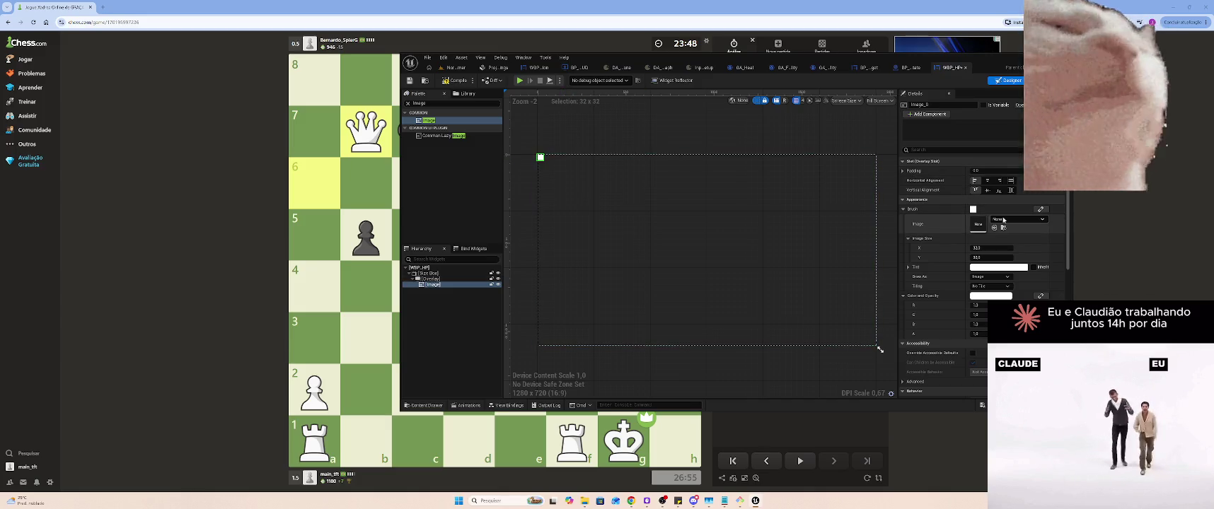
{"action": "left_click", "coordinate": [1004, 220]}
{"action": "left_click", "coordinate": [1029, 291]}
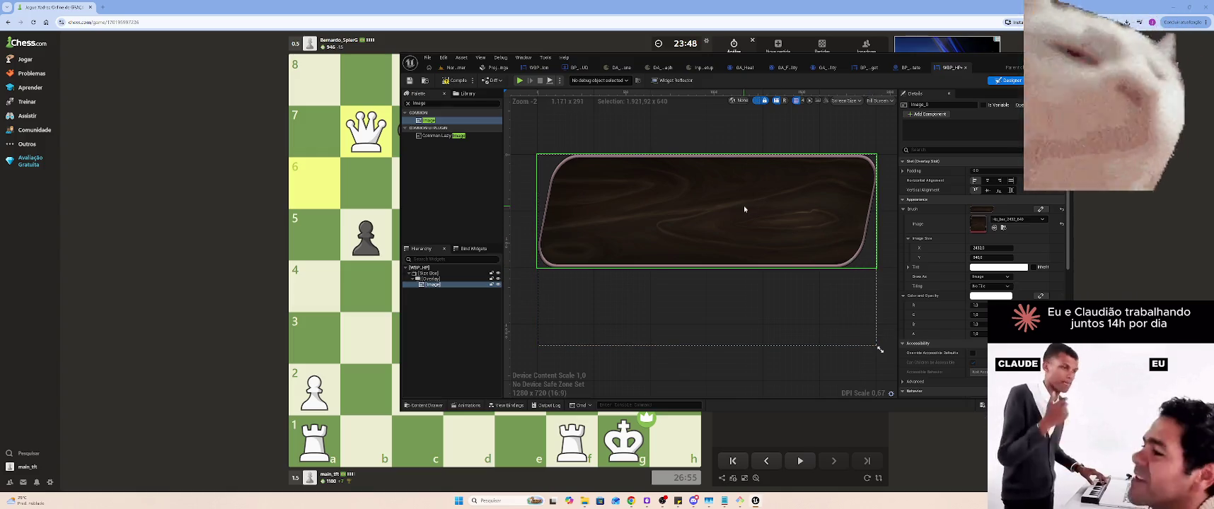
{"action": "key", "text": "ctrl+s"}
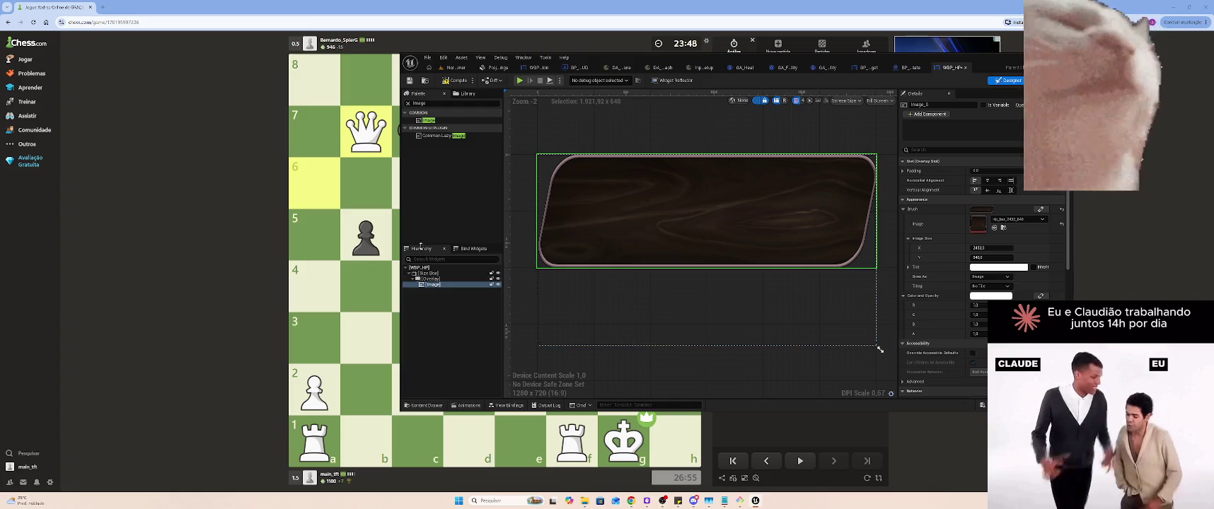
{"action": "left_click", "coordinate": [445, 278]}
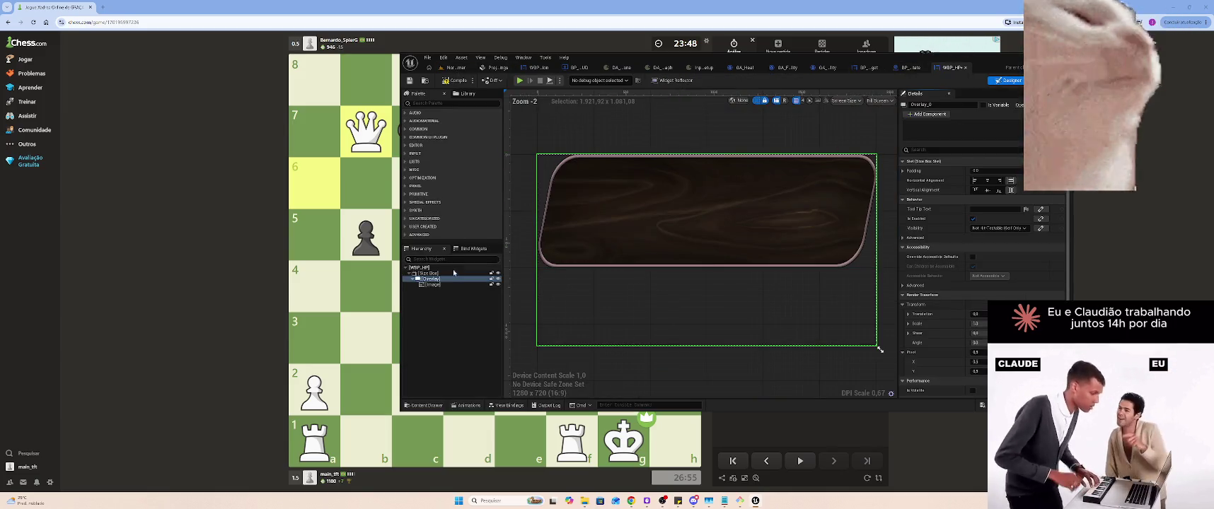
{"action": "key", "text": "Delete"}
Delete the Size Box and add a Canvas Panel under the WBP_HP root
{"action": "left_click", "coordinate": [447, 275]}
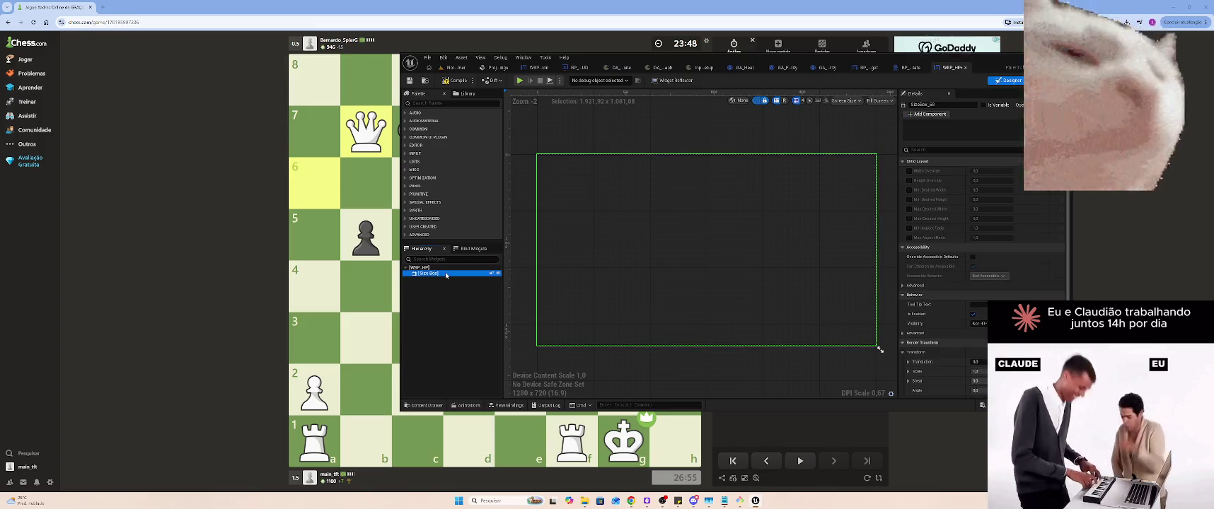
{"action": "key", "text": "Delete"}
{"action": "left_click", "coordinate": [425, 268]}
{"action": "left_click", "coordinate": [426, 103]}
{"action": "type", "text": "Canvas"}
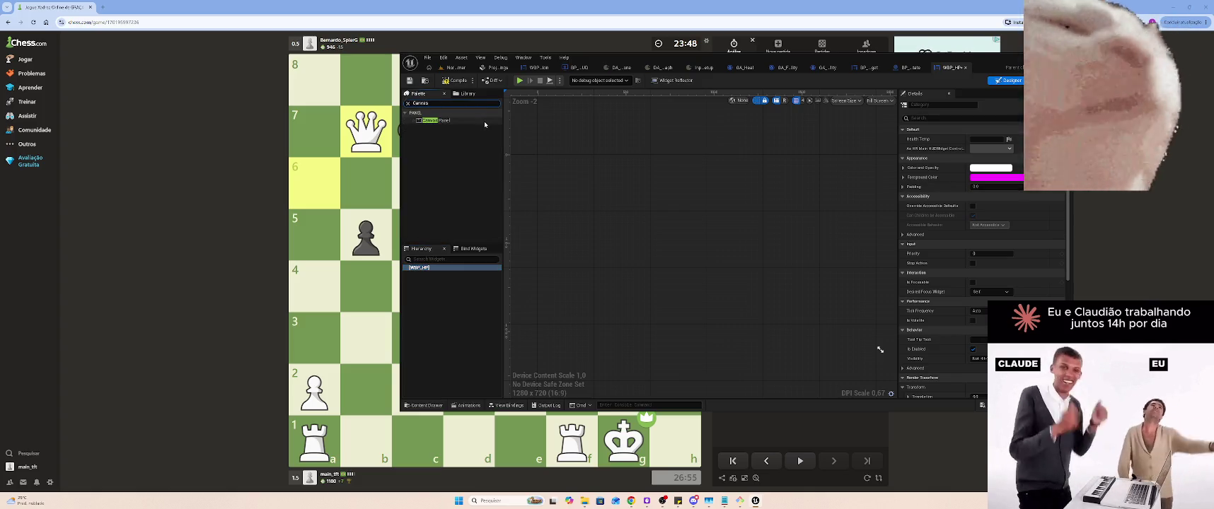
{"action": "left_click_drag", "start_coordinate": [442, 121], "coordinate": [440, 273]}
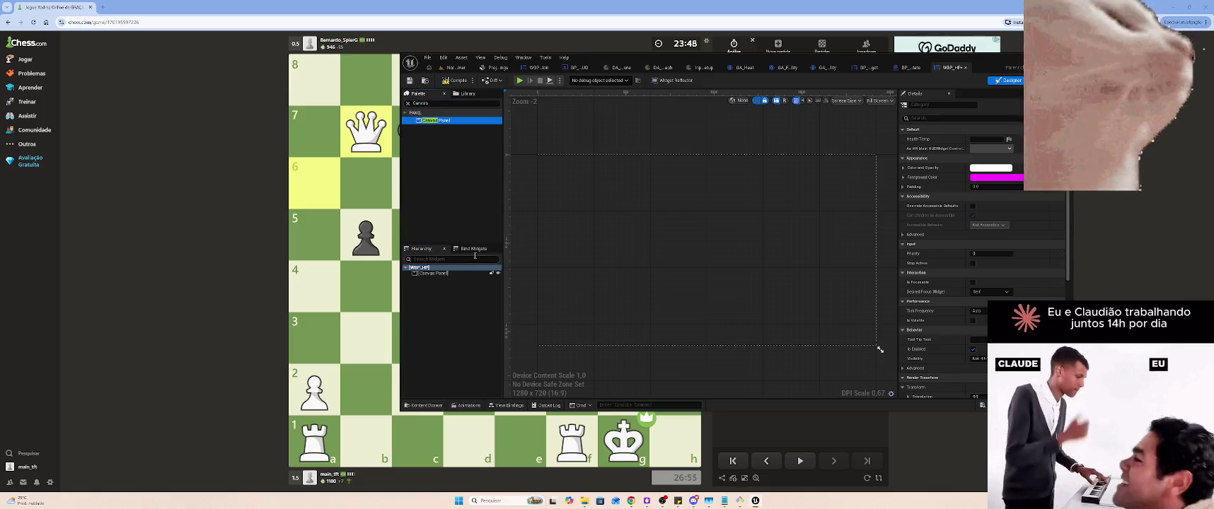
Add an Image with the wooden bar texture to the canvas, sized 360x80 near the top-left
{"action": "left_click", "coordinate": [427, 103]}
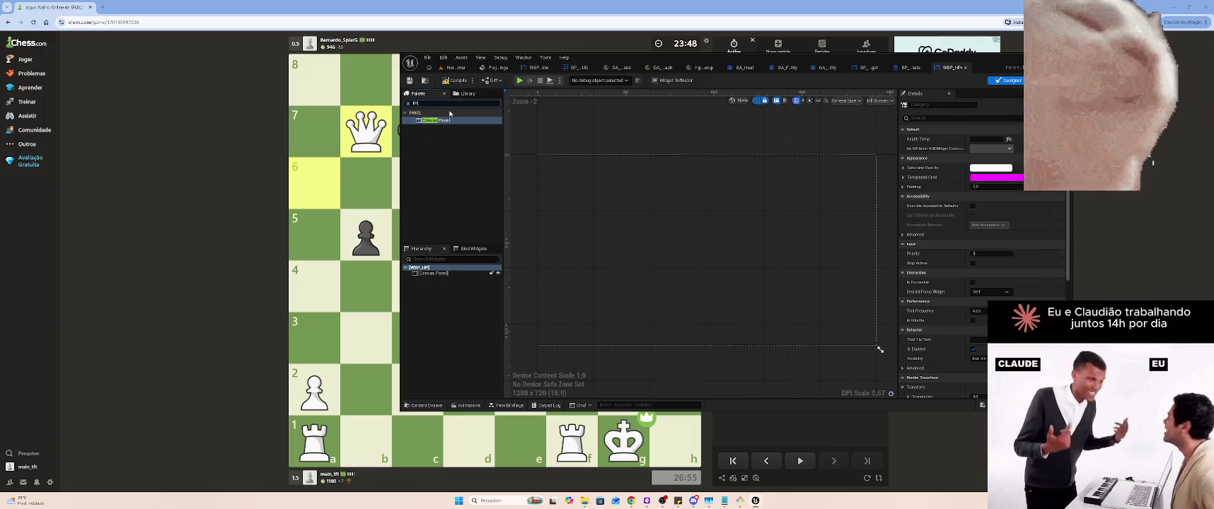
{"action": "type", "text": "image"}
{"action": "left_click_drag", "start_coordinate": [428, 121], "coordinate": [452, 270]}
{"action": "left_click", "coordinate": [547, 157]}
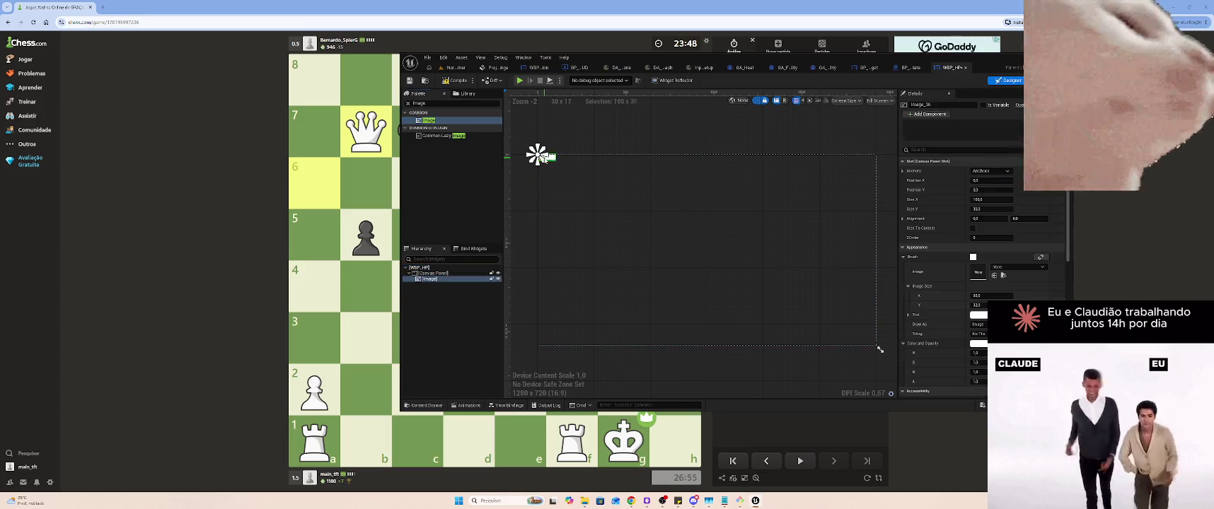
{"action": "left_click", "coordinate": [1013, 267]}
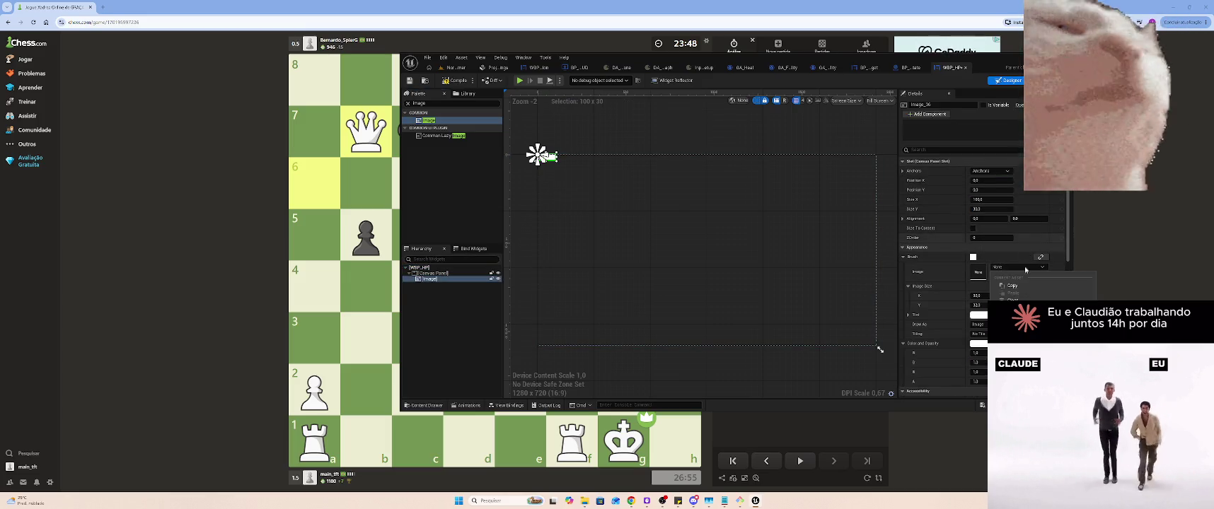
{"action": "left_click", "coordinate": [1025, 339]}
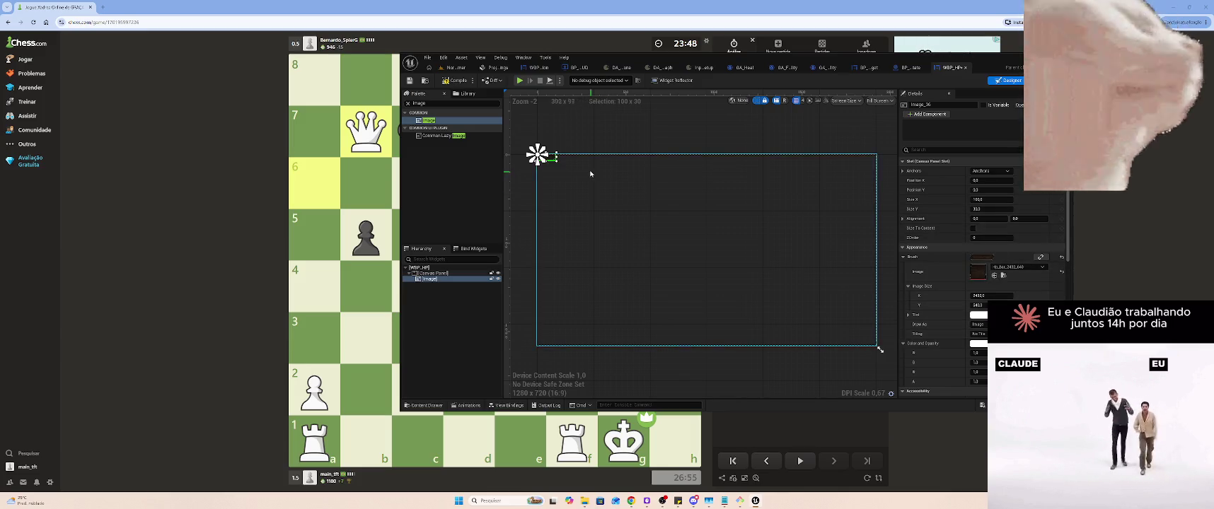
{"action": "mouse_move", "coordinate": [557, 160]}
{"action": "left_mouse_down"}
{"action": "mouse_move", "coordinate": [623, 187]}
{"action": "mouse_move", "coordinate": [628, 168]}
{"action": "mouse_move", "coordinate": [614, 164]}
{"action": "left_mouse_up"}
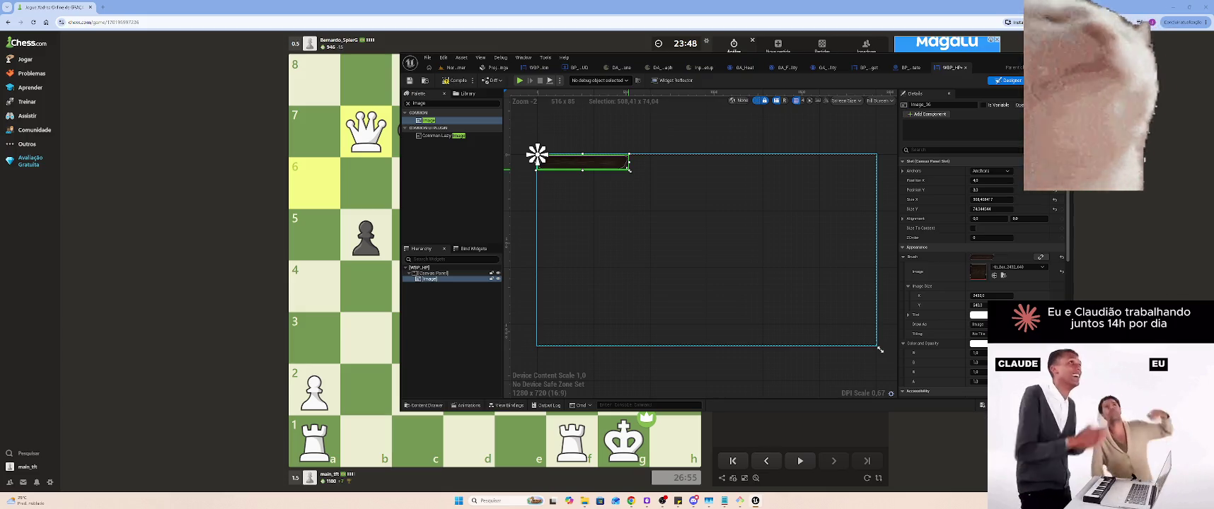
{"action": "left_click_drag", "start_coordinate": [629, 170], "coordinate": [630, 176]}
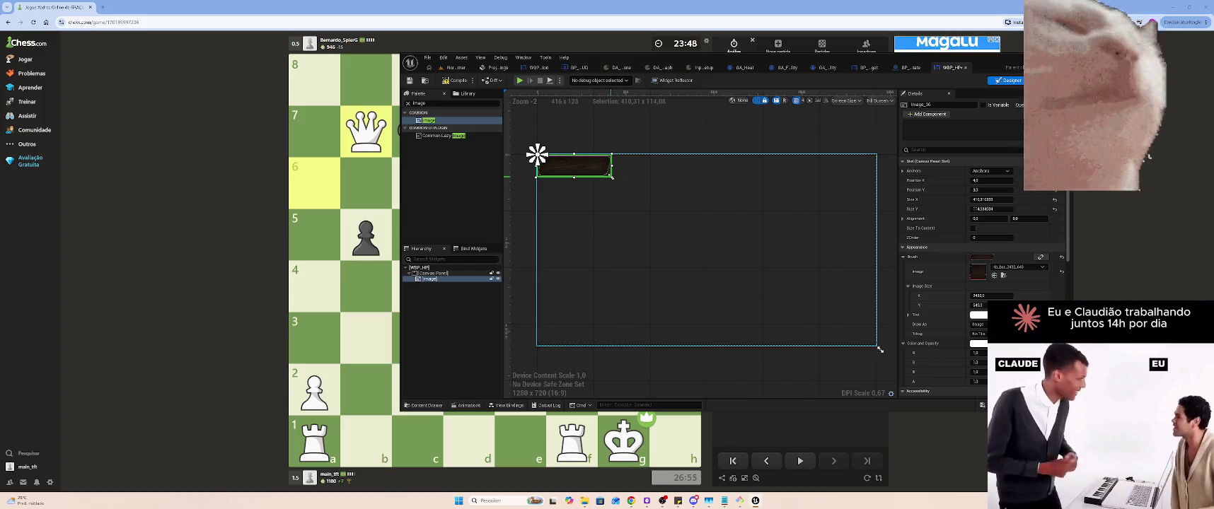
{"action": "left_click_drag", "start_coordinate": [587, 164], "coordinate": [612, 163]}
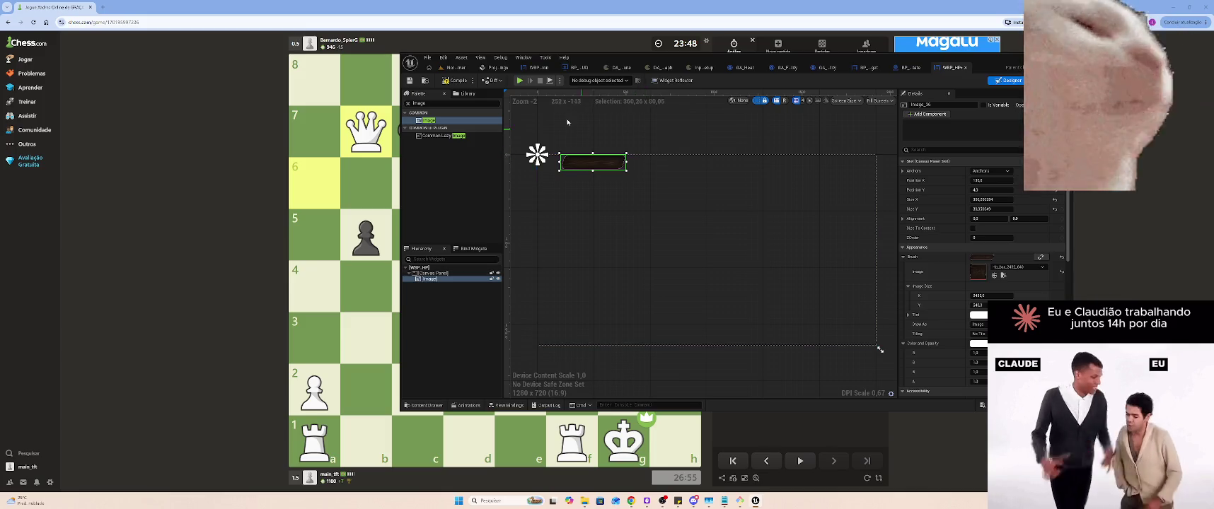
Browse the GUI_parts bar and frame textures in the level's Content Browser, then return to WBP_HP
{"action": "left_click", "coordinate": [468, 68]}
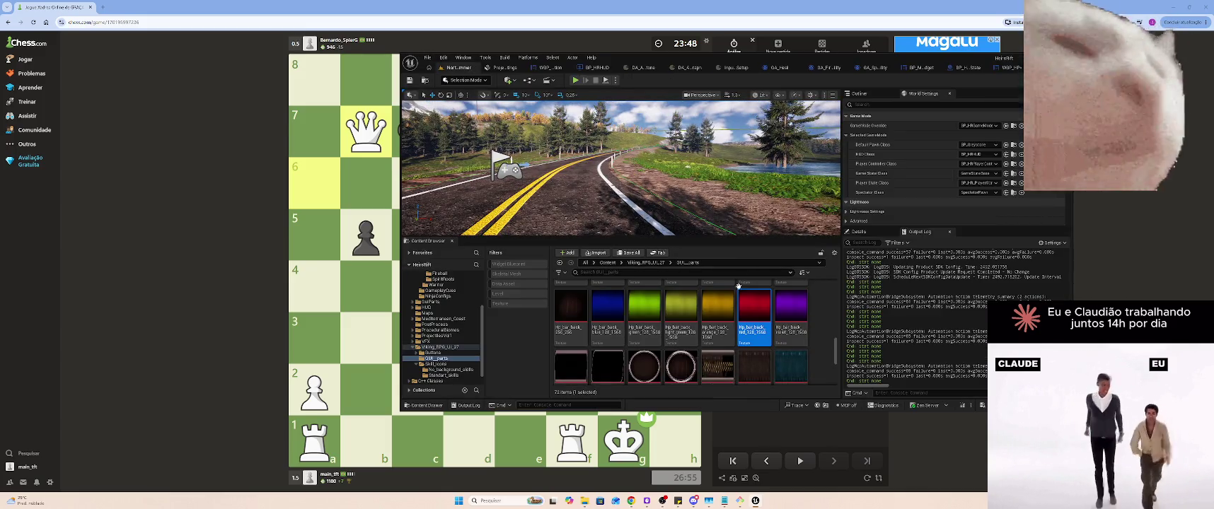
{"action": "scroll", "coordinate": [781, 297], "scroll_direction": "down", "scroll_amount": 2}
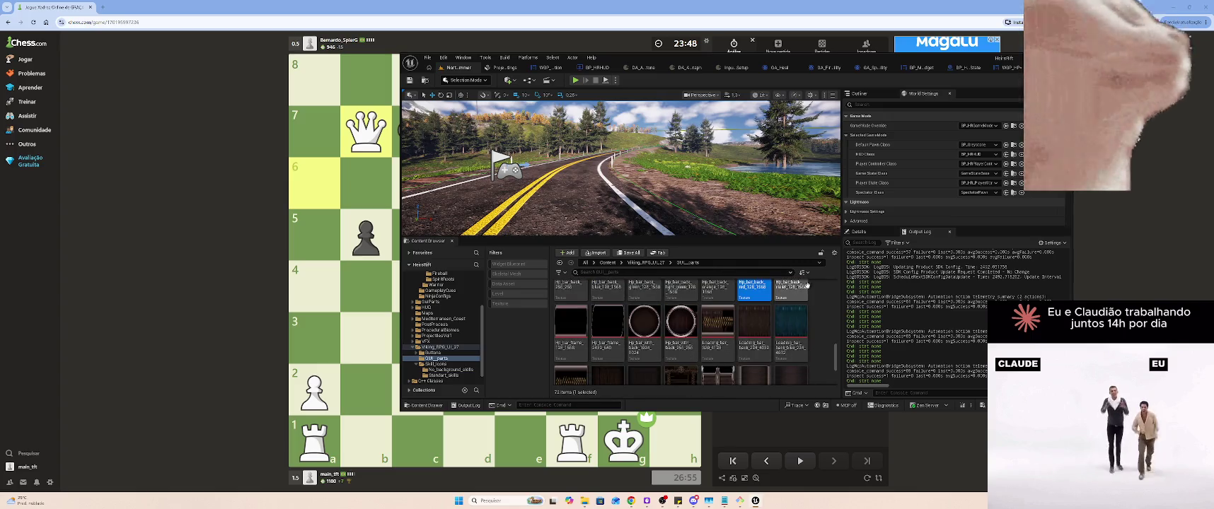
{"action": "scroll", "coordinate": [821, 291], "scroll_direction": "up", "scroll_amount": 1}
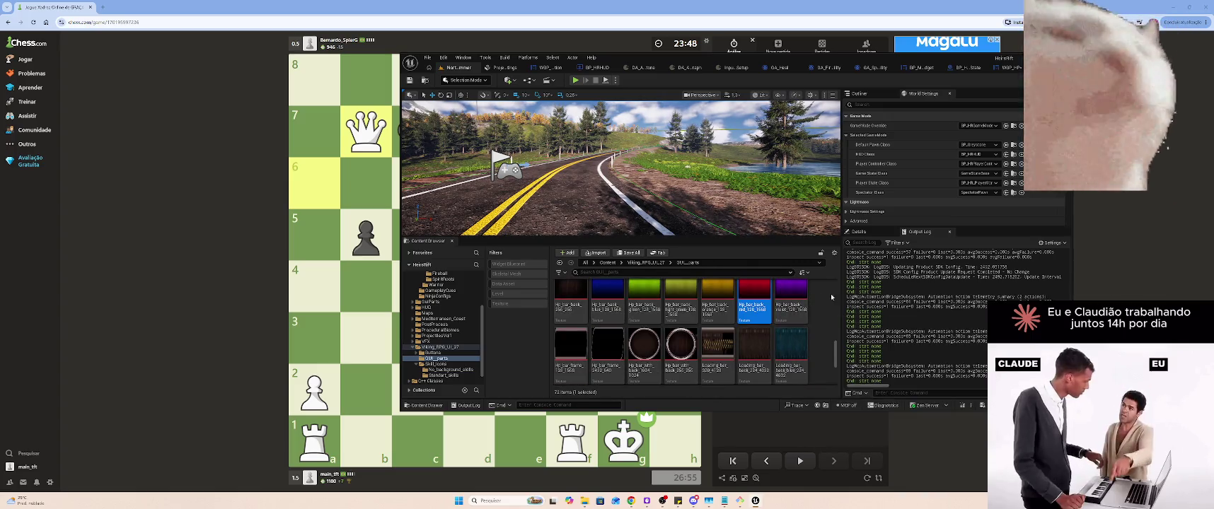
{"action": "scroll", "coordinate": [825, 294], "scroll_direction": "down", "scroll_amount": 1}
{"action": "scroll", "coordinate": [825, 291], "scroll_direction": "up", "scroll_amount": 1}
{"action": "scroll", "coordinate": [823, 287], "scroll_direction": "down", "scroll_amount": 1}
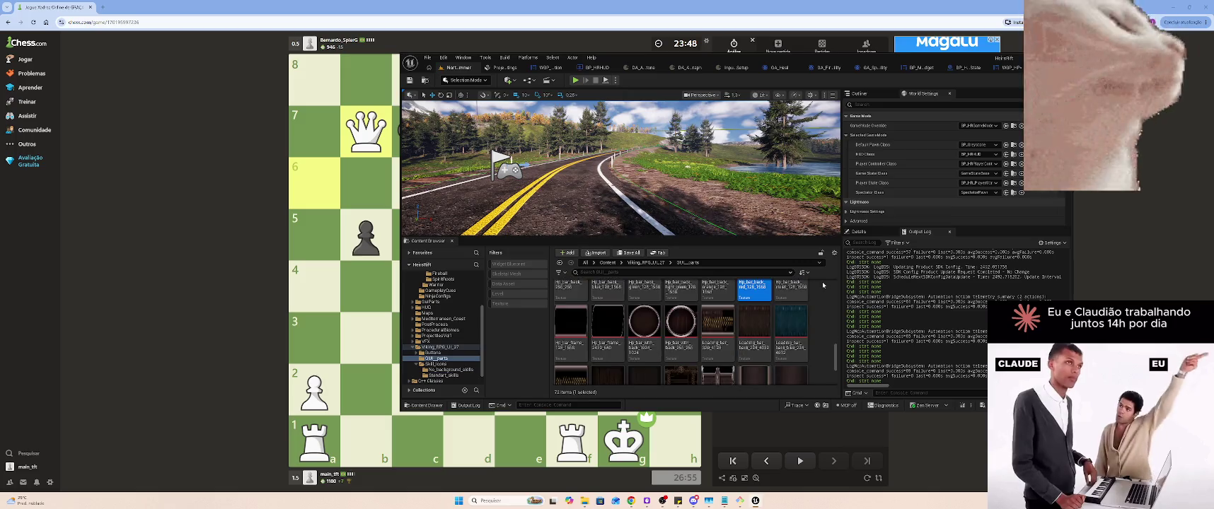
{"action": "scroll", "coordinate": [818, 281], "scroll_direction": "down", "scroll_amount": 1}
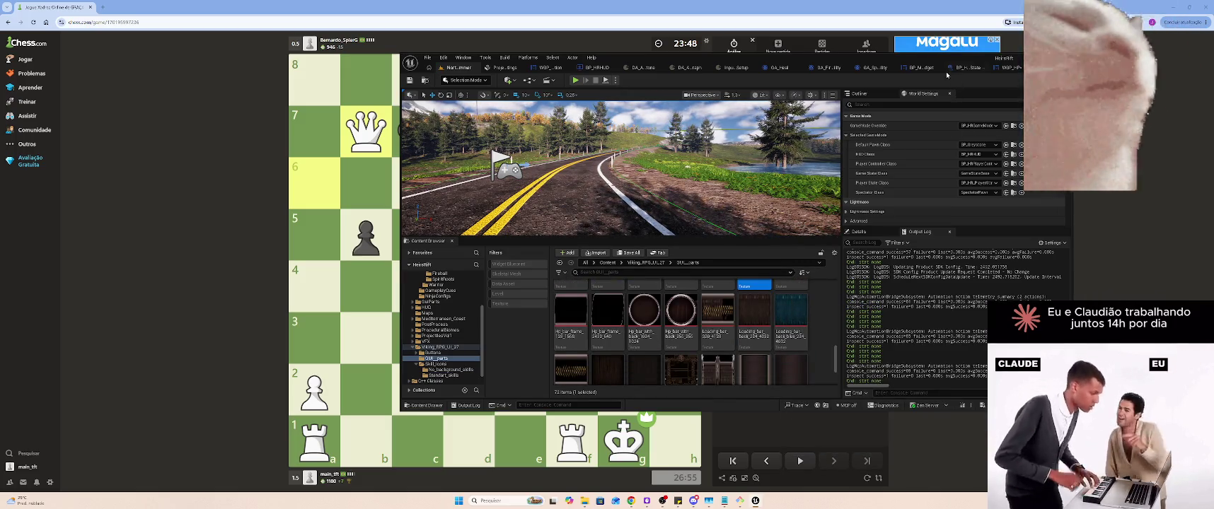
{"action": "left_click", "coordinate": [1006, 67]}
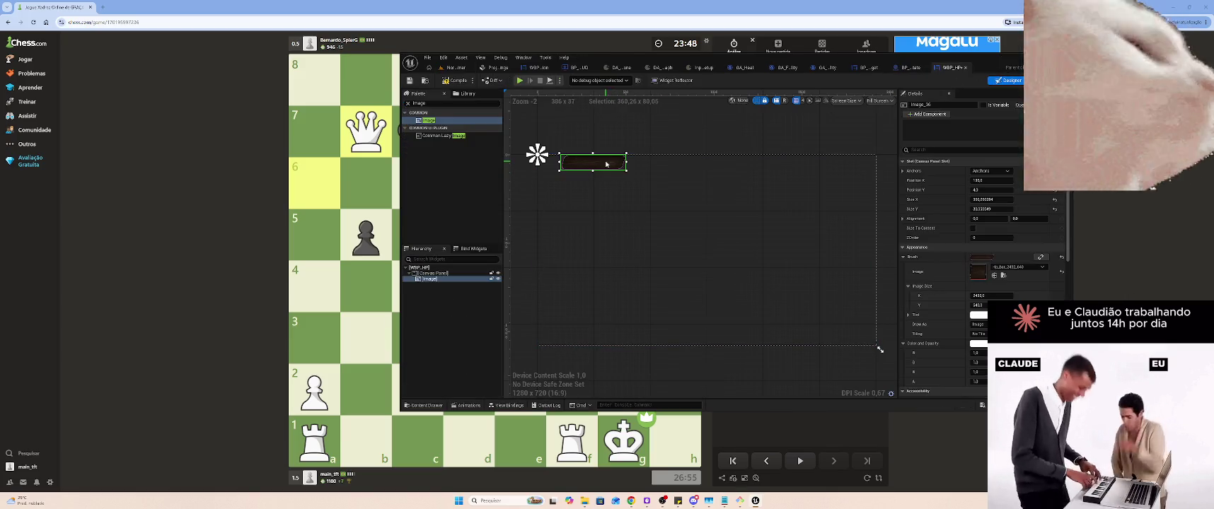
Duplicate the wooden bar image into three bars stacked one below another
{"action": "key", "text": "ctrl+d"}
{"action": "left_click_drag", "start_coordinate": [606, 164], "coordinate": [602, 177]}
{"action": "key", "text": "ctrl+z"}
{"action": "key", "text": "ctrl+z"}
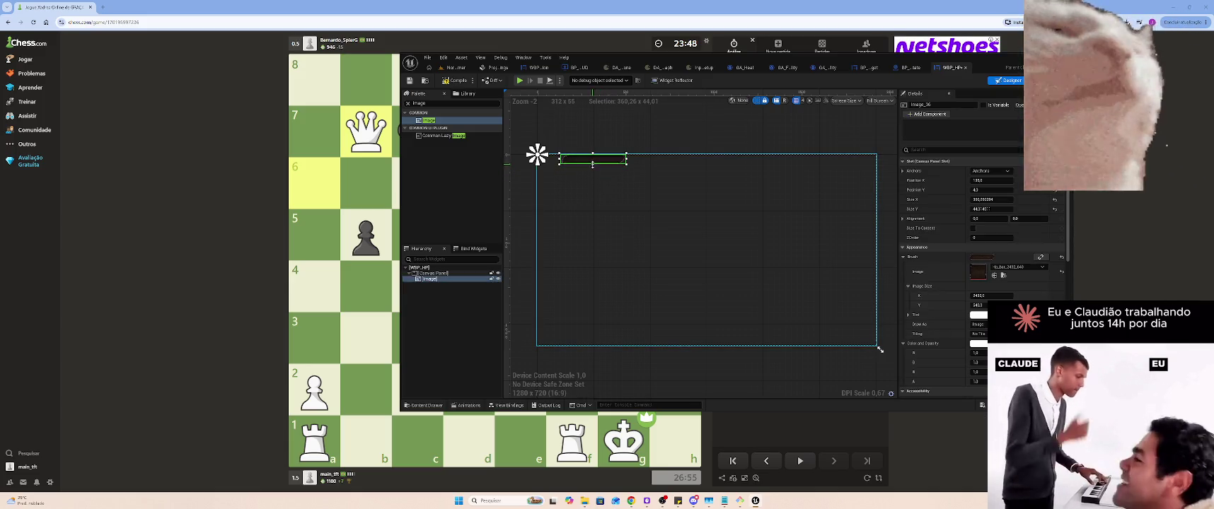
{"action": "left_click_drag", "start_coordinate": [599, 164], "coordinate": [603, 177]}
{"action": "key", "text": "ctrl+d"}
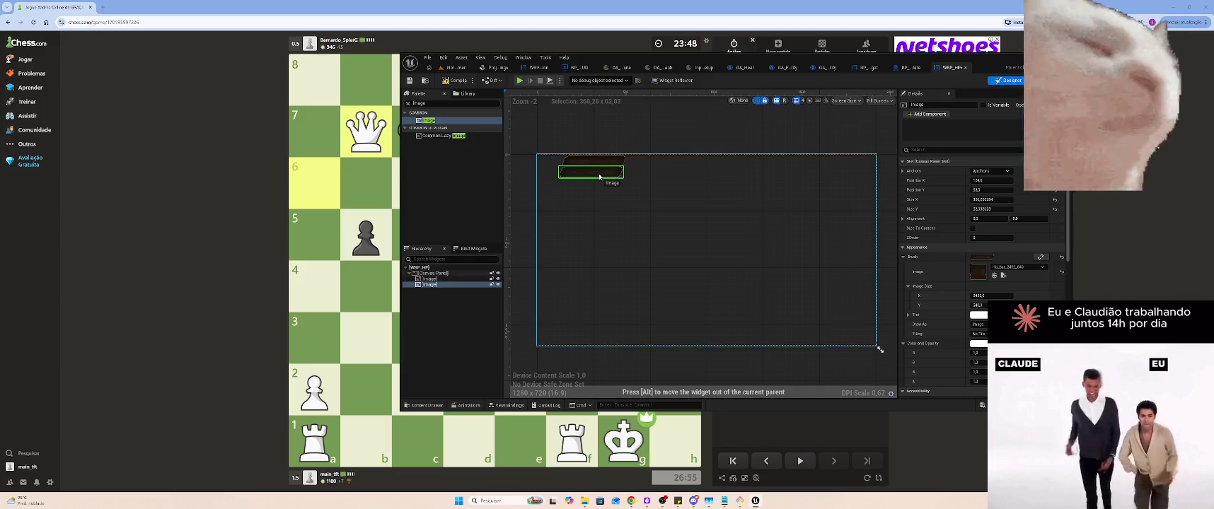
{"action": "key", "text": "ctrl+d"}
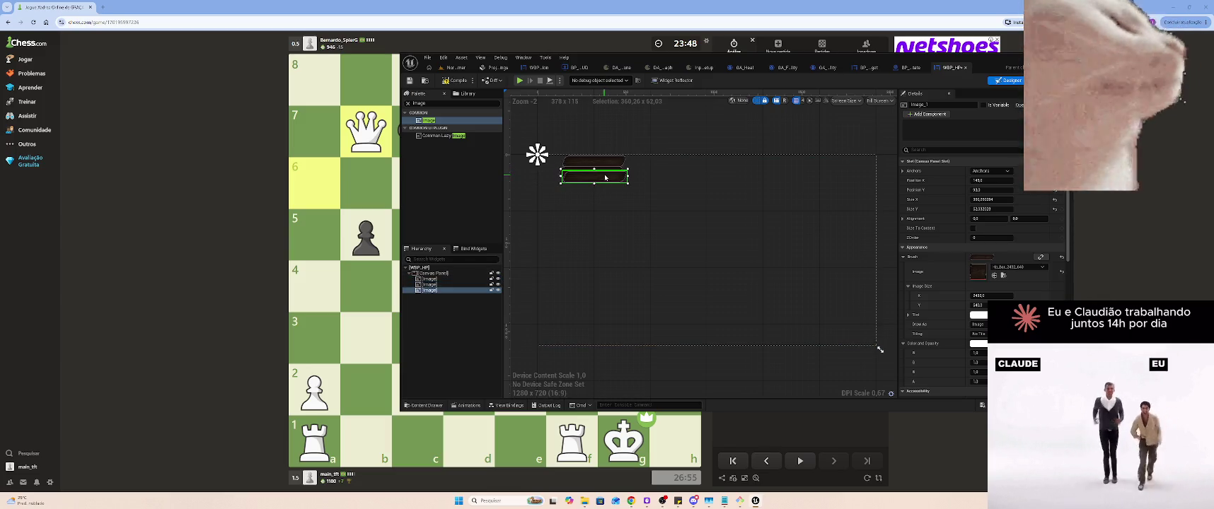
{"action": "left_click_drag", "start_coordinate": [599, 176], "coordinate": [596, 185]}
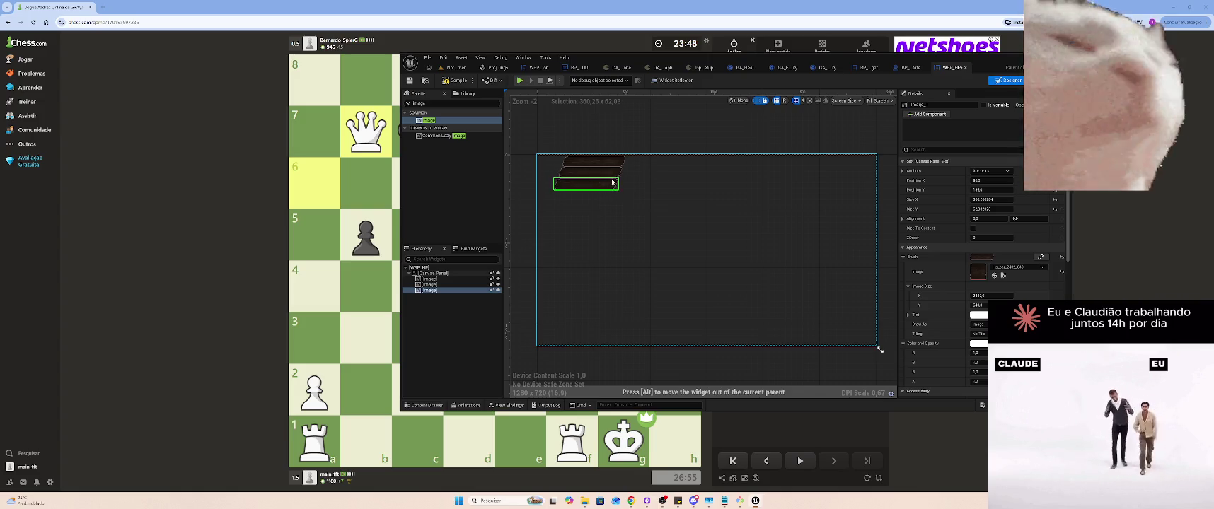
Shift the three bars slightly right and add a new Image to their left
{"action": "left_click", "coordinate": [598, 172], "text": "ctrl"}
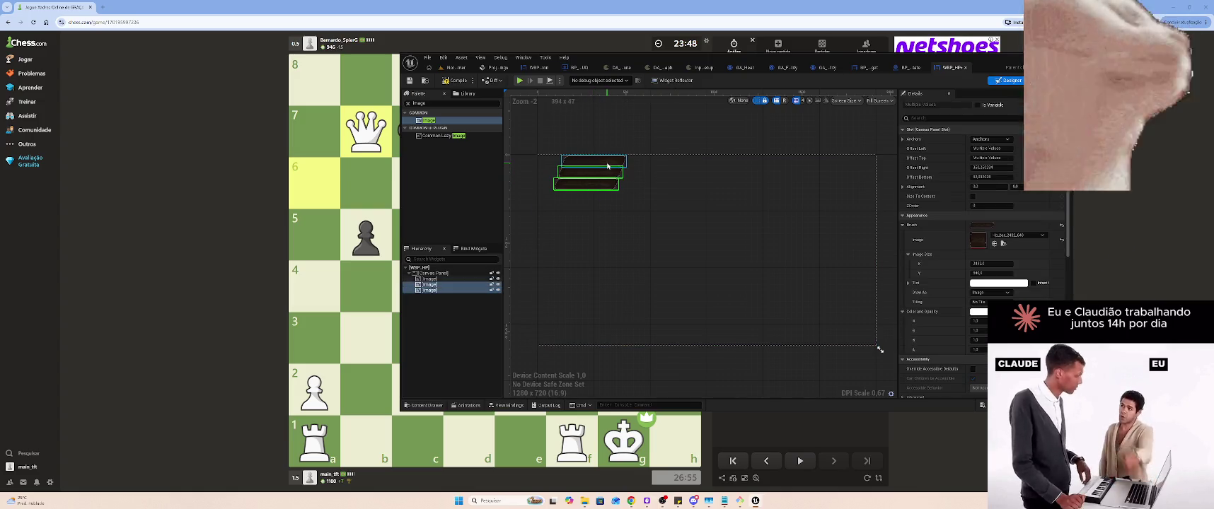
{"action": "left_click_drag", "start_coordinate": [607, 165], "coordinate": [627, 165]}
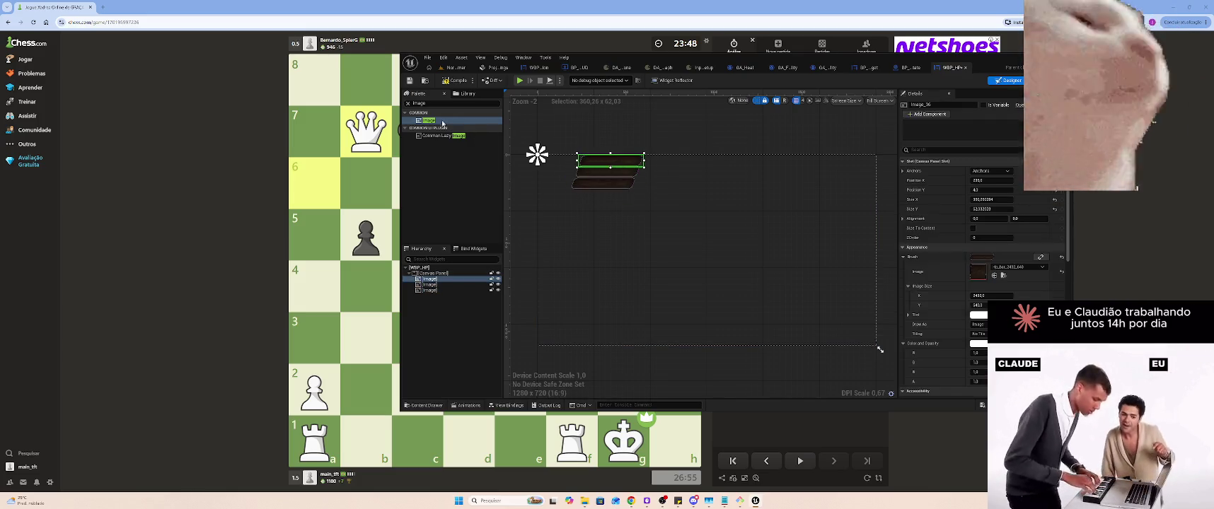
{"action": "mouse_move", "coordinate": [445, 126]}
{"action": "left_mouse_down"}
{"action": "mouse_move", "coordinate": [559, 173]}
{"action": "mouse_move", "coordinate": [546, 168]}
{"action": "left_mouse_up"}
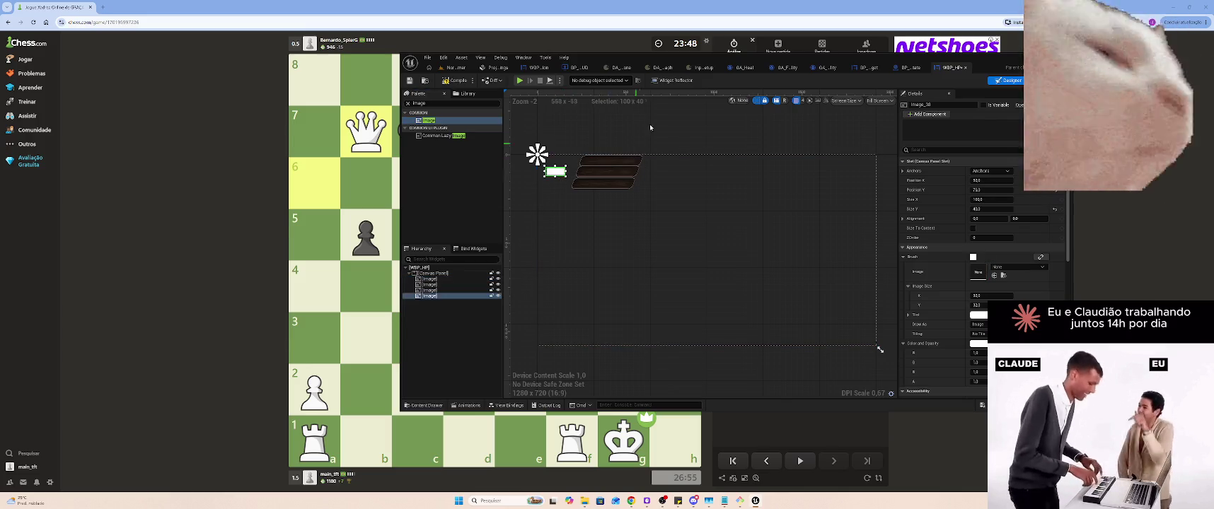
Give the new image the round frame texture from the GUI_parts folder
{"action": "left_click", "coordinate": [456, 67]}
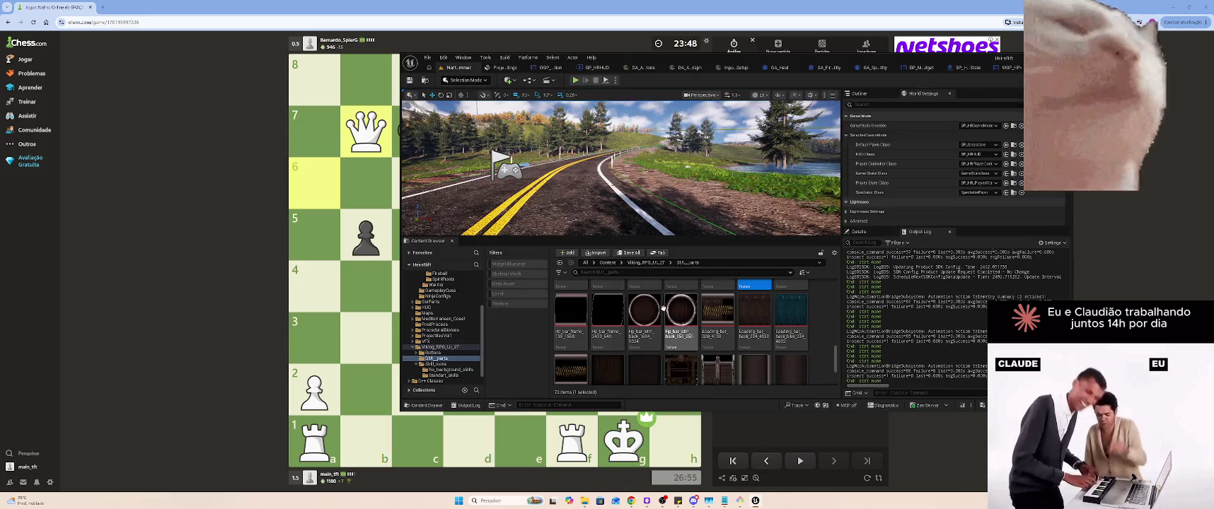
{"action": "scroll", "coordinate": [683, 311], "scroll_direction": "down", "scroll_amount": 1}
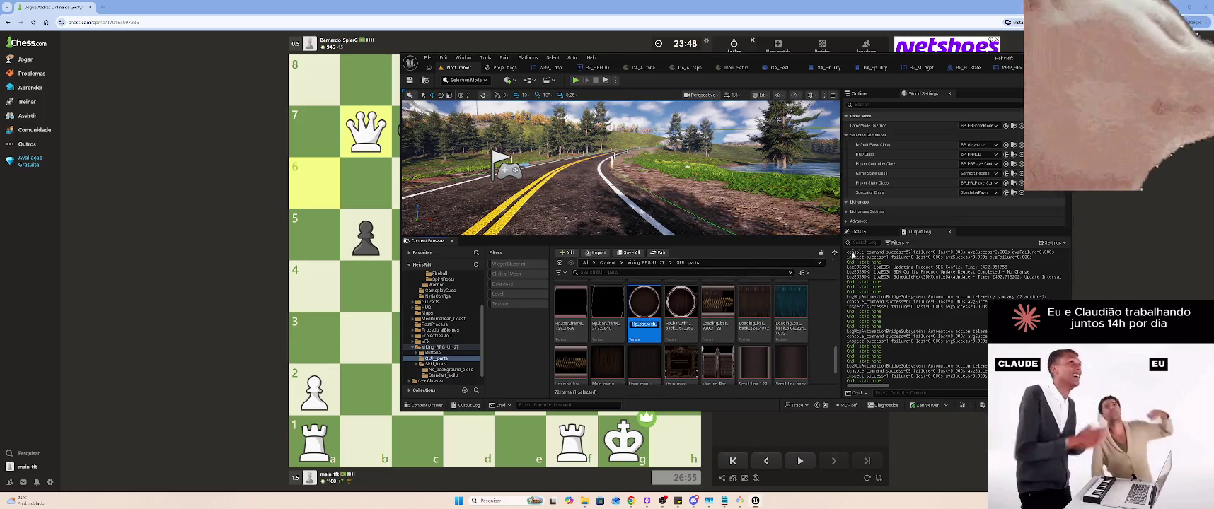
{"action": "left_click", "coordinate": [1005, 68]}
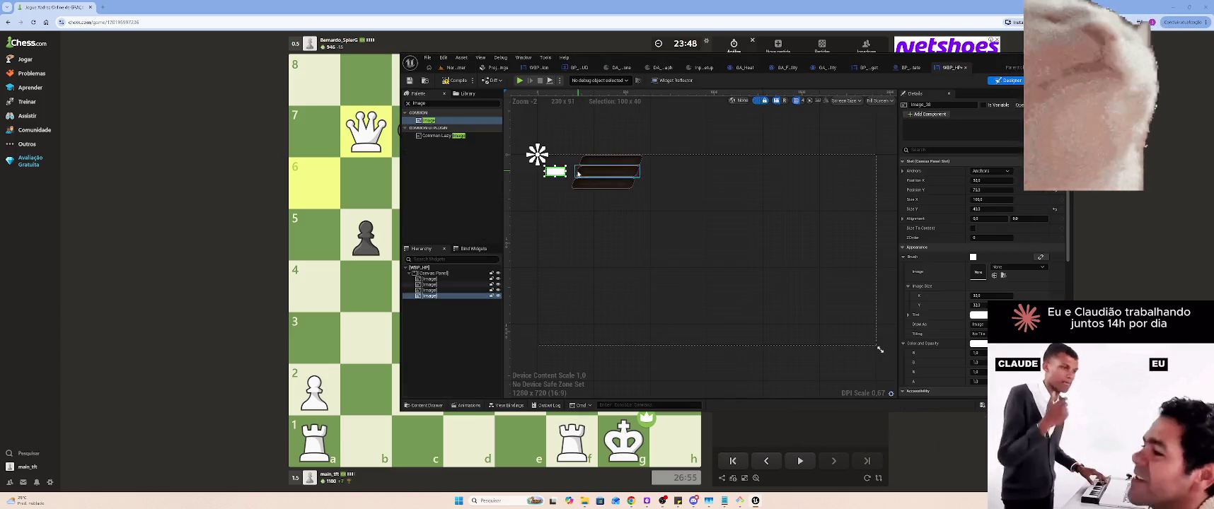
{"action": "left_click", "coordinate": [1017, 267]}
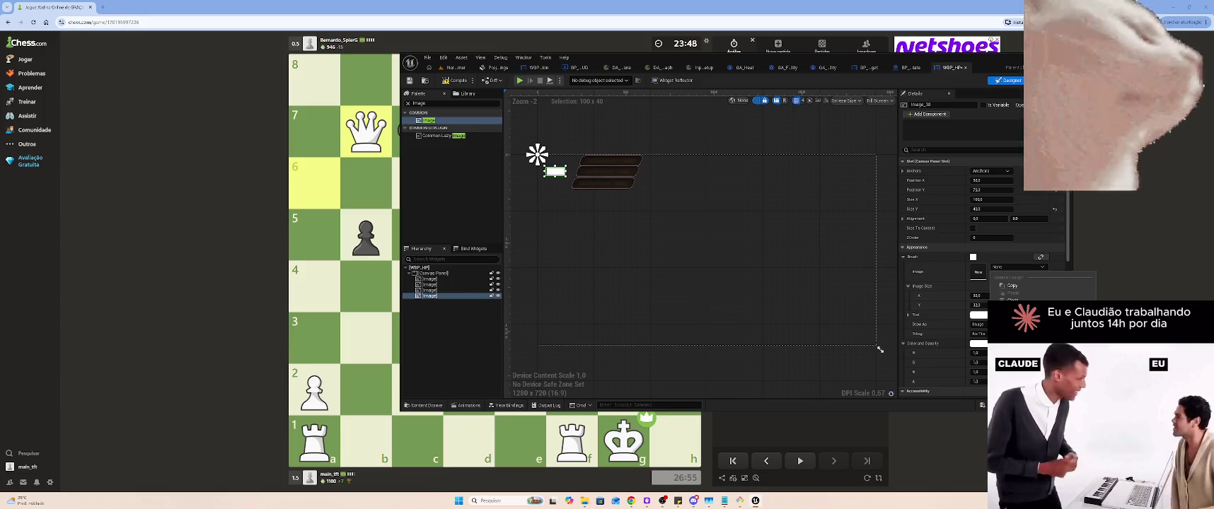
{"action": "left_click", "coordinate": [1030, 340]}
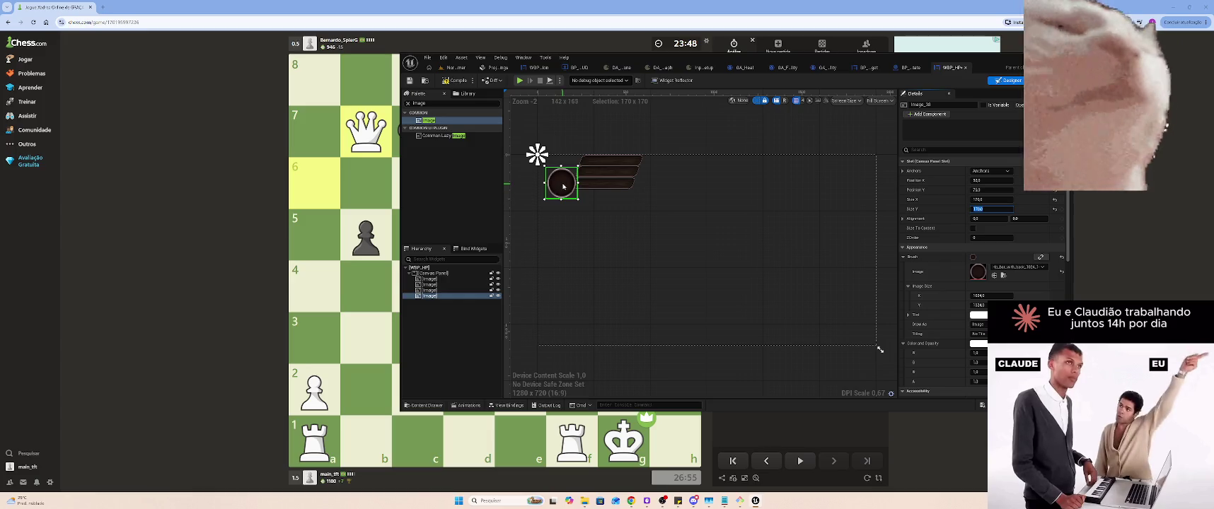
Place the round portrait at the canvas top-left beside the bars and preview in the level
{"action": "left_click_drag", "start_coordinate": [563, 186], "coordinate": [558, 177]}
{"action": "left_click_drag", "start_coordinate": [630, 161], "coordinate": [630, 161]}
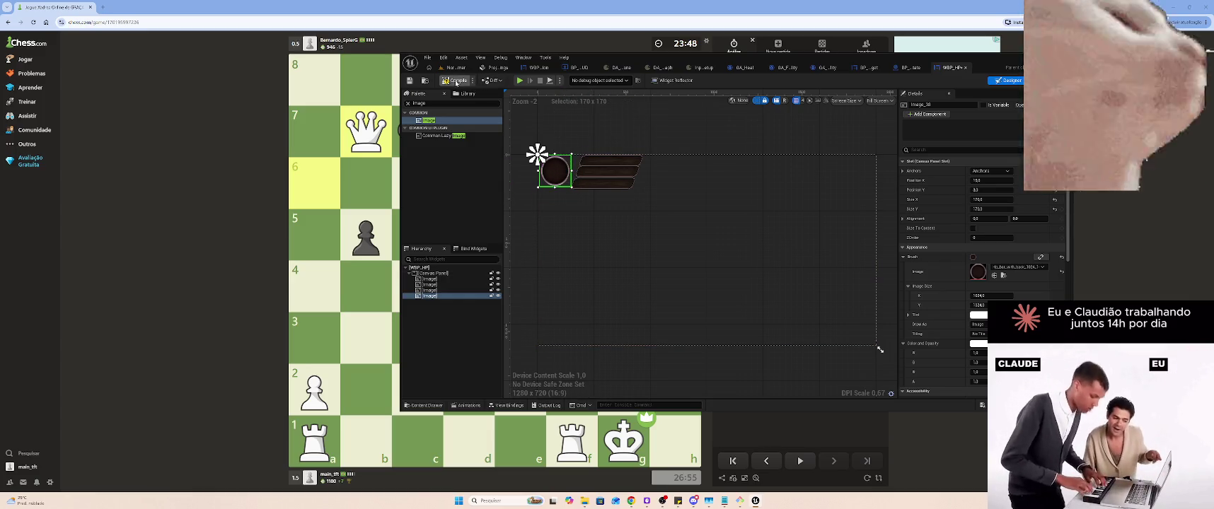
{"action": "left_click", "coordinate": [453, 67]}
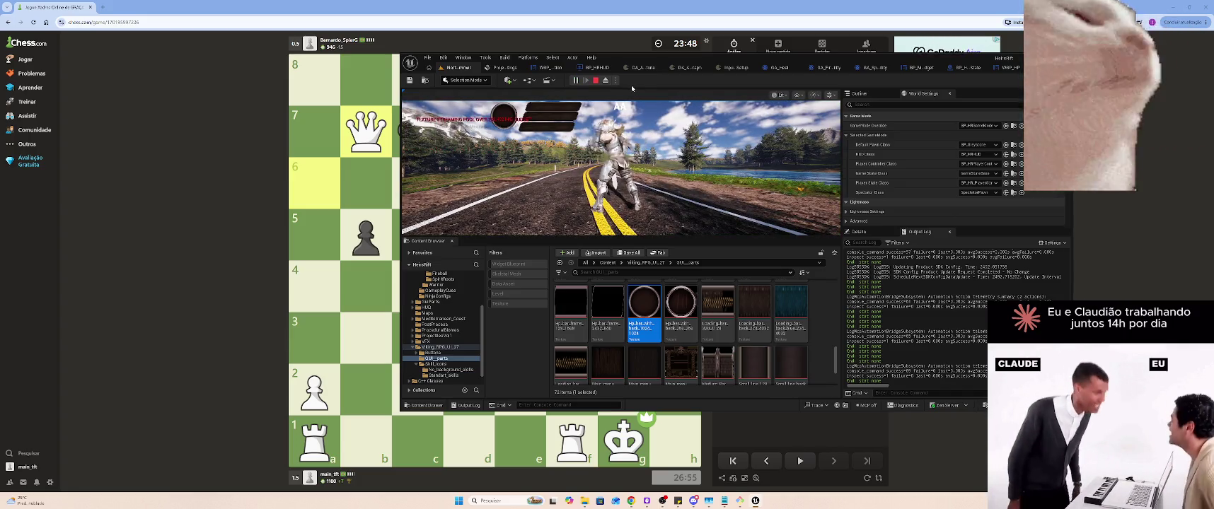
Stop the preview and anchor all three wooden bars to the top-left corner
{"action": "key", "text": "Escape"}
{"action": "left_click", "coordinate": [1010, 67]}
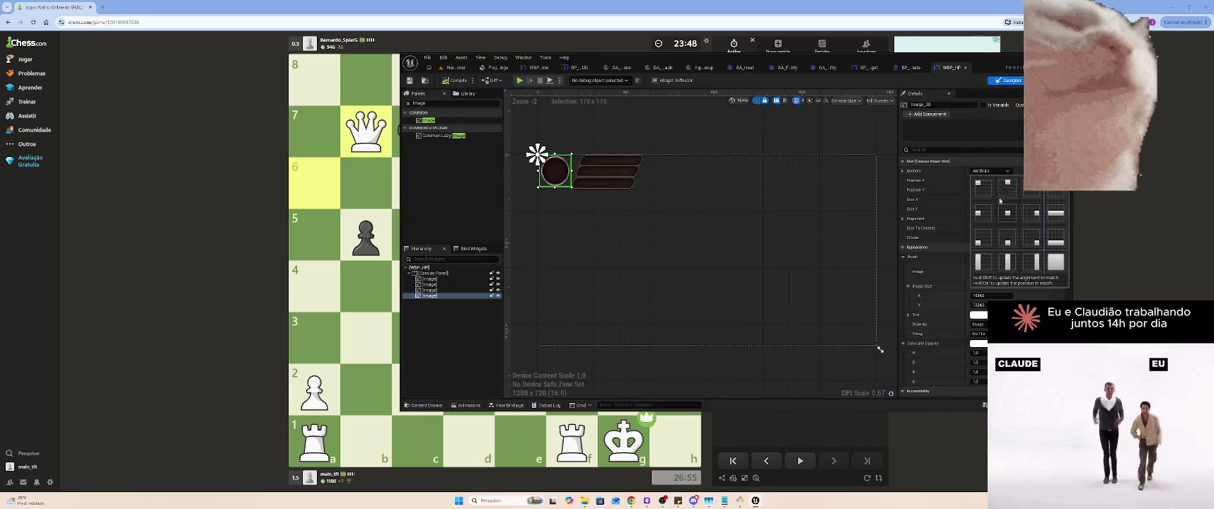
{"action": "left_click", "coordinate": [610, 160]}
{"action": "left_click", "coordinate": [604, 172], "text": "ctrl"}
{"action": "left_click", "coordinate": [618, 185], "text": "ctrl"}
{"action": "left_click", "coordinate": [990, 140]}
{"action": "left_click", "coordinate": [982, 159]}
Play the level to test the anchored HUD, then reselect the round portrait in WBP_HP
{"action": "left_click", "coordinate": [456, 67]}
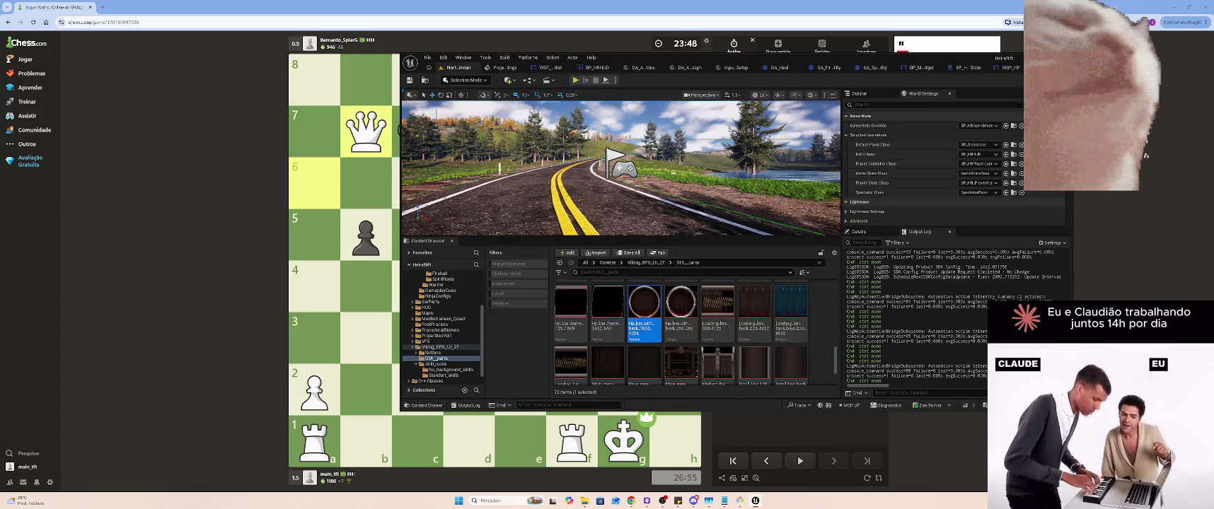
{"action": "left_click", "coordinate": [1010, 67]}
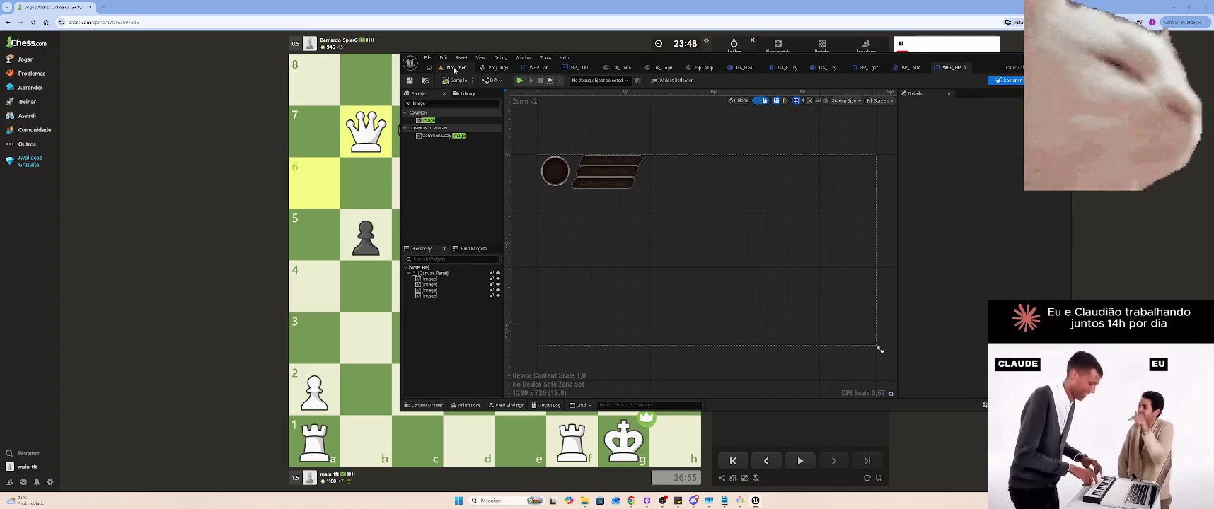
{"action": "left_click", "coordinate": [456, 67]}
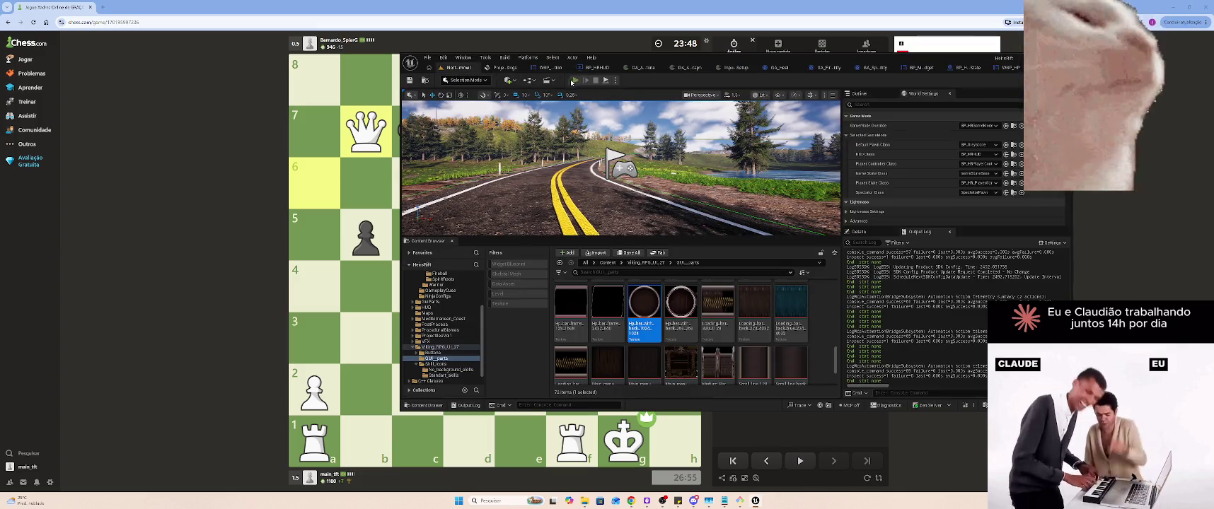
{"action": "left_click", "coordinate": [575, 80]}
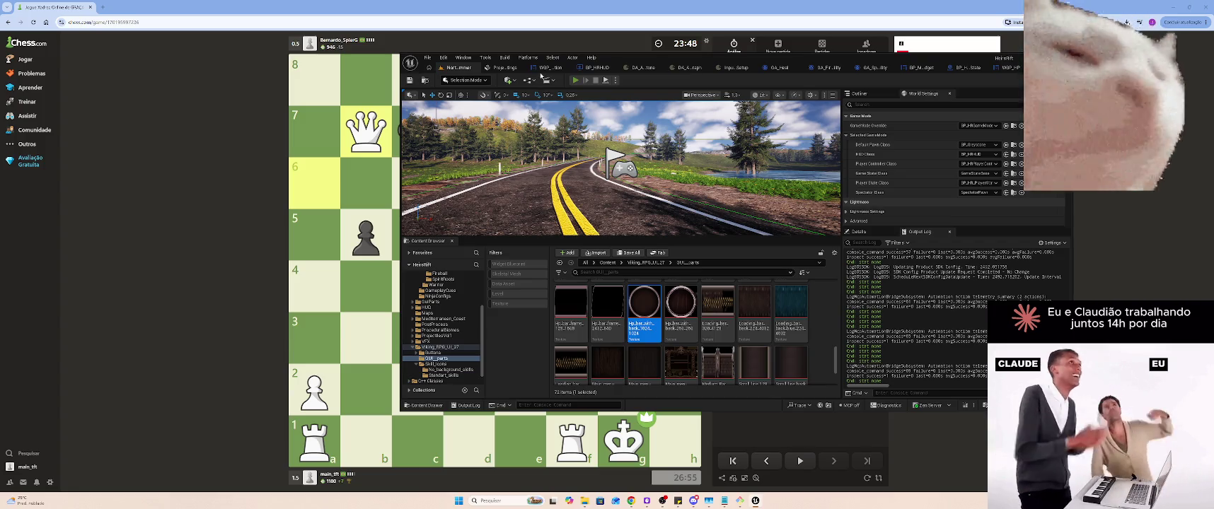
{"action": "key", "text": "Escape"}
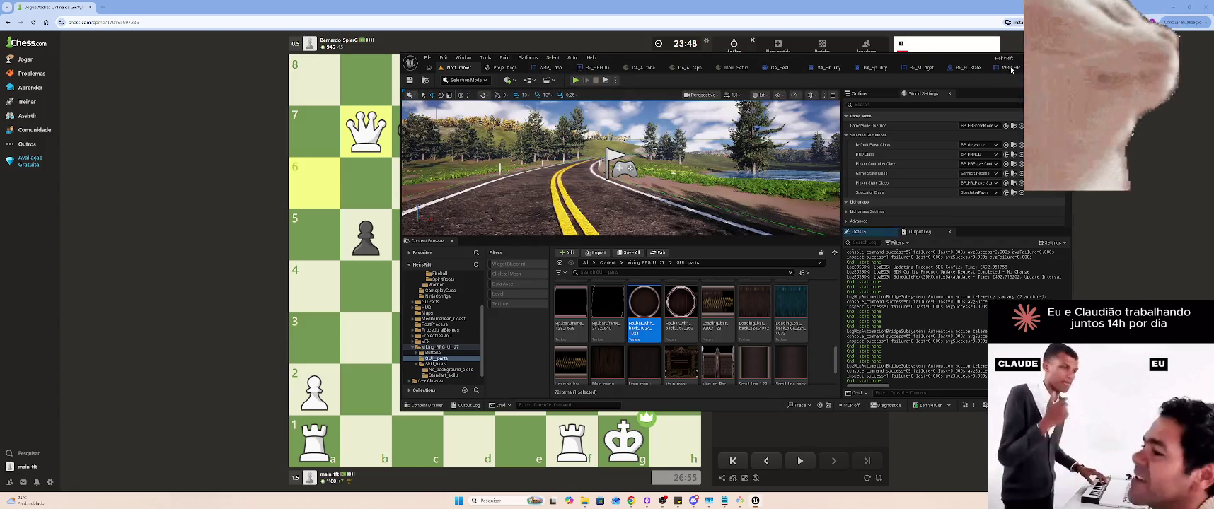
{"action": "left_click", "coordinate": [1010, 68]}
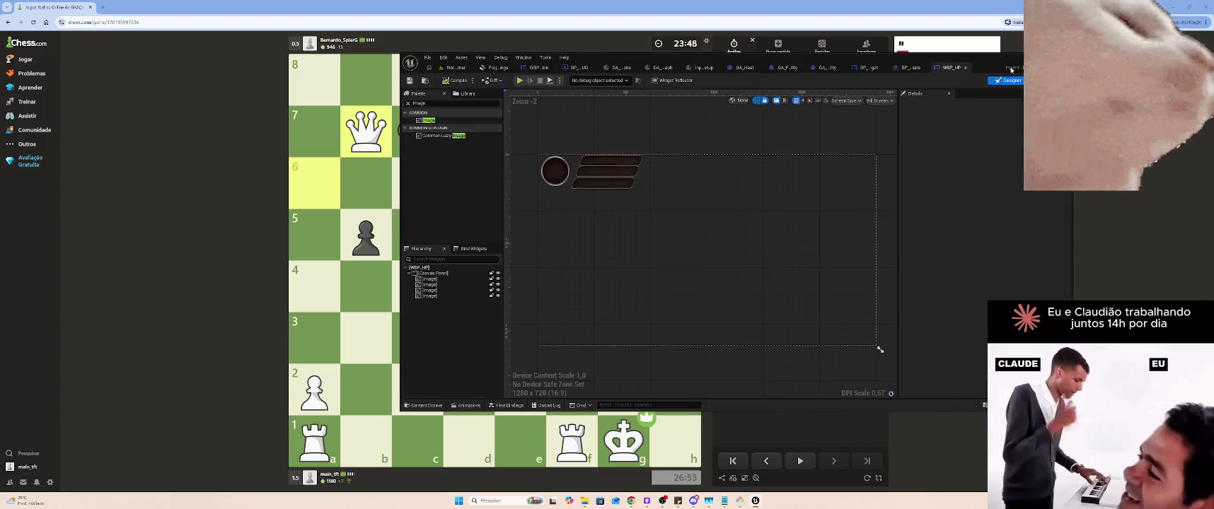
{"action": "left_click", "coordinate": [561, 168]}
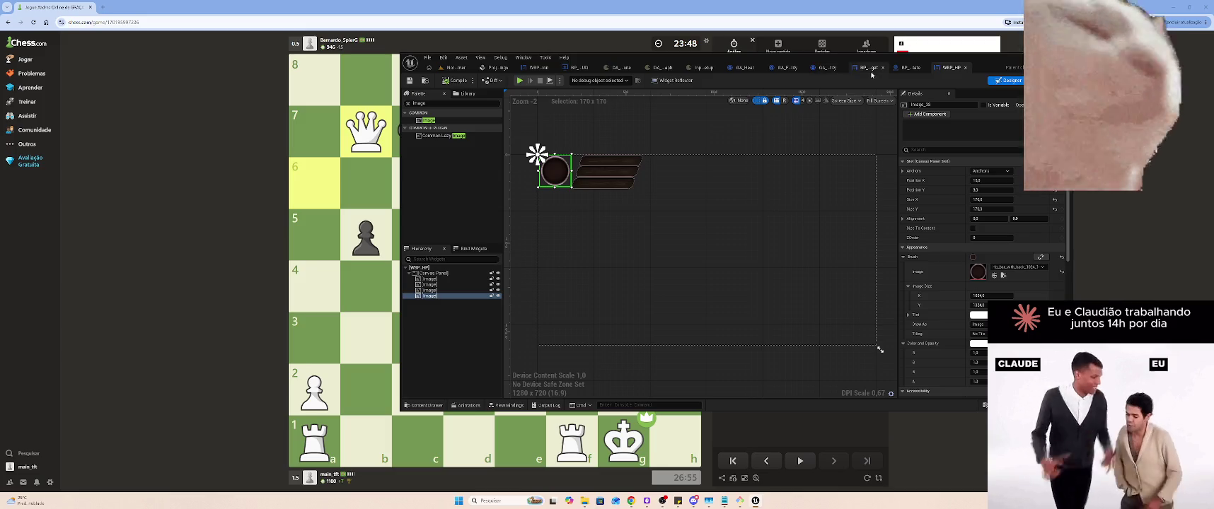
{"action": "left_click", "coordinate": [909, 69]}
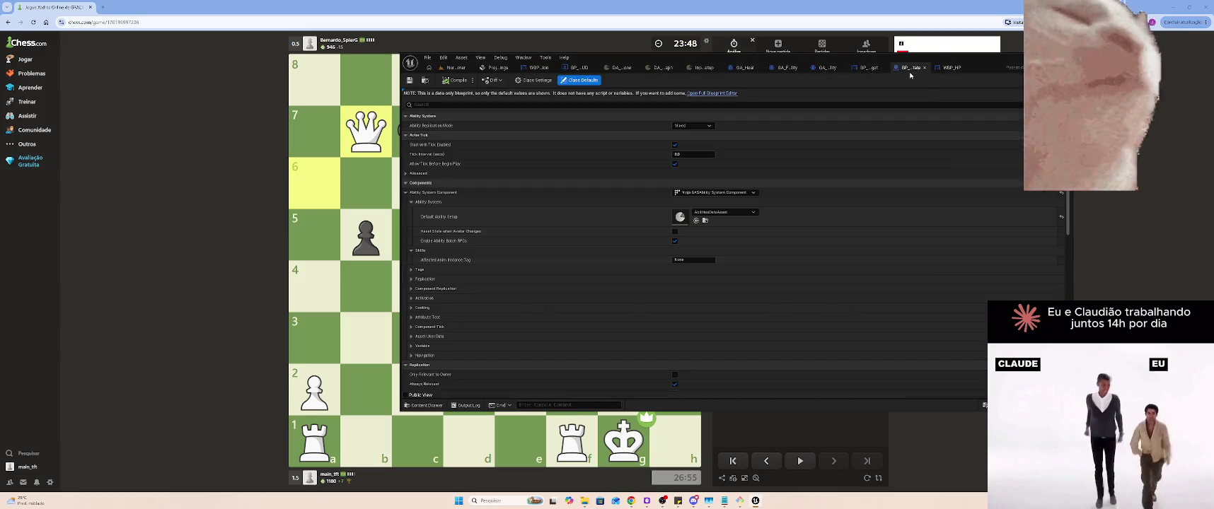
Close two unneeded blueprint tabs and expand the HUD blueprint into its full editor
{"action": "middle_click", "coordinate": [904, 71]}
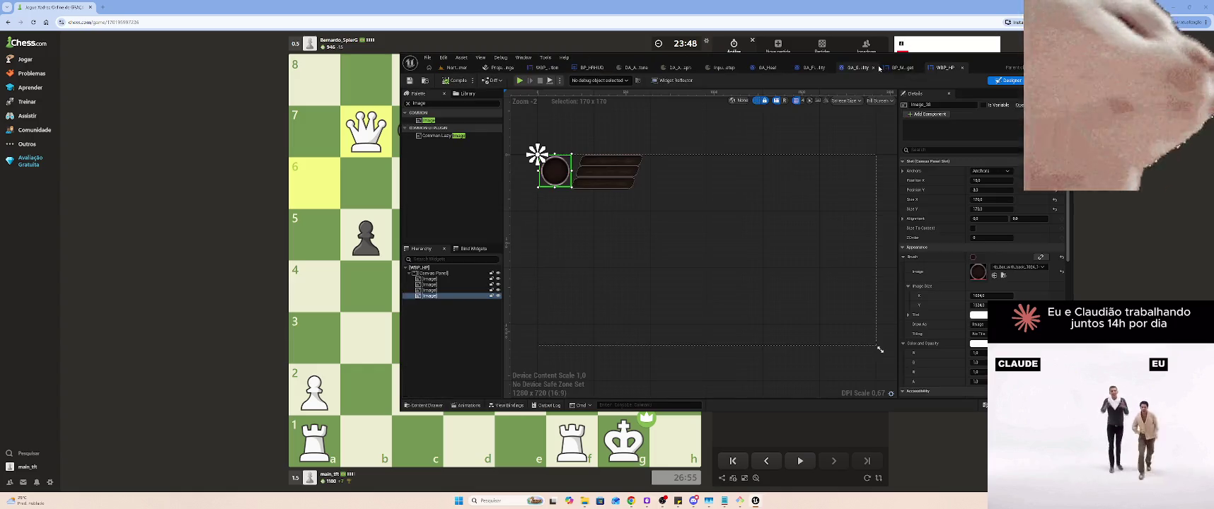
{"action": "middle_click", "coordinate": [891, 69]}
{"action": "left_click", "coordinate": [592, 68]}
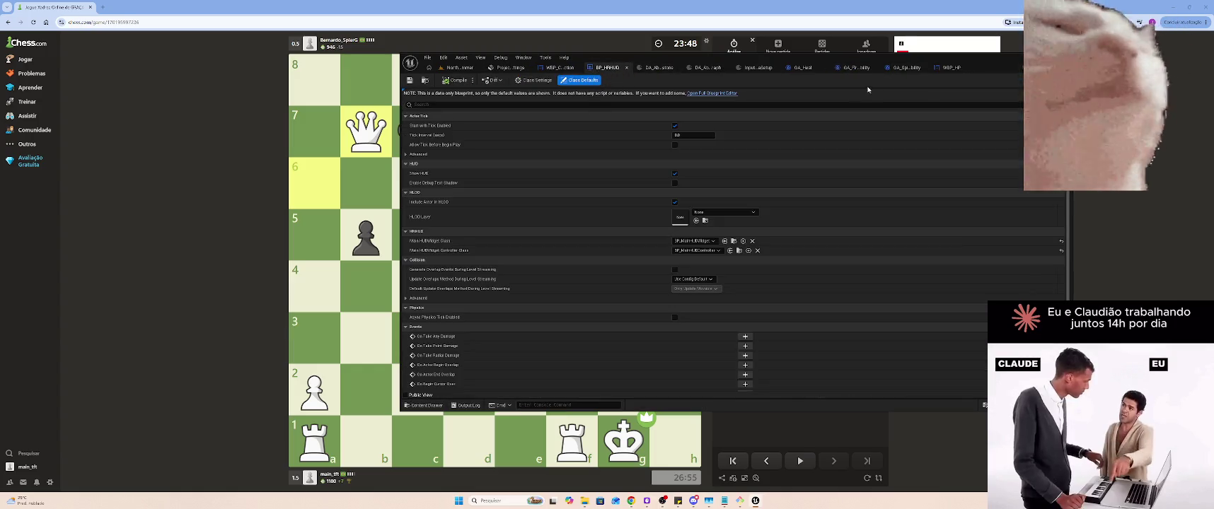
{"action": "left_click", "coordinate": [708, 94]}
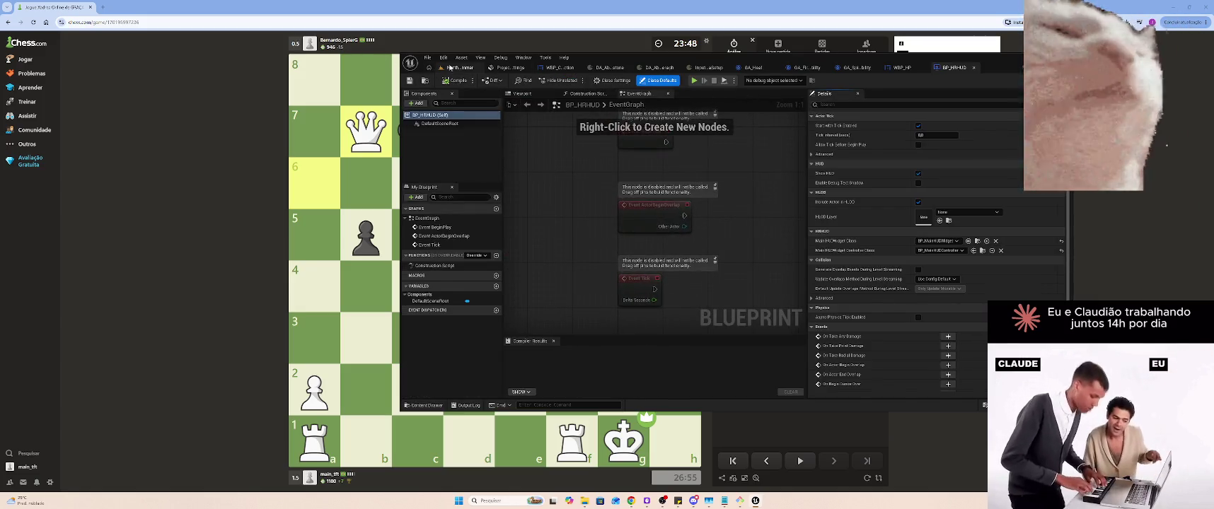
Open BP_MainHUD from the HUD folder in the Content Browser
{"action": "left_click", "coordinate": [450, 68]}
{"action": "scroll", "coordinate": [439, 333], "scroll_direction": "up", "scroll_amount": 2}
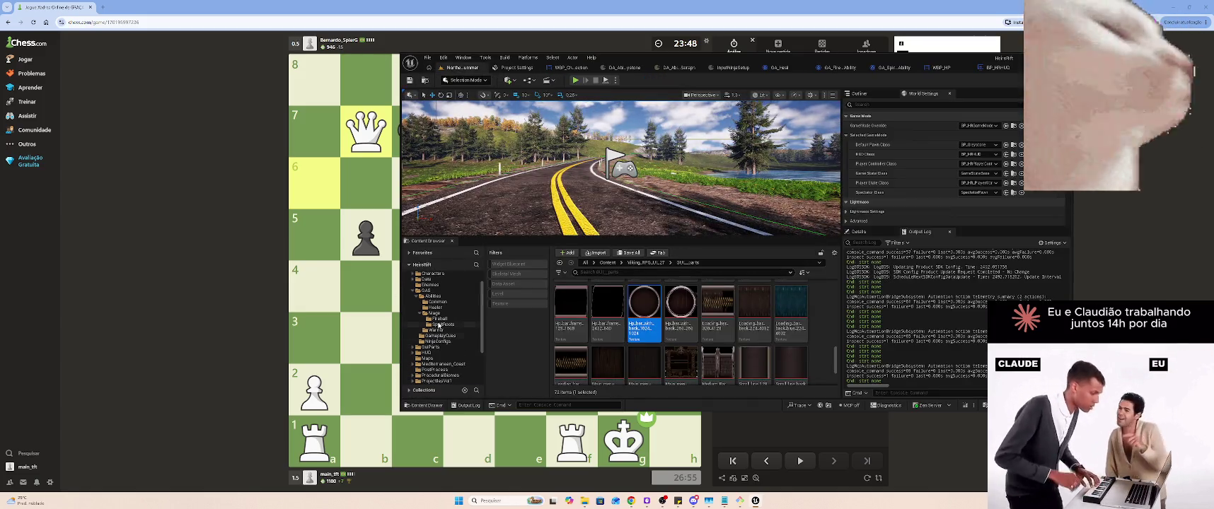
{"action": "left_click", "coordinate": [426, 315]}
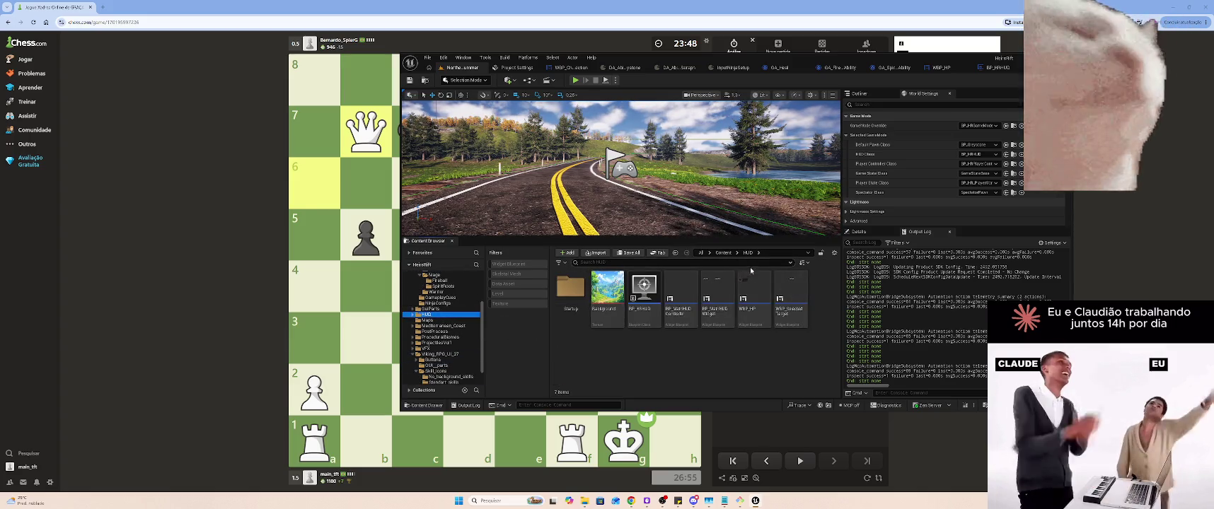
{"action": "double_click", "coordinate": [716, 277]}
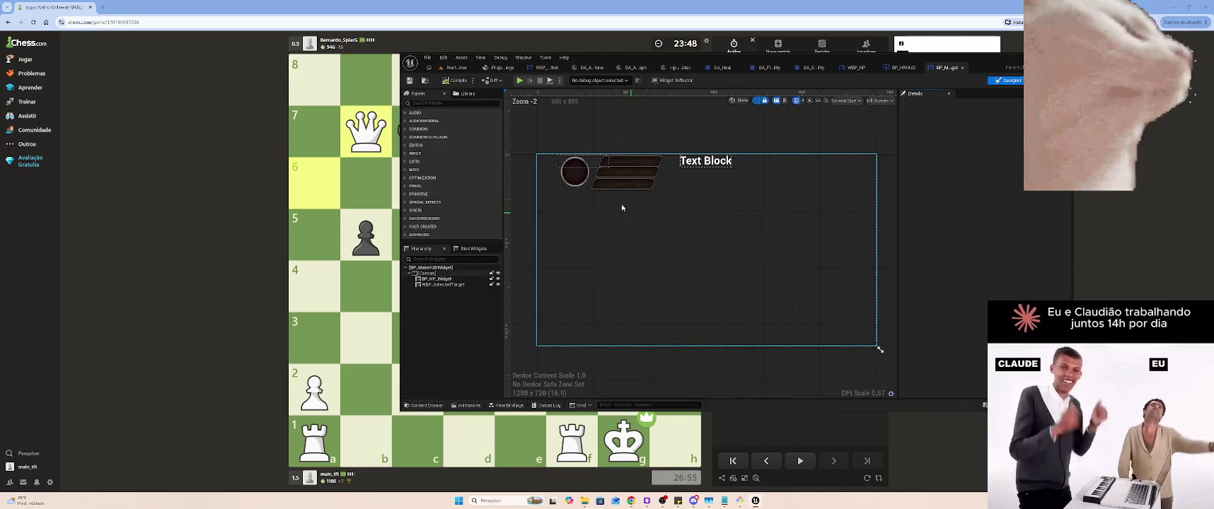
Anchor BP_HP_Widget top-left, move it to the corner and set it to size to content
{"action": "left_click", "coordinate": [608, 168]}
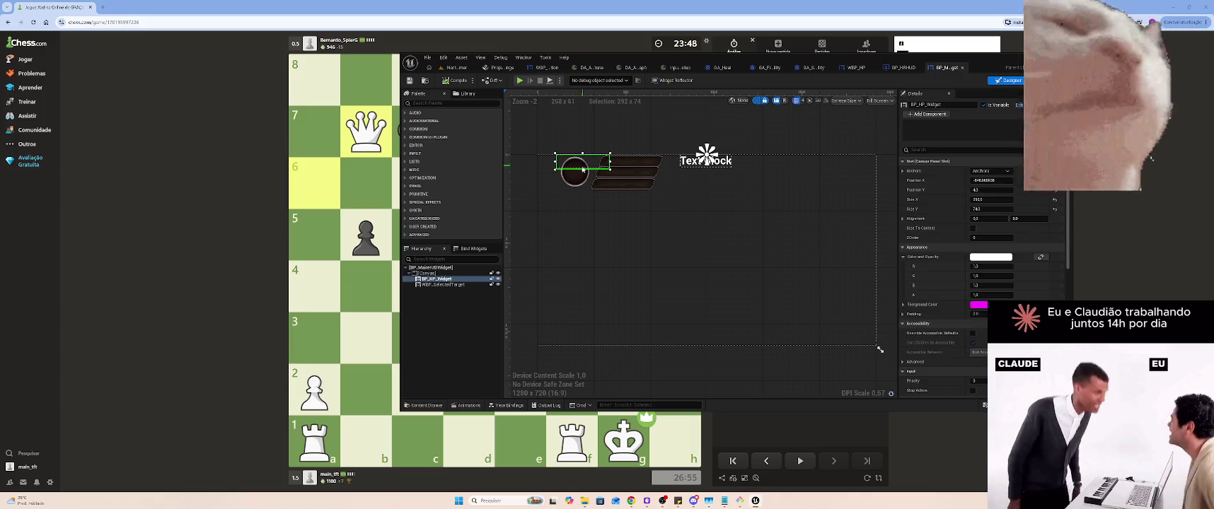
{"action": "left_click", "coordinate": [987, 171]}
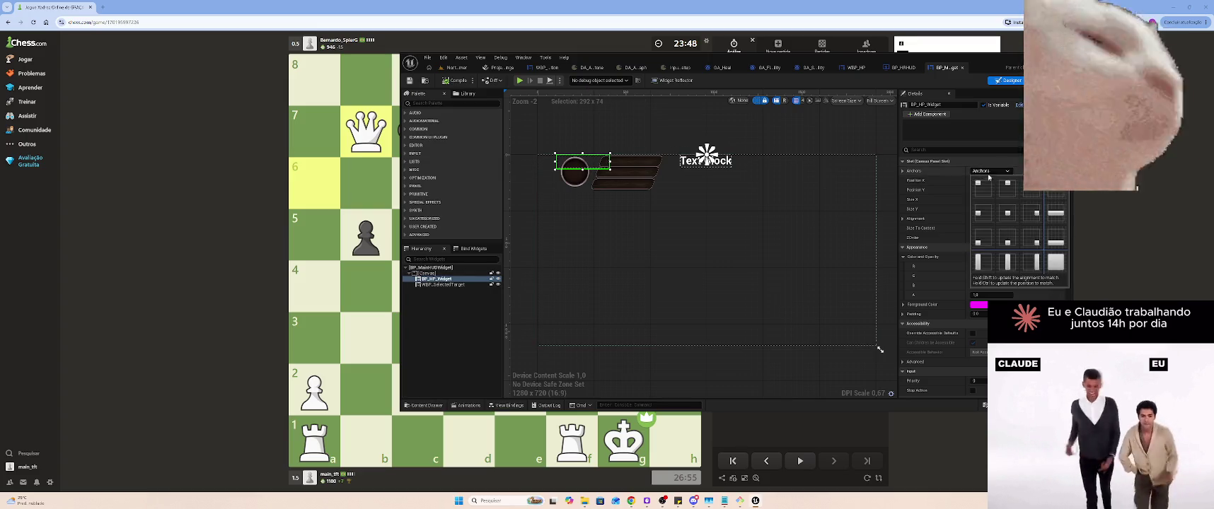
{"action": "left_click", "coordinate": [977, 186]}
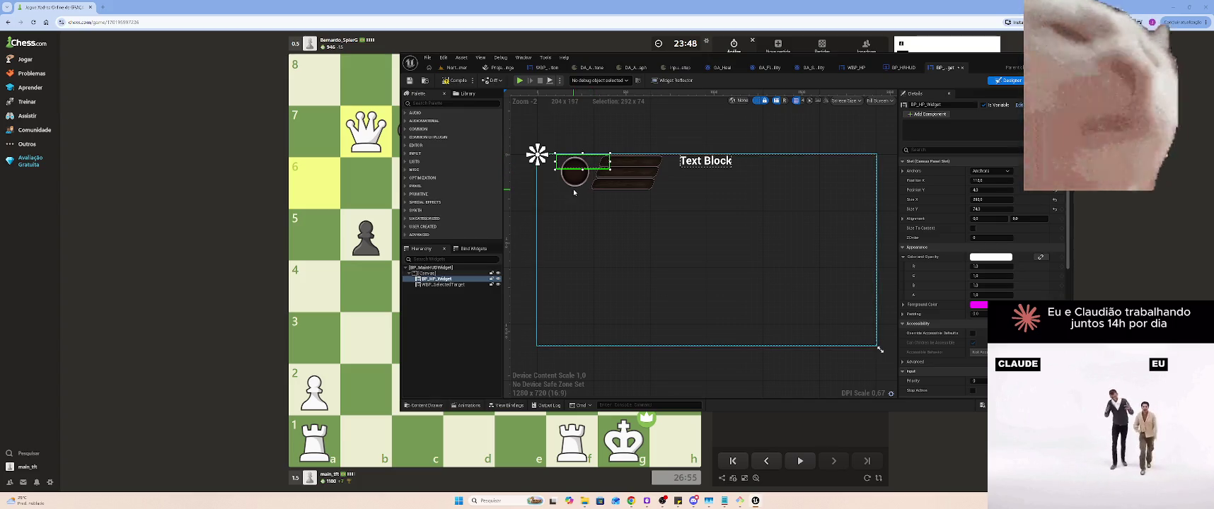
{"action": "left_click_drag", "start_coordinate": [595, 171], "coordinate": [573, 168]}
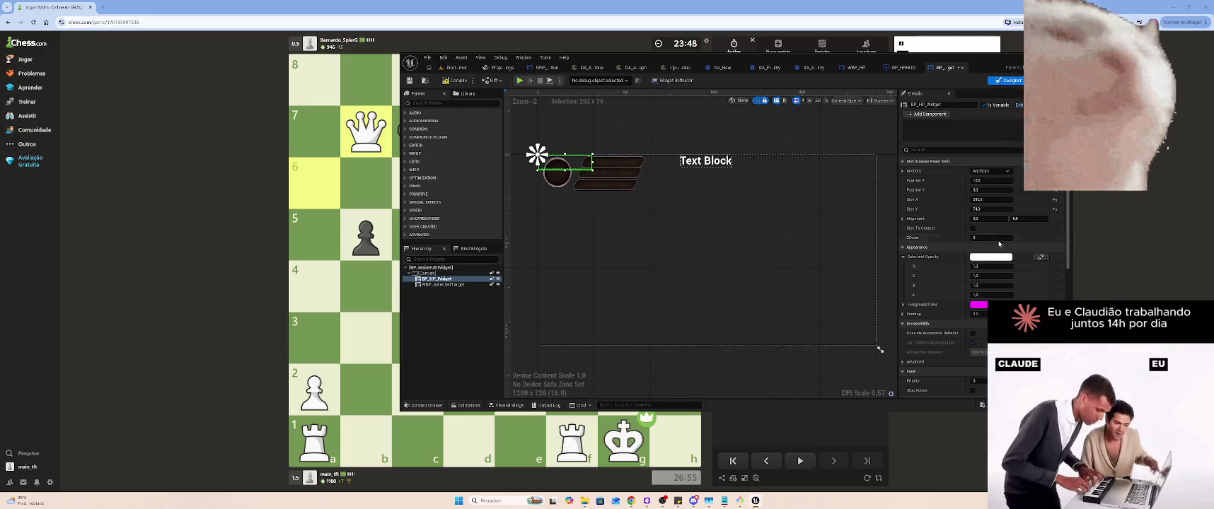
{"action": "left_click", "coordinate": [973, 228]}
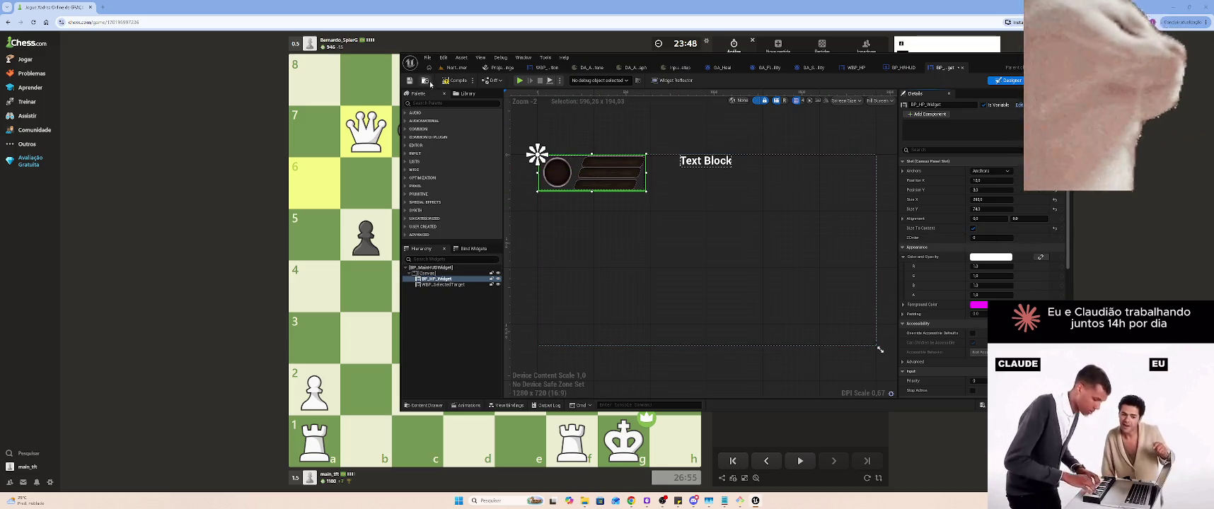
{"action": "left_click", "coordinate": [467, 76]}
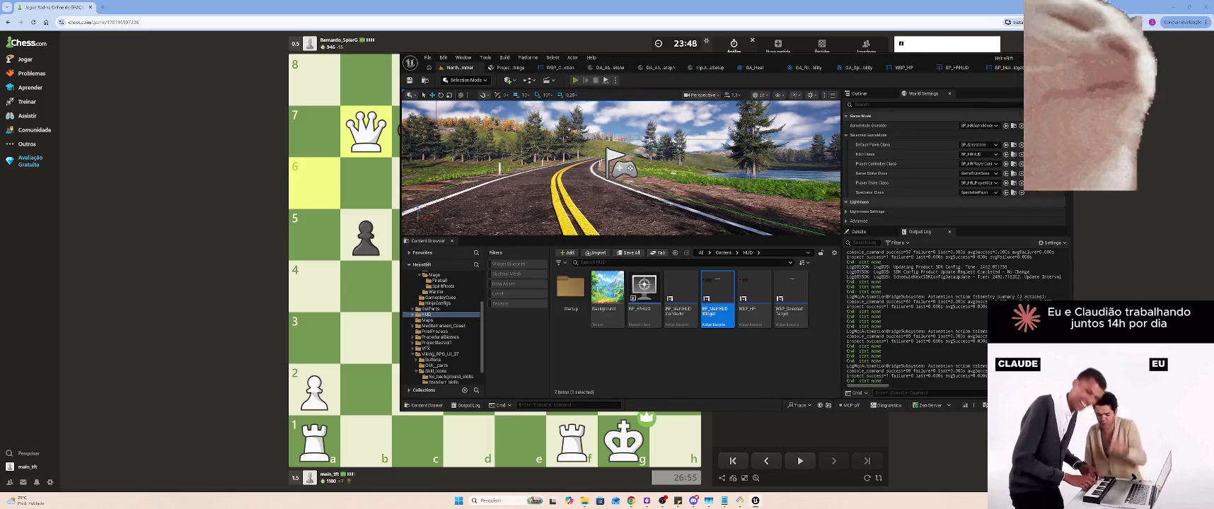
Play-test the level twice to check the HUD, then switch to the BP_HRHUD Event Graph
{"action": "key", "text": "alt+p"}
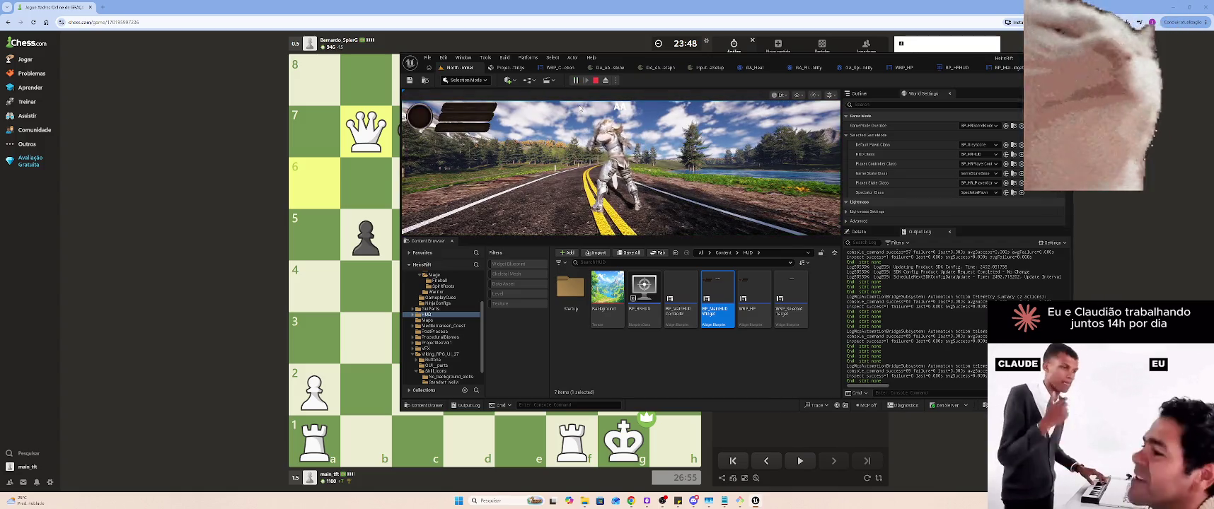
{"action": "left_click", "coordinate": [596, 80]}
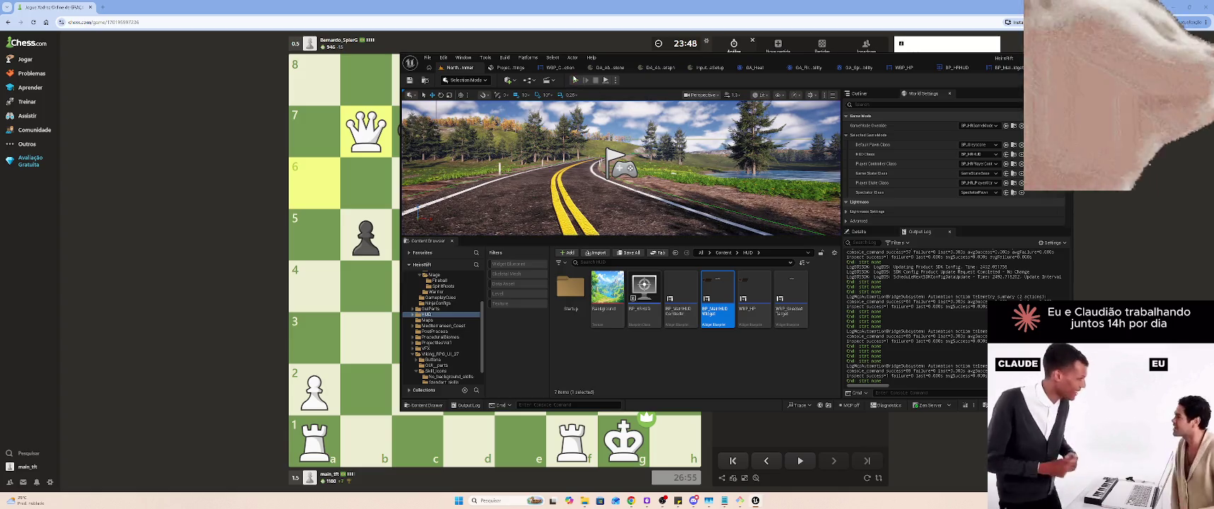
{"action": "left_click", "coordinate": [575, 80]}
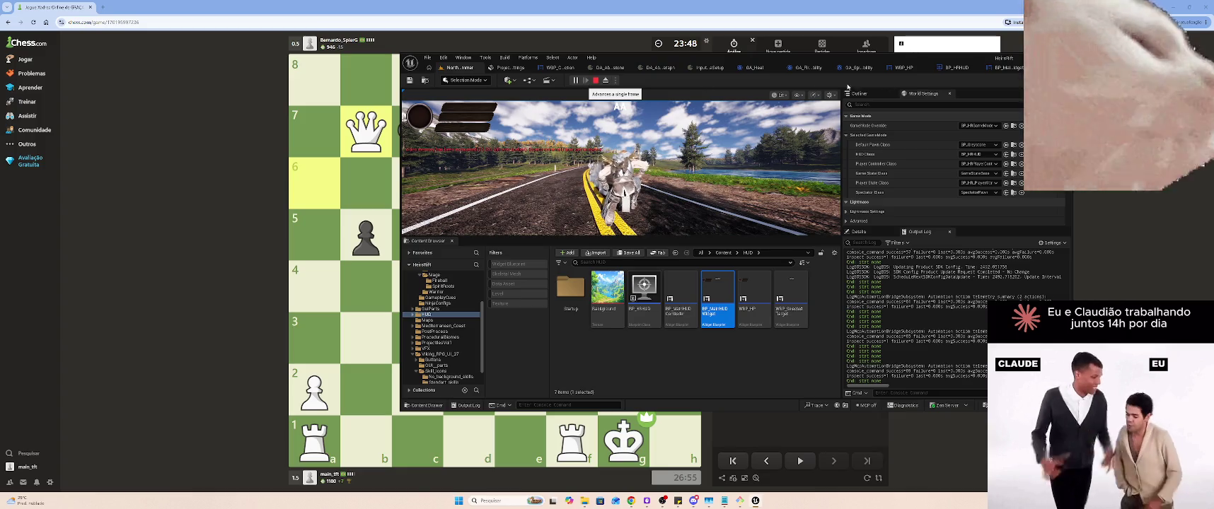
{"action": "left_click", "coordinate": [596, 81]}
{"action": "left_click", "coordinate": [941, 68]}
{"action": "left_click", "coordinate": [917, 70]}
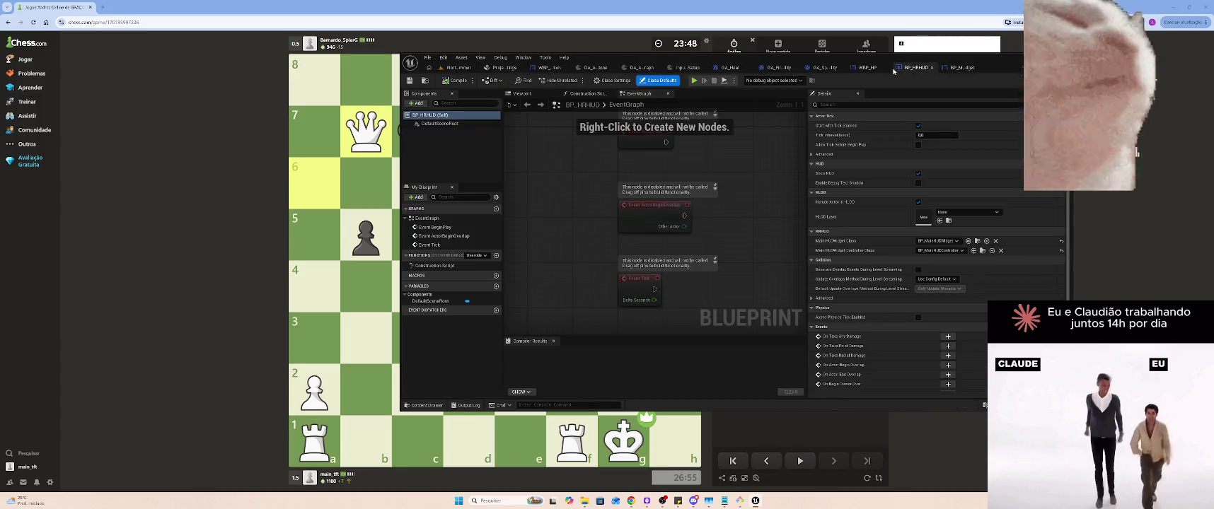
In WBP_HP, nudge the bottom wooden bar left and up to X 190, Y 128
{"action": "left_click", "coordinate": [951, 69]}
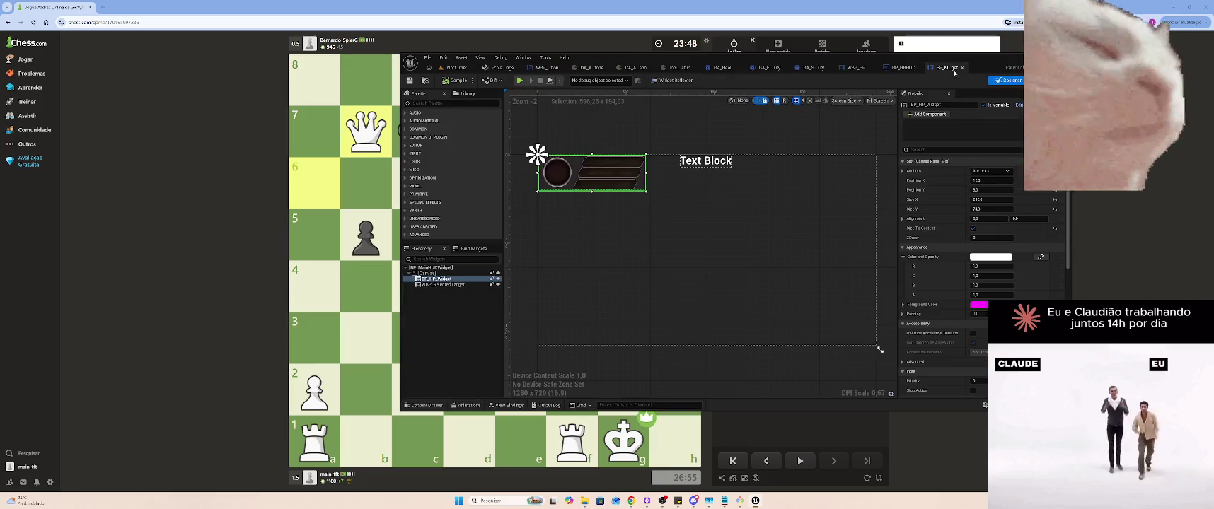
{"action": "left_click", "coordinate": [860, 68]}
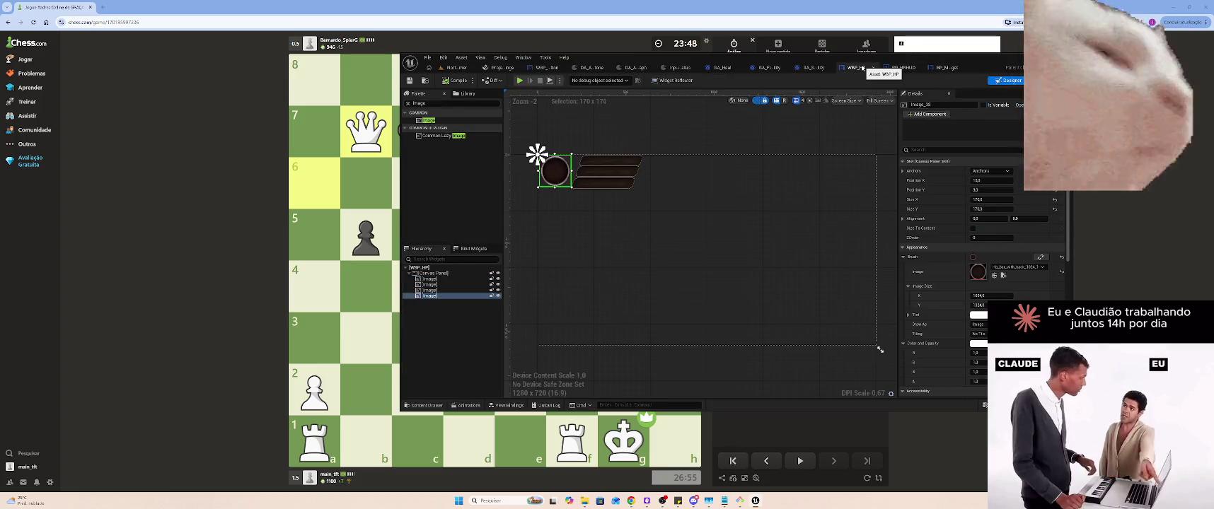
{"action": "left_click", "coordinate": [603, 183]}
{"action": "key", "text": "Left"}
{"action": "key", "text": "Left"}
{"action": "key", "text": "Up"}
{"action": "key", "text": "Up"}
{"action": "key", "text": "Up"}
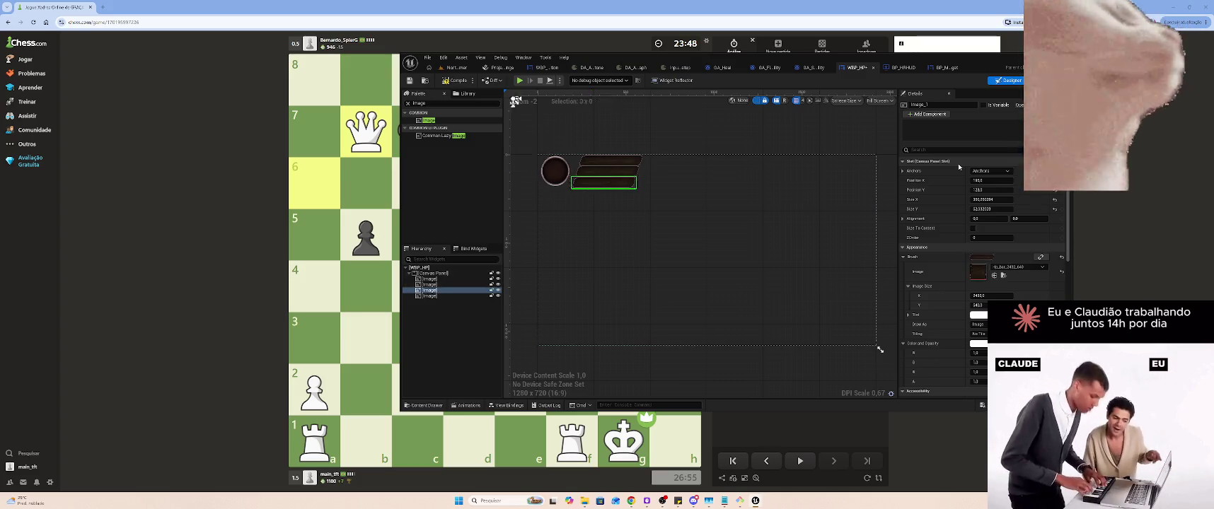
{"action": "left_click", "coordinate": [811, 122]}
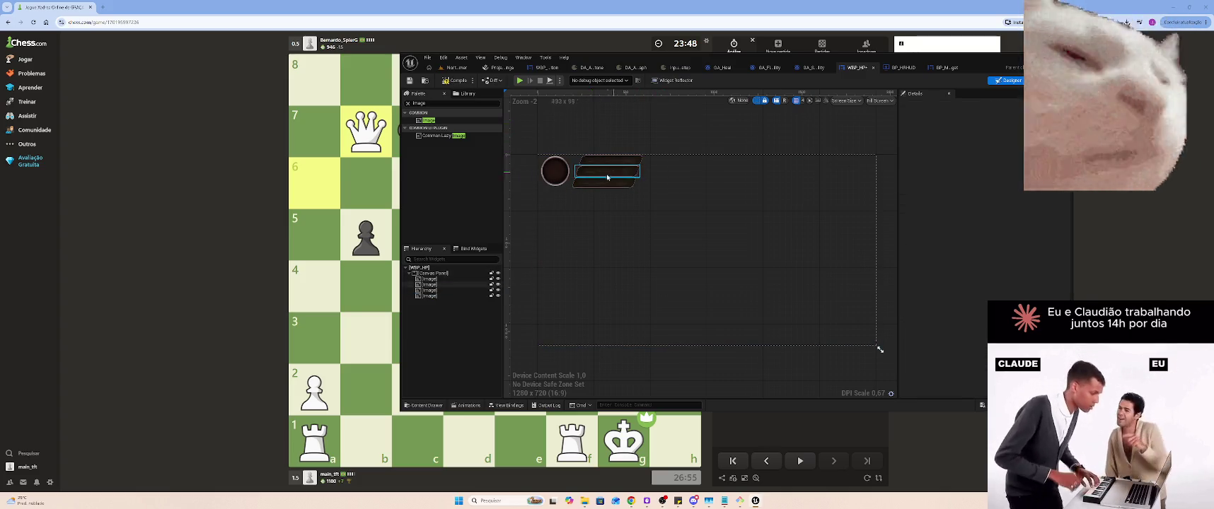
Play-test the level to check the moved bar
{"action": "left_click", "coordinate": [457, 68]}
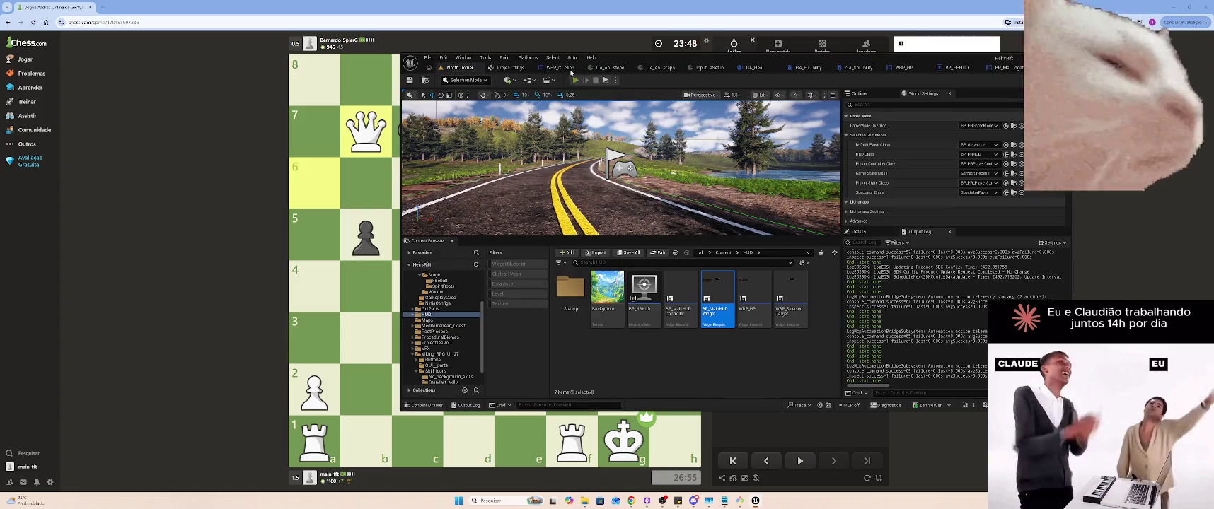
{"action": "key", "text": "alt+p"}
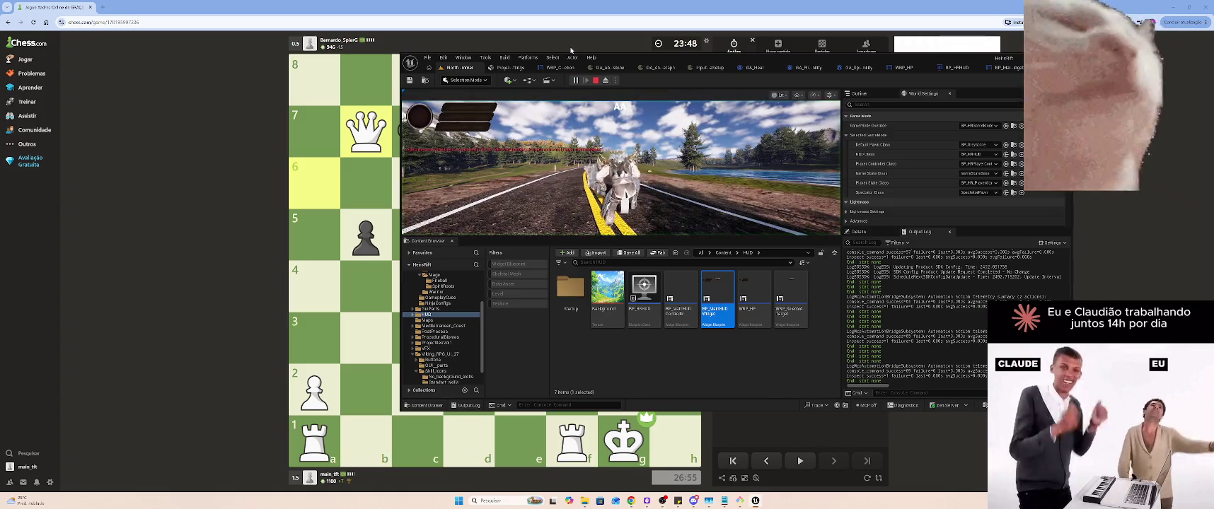
{"action": "key", "text": "Escape"}
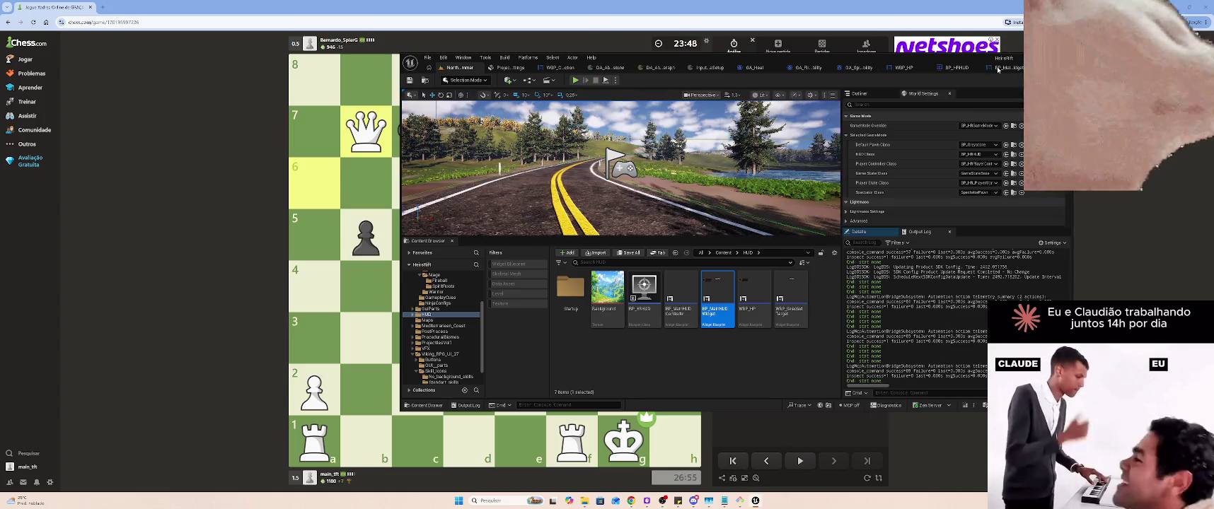
Reopen the WBP_HP designer and reselect the bottom wooden bar
{"action": "left_click", "coordinate": [994, 69]}
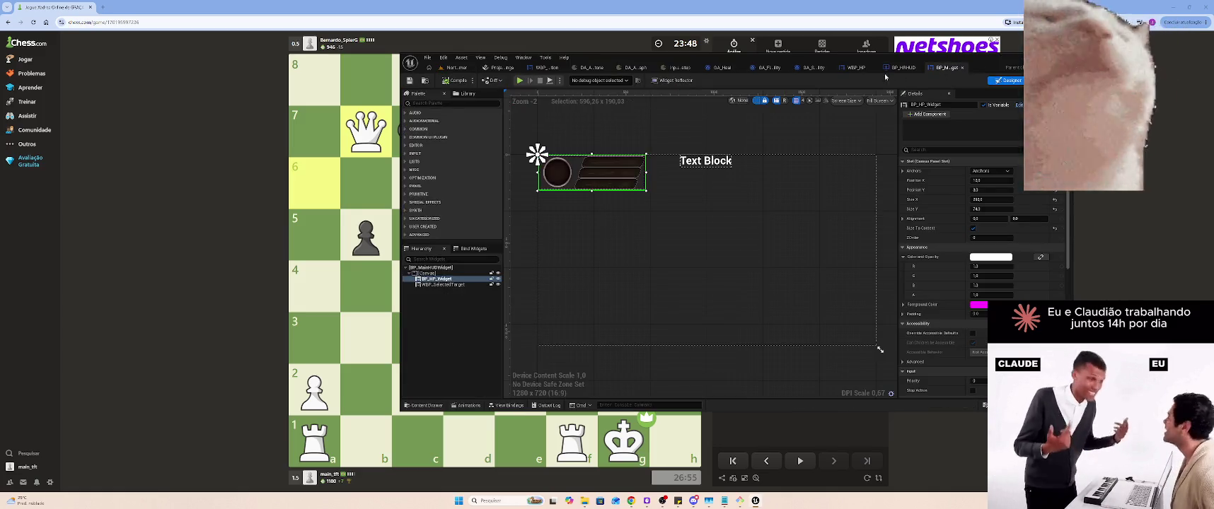
{"action": "left_click", "coordinate": [915, 68]}
{"action": "left_click", "coordinate": [957, 68]}
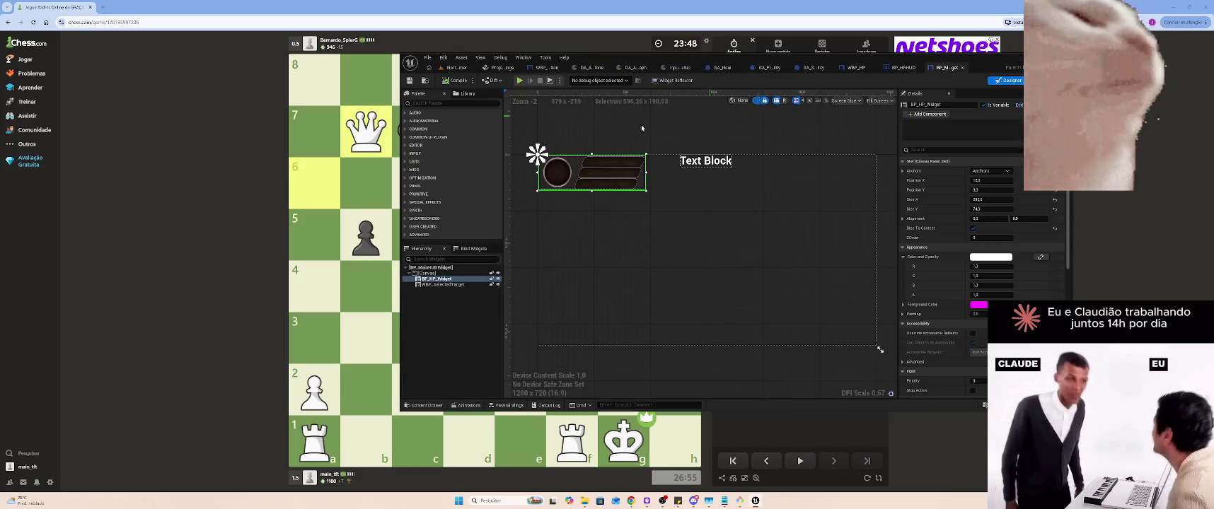
{"action": "double_click", "coordinate": [598, 188]}
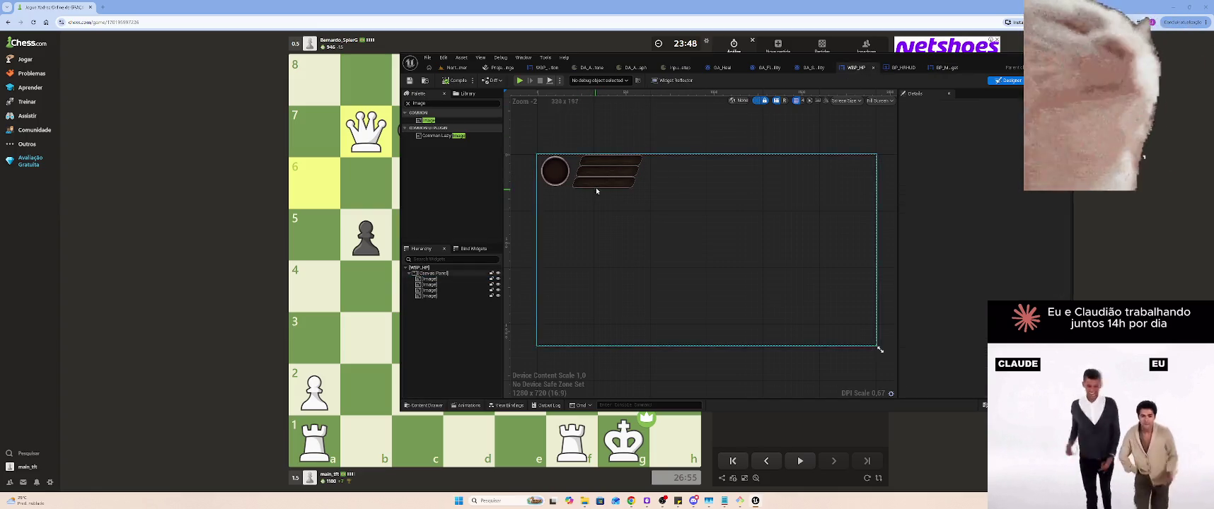
{"action": "left_click", "coordinate": [596, 188]}
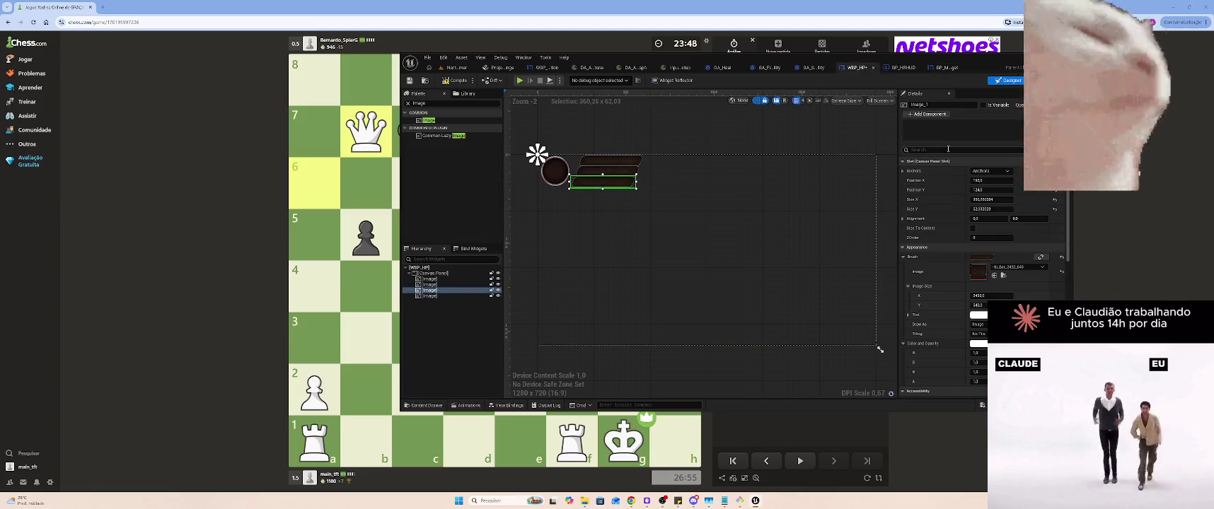
Play-test the level again to confirm the bar position
{"action": "left_click", "coordinate": [457, 68]}
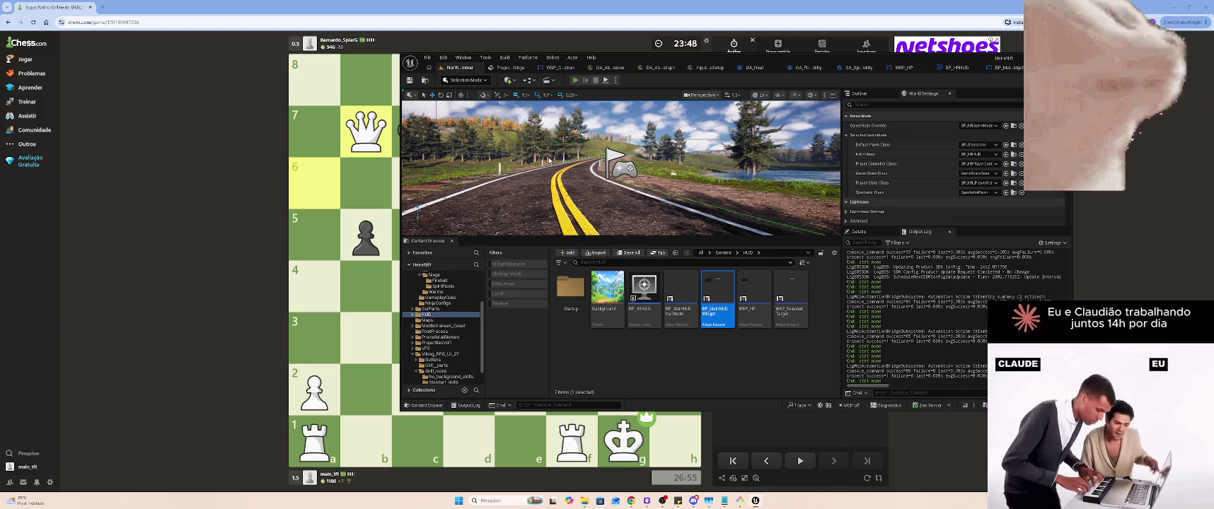
{"action": "key", "text": "alt+p"}
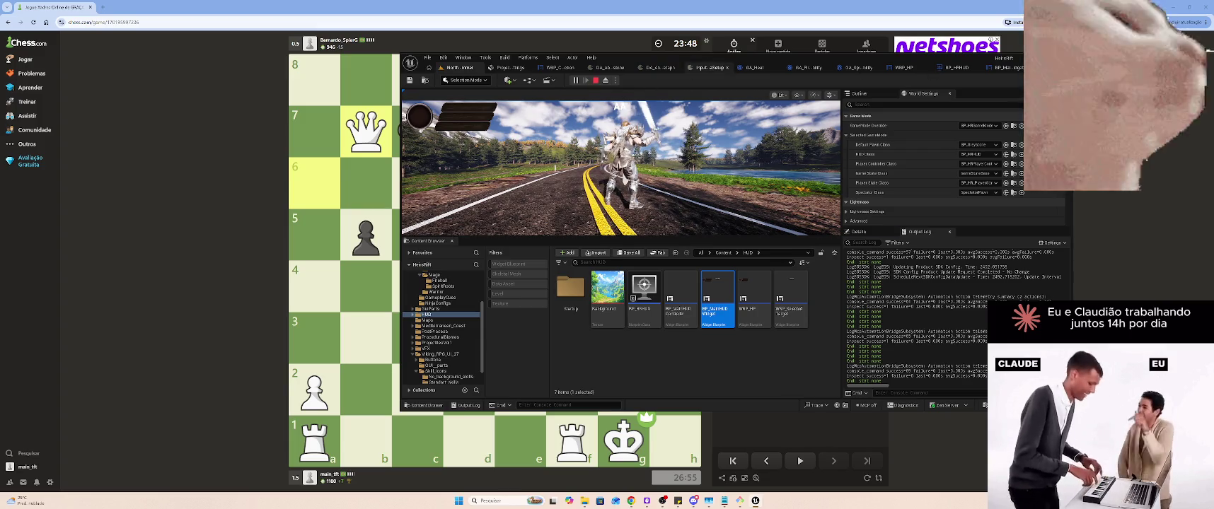
{"action": "key", "text": "Escape"}
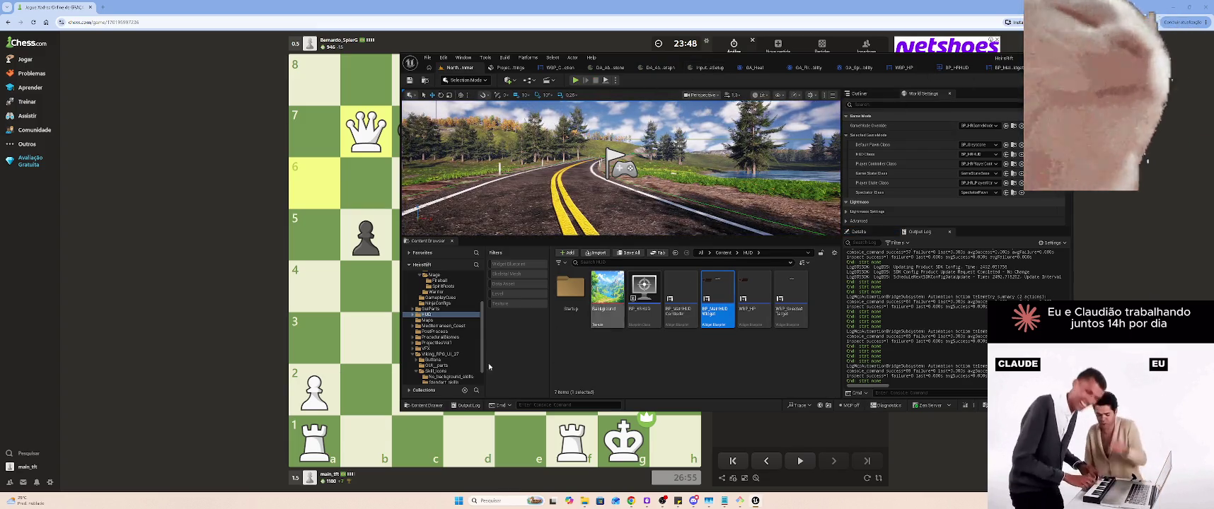
{"action": "scroll", "coordinate": [447, 381], "scroll_direction": "down", "scroll_amount": 2}
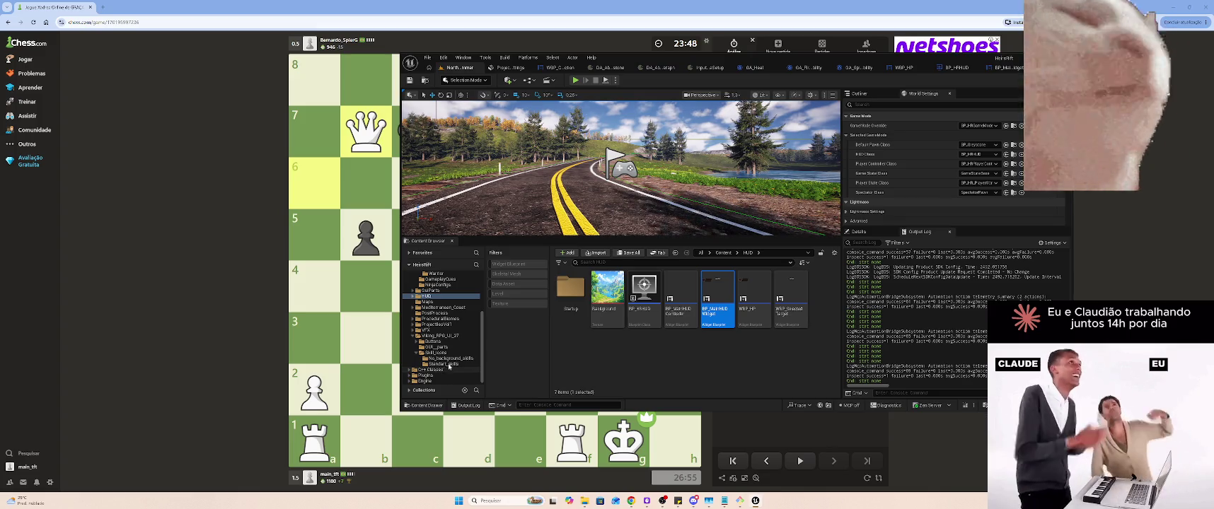
Browse to GUI_parts, select the red hp_bar_back texture, and return to BP_MainHUDWidget
{"action": "left_click", "coordinate": [445, 364]}
{"action": "left_click", "coordinate": [451, 358]}
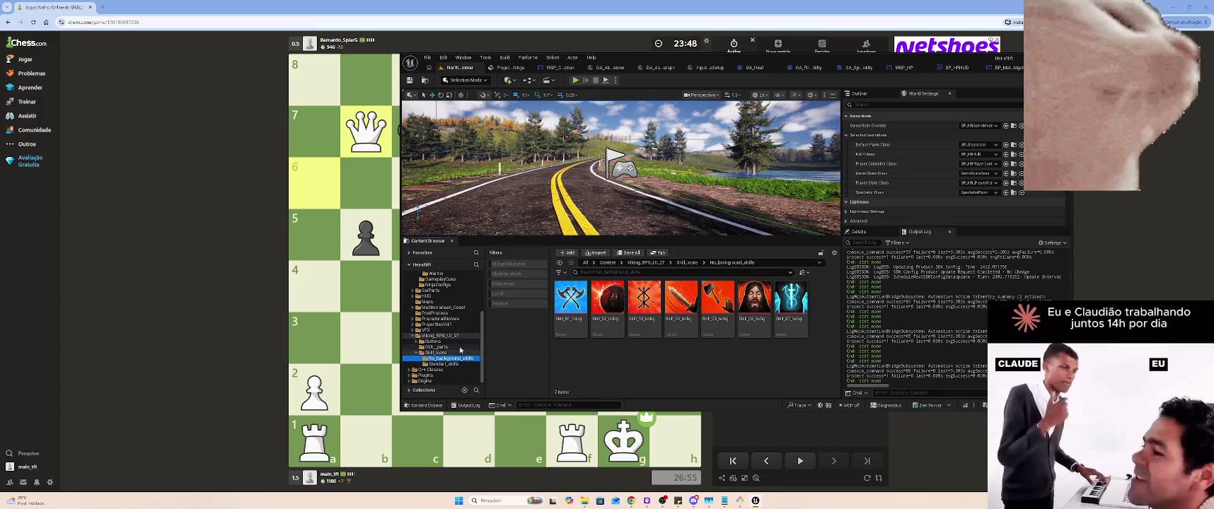
{"action": "left_click", "coordinate": [437, 346]}
{"action": "scroll", "coordinate": [732, 325], "scroll_direction": "down", "scroll_amount": 2}
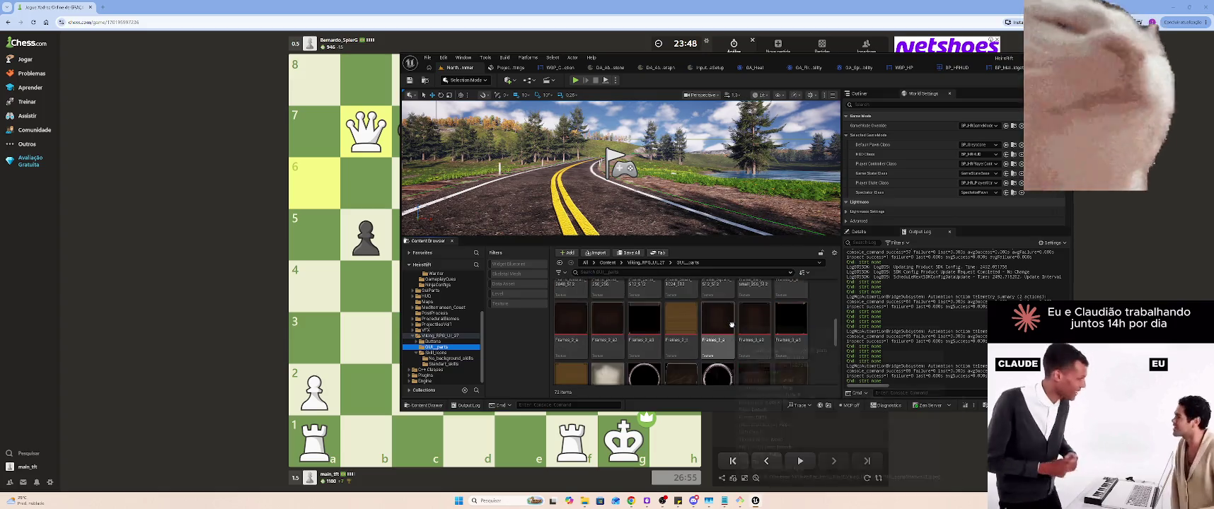
{"action": "scroll", "coordinate": [732, 326], "scroll_direction": "down", "scroll_amount": 5}
{"action": "left_click", "coordinate": [754, 336]}
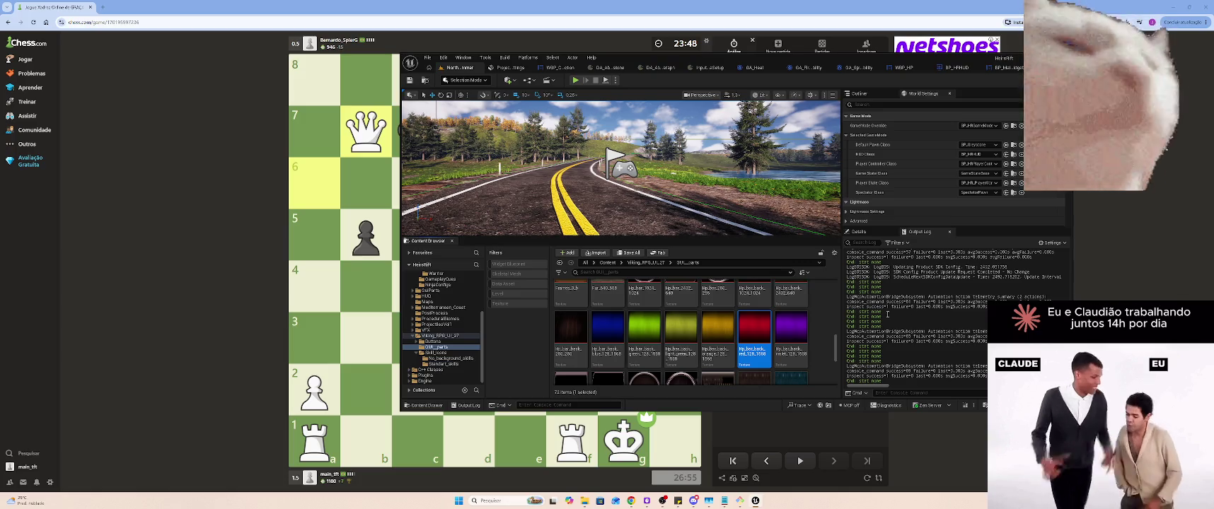
{"action": "left_click", "coordinate": [1000, 68]}
{"action": "type", "text": "progre"}
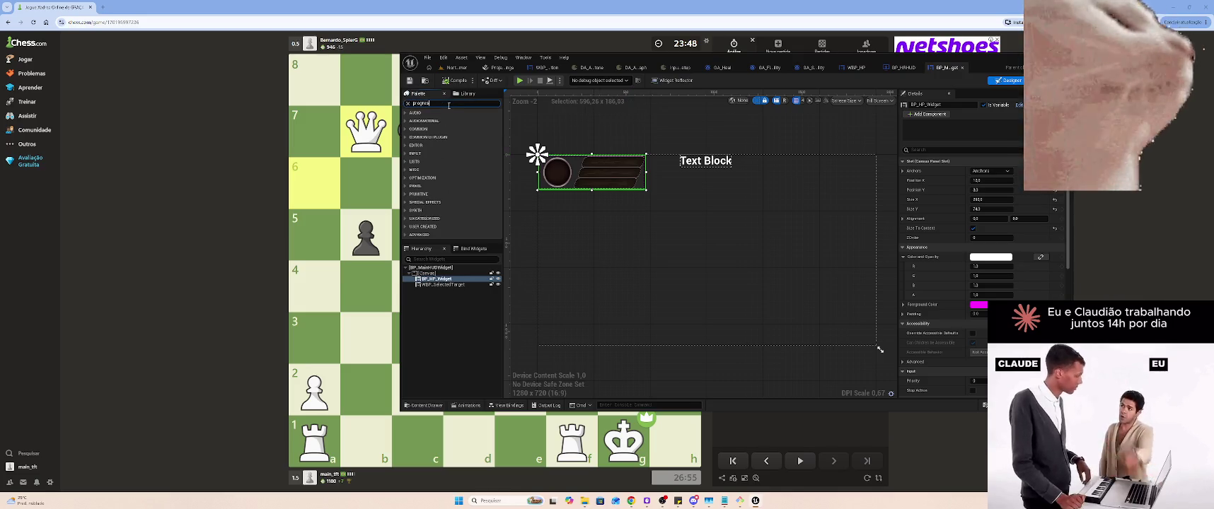
Place a Progress Bar, give it the red hp_bar_back background image, and widen it
{"action": "type", "text": "ss"}
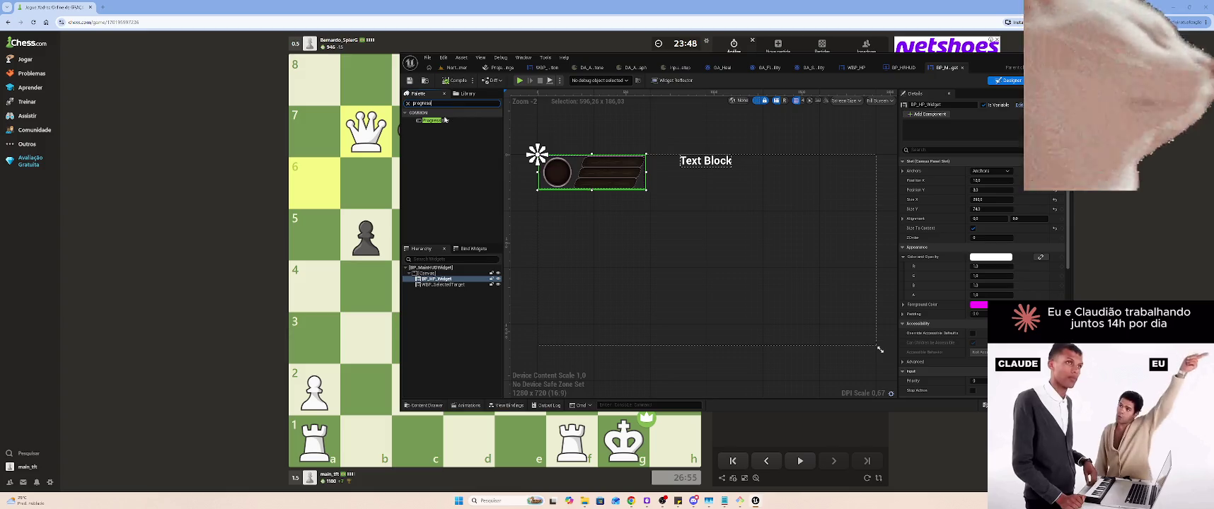
{"action": "left_click", "coordinate": [437, 121]}
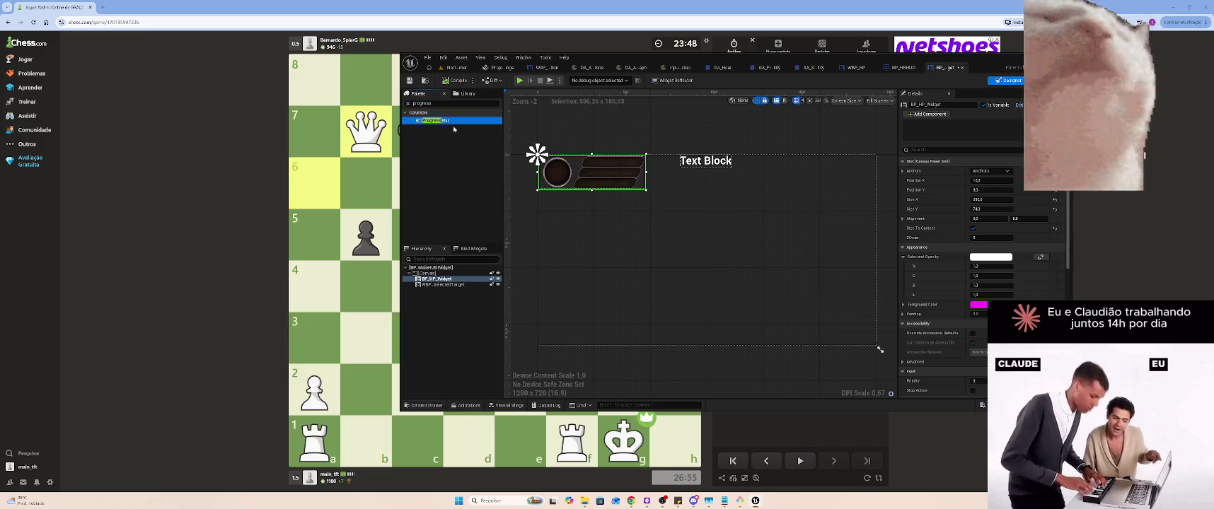
{"action": "mouse_move", "coordinate": [428, 122]}
{"action": "left_mouse_down"}
{"action": "mouse_move", "coordinate": [460, 274]}
{"action": "mouse_move", "coordinate": [685, 252]}
{"action": "left_mouse_up"}
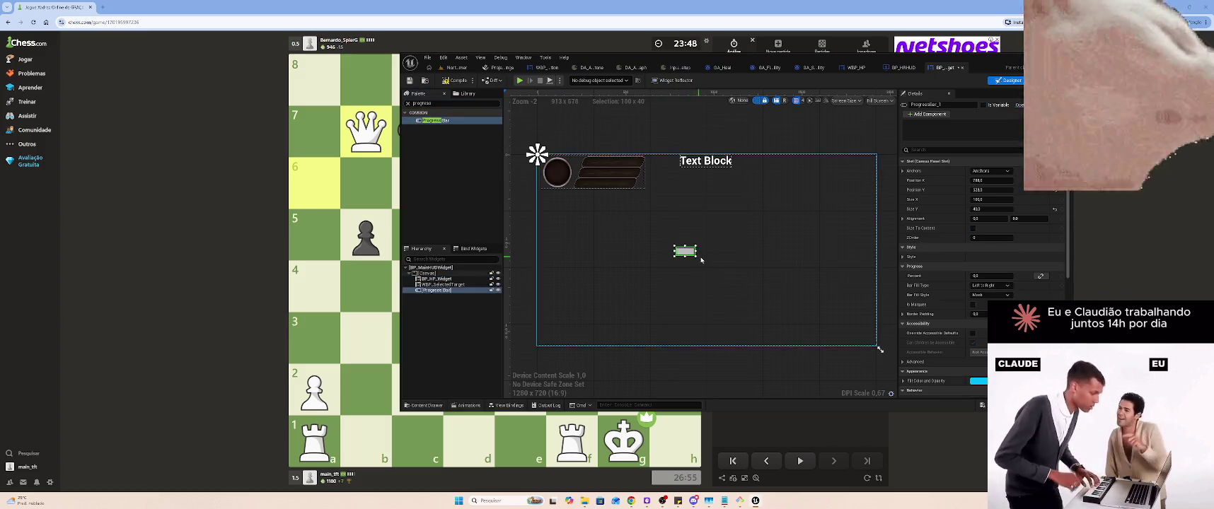
{"action": "scroll", "coordinate": [983, 248], "scroll_direction": "down", "scroll_amount": 1}
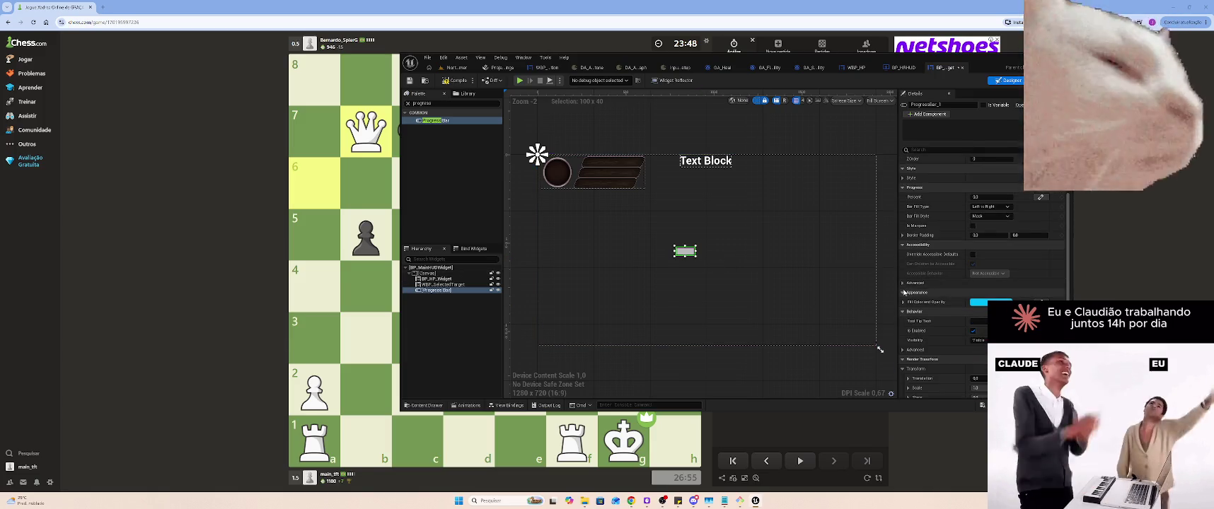
{"action": "scroll", "coordinate": [994, 226], "scroll_direction": "up", "scroll_amount": 5}
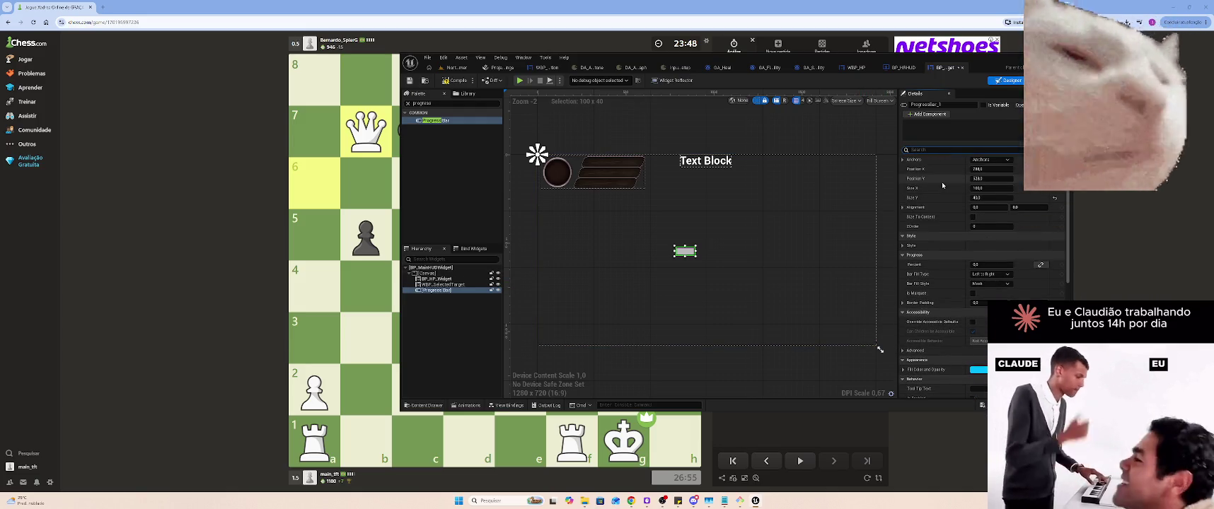
{"action": "type", "text": "Image"}
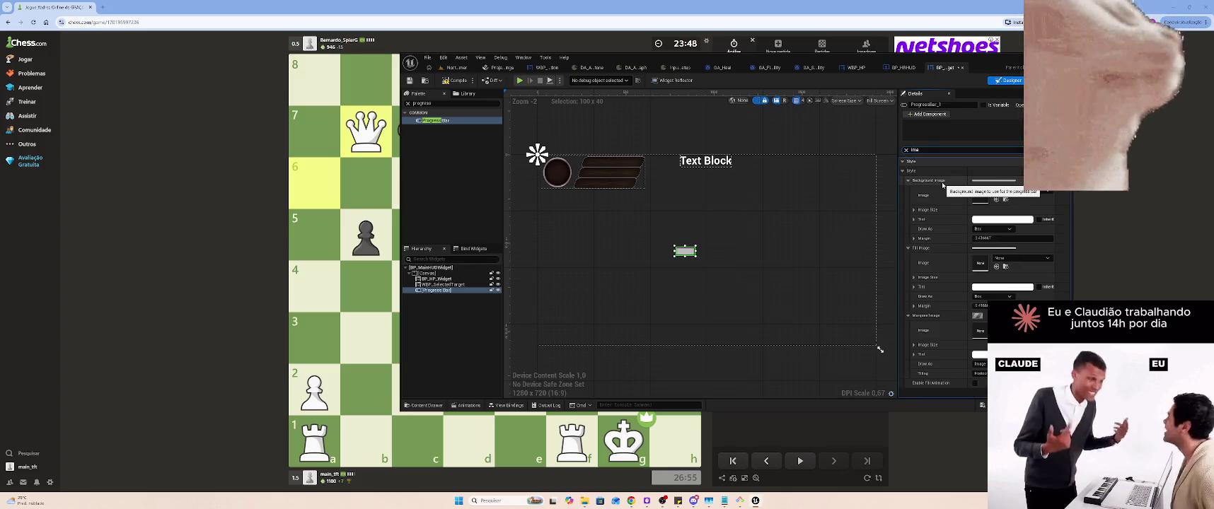
{"action": "left_click", "coordinate": [1013, 196]}
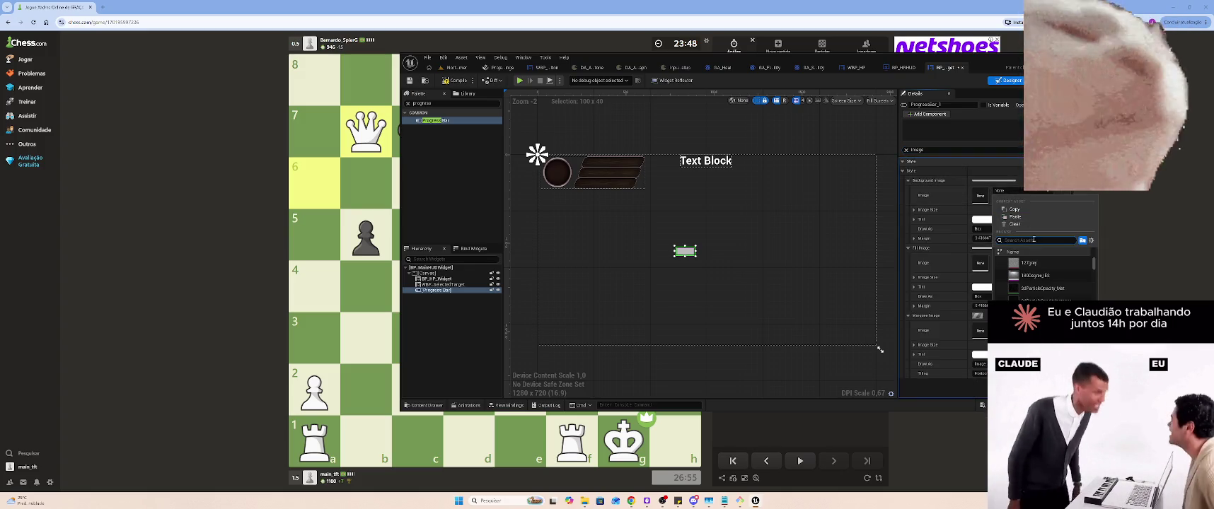
{"action": "left_click", "coordinate": [1029, 263]}
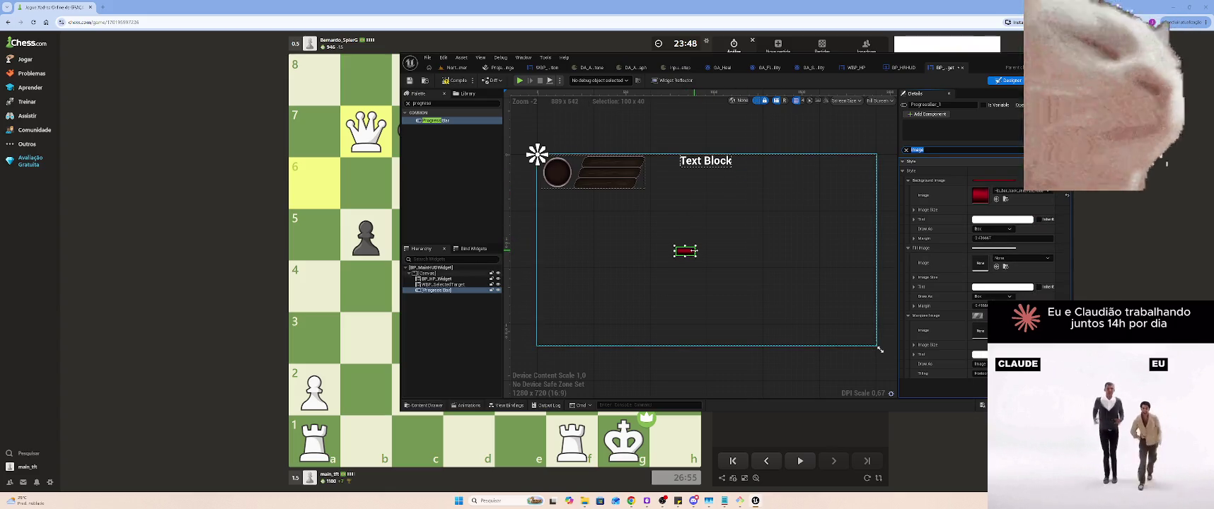
{"action": "left_click_drag", "start_coordinate": [697, 251], "coordinate": [730, 252]}
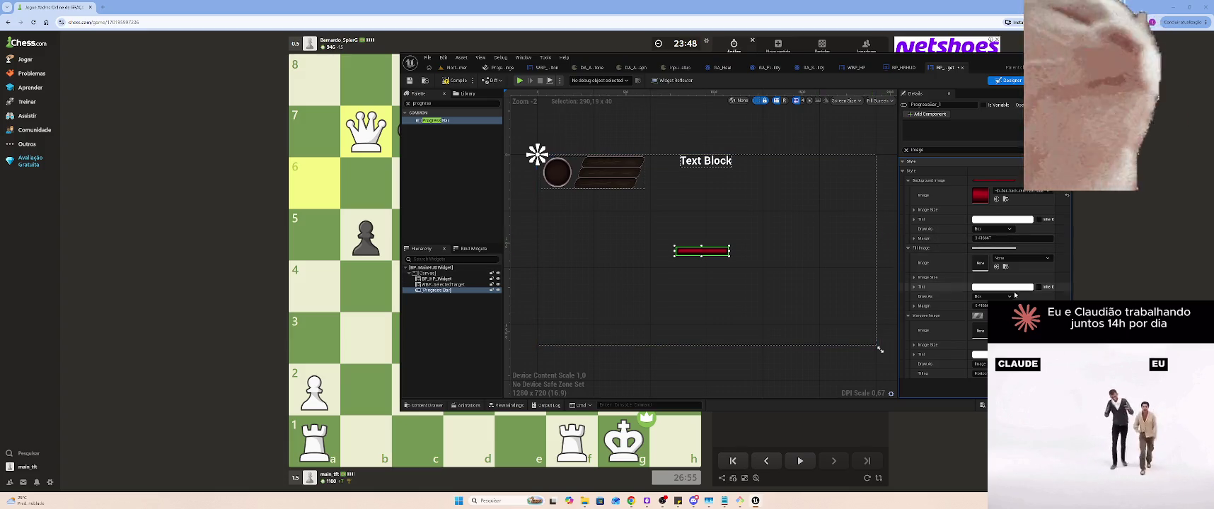
Set the progress bar's Percent to 1.0
{"action": "left_click", "coordinate": [906, 150]}
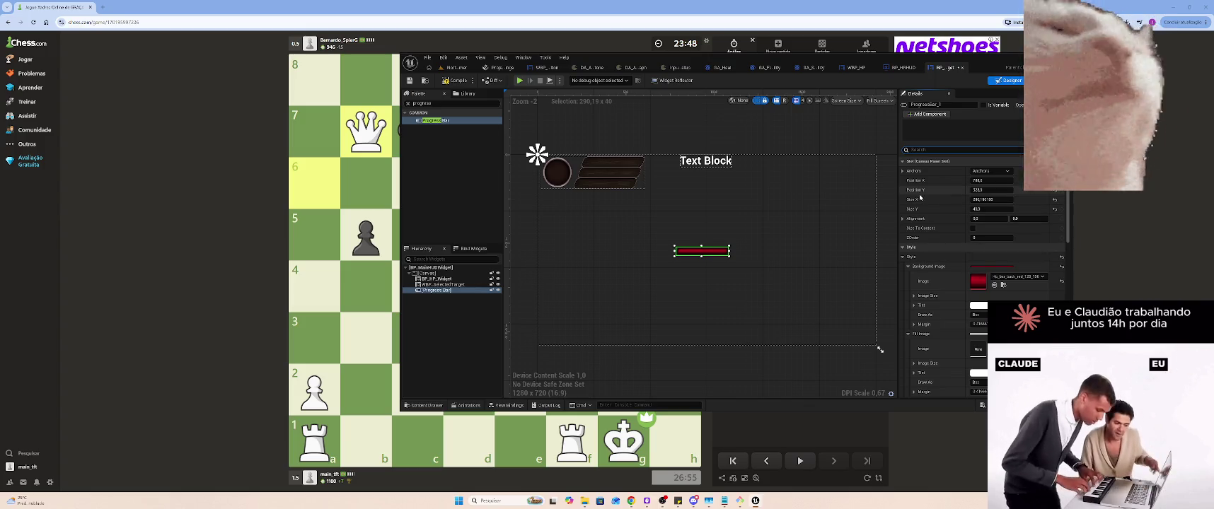
{"action": "type", "text": "perce"}
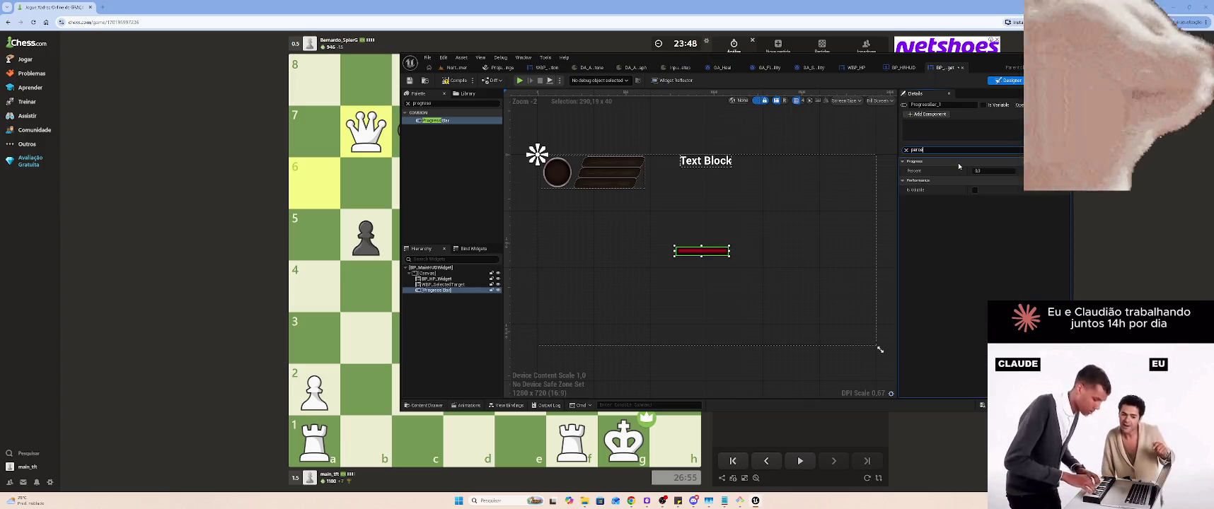
{"action": "type", "text": "-"}
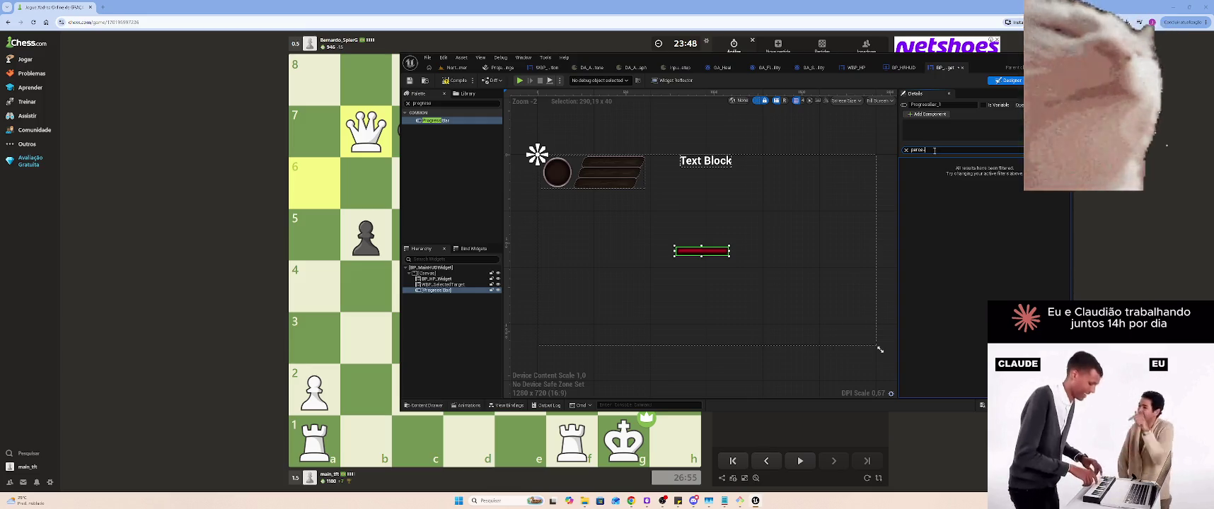
{"action": "key", "text": "BackSpace"}
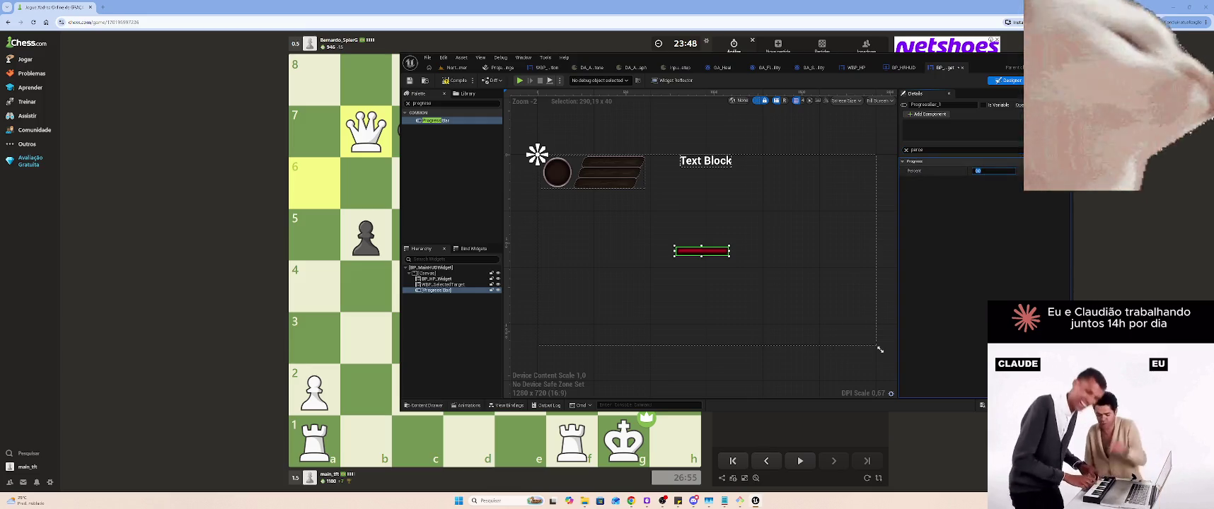
{"action": "type", "text": "1"}
{"action": "key", "text": "Return"}
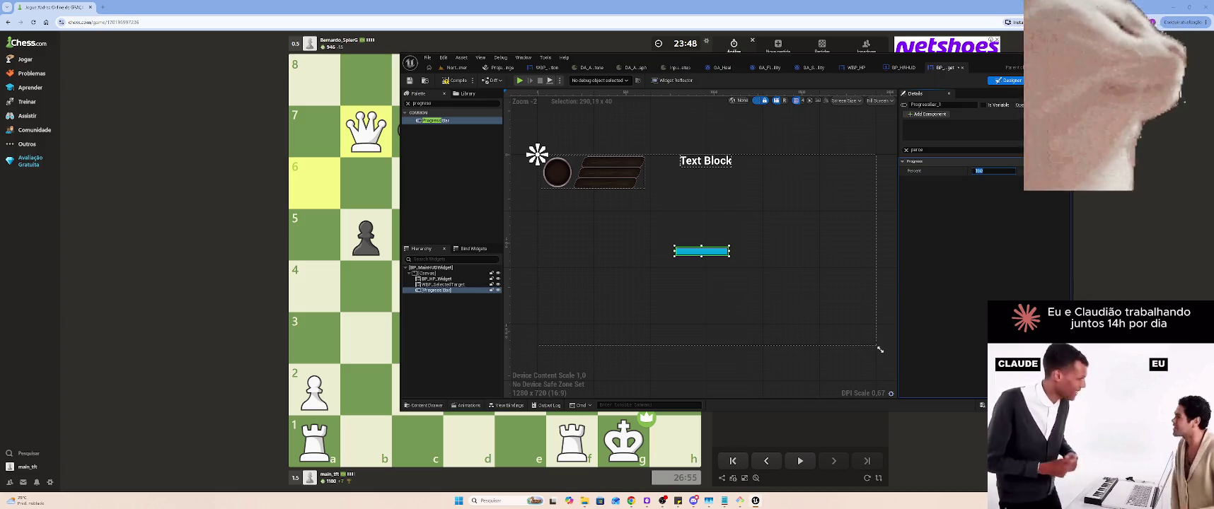
{"action": "type", "text": "100"}
{"action": "type", "text": "0"}
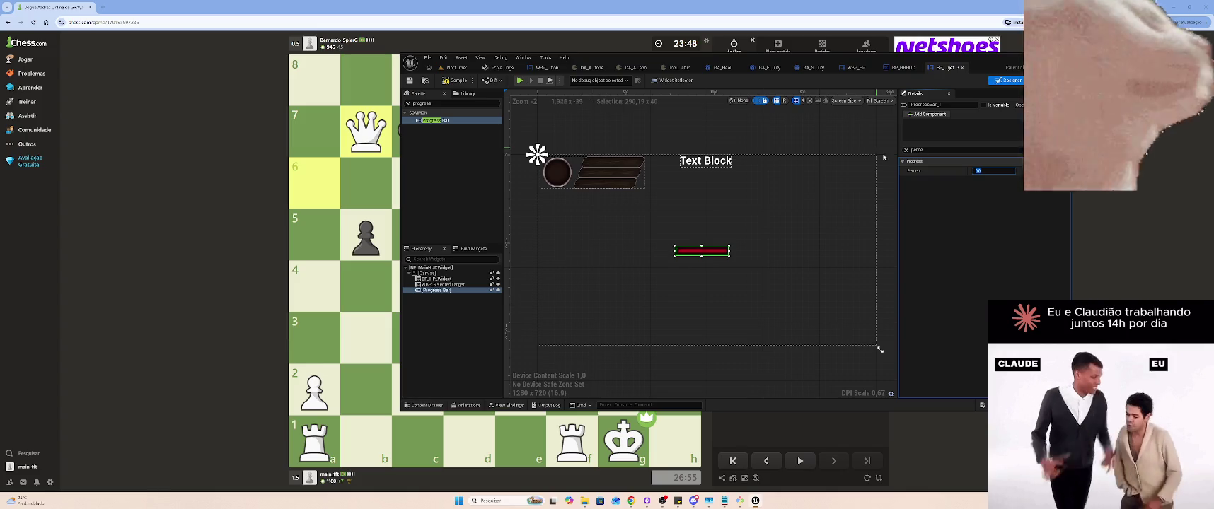
Clear the Background Image and paste the red texture into Fill Image, then undo the change
{"action": "left_click", "coordinate": [907, 150]}
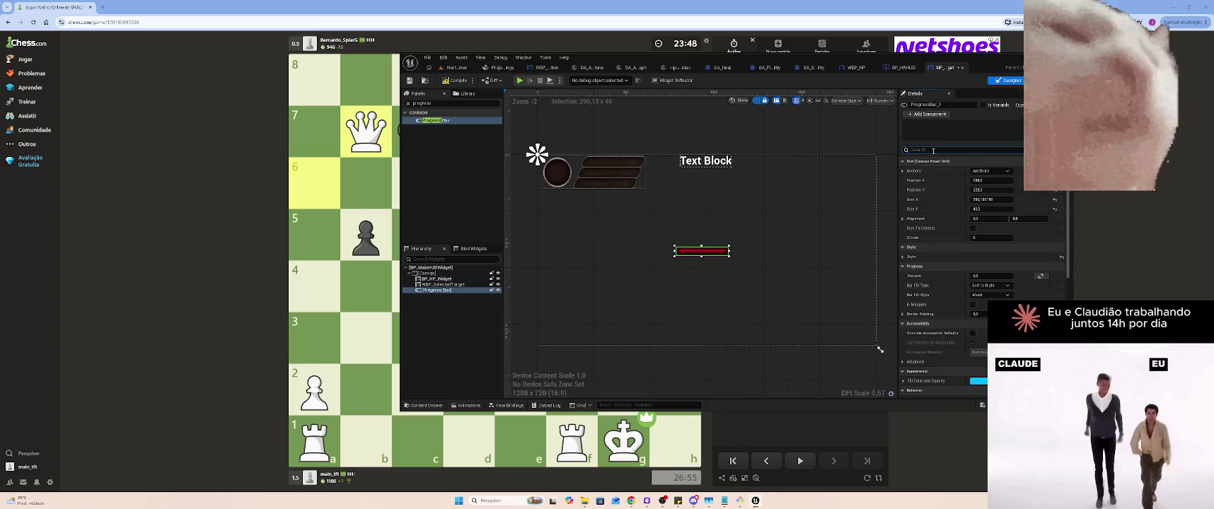
{"action": "type", "text": "Image"}
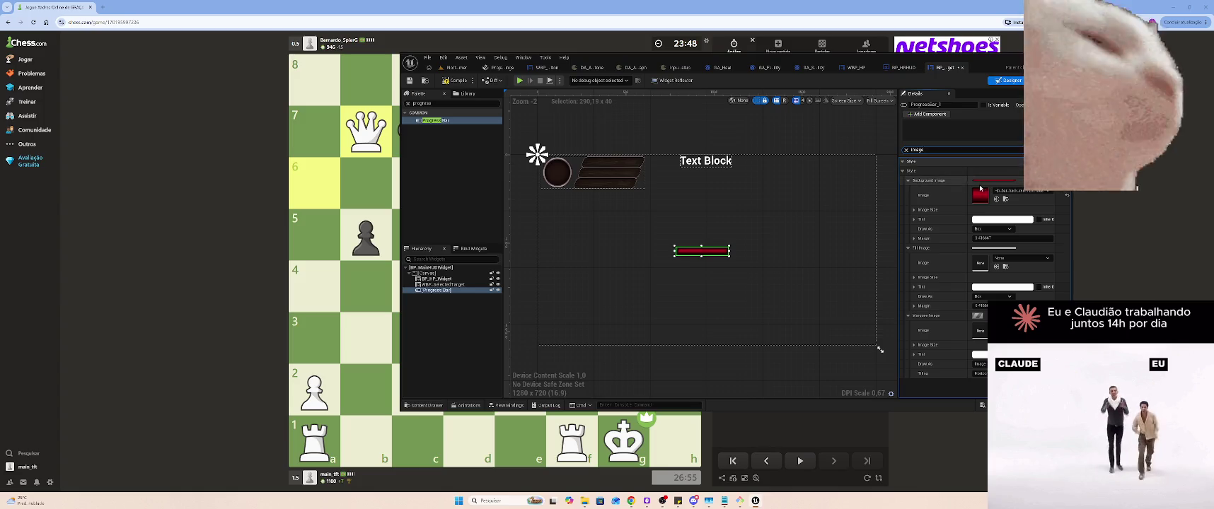
{"action": "left_click", "coordinate": [1067, 194]}
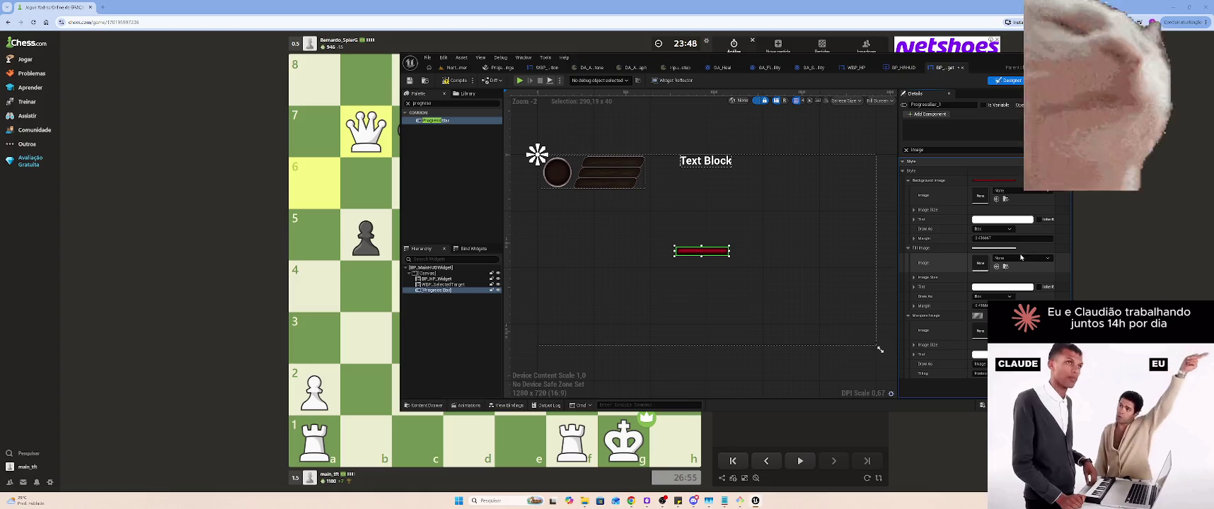
{"action": "left_click", "coordinate": [1021, 257]}
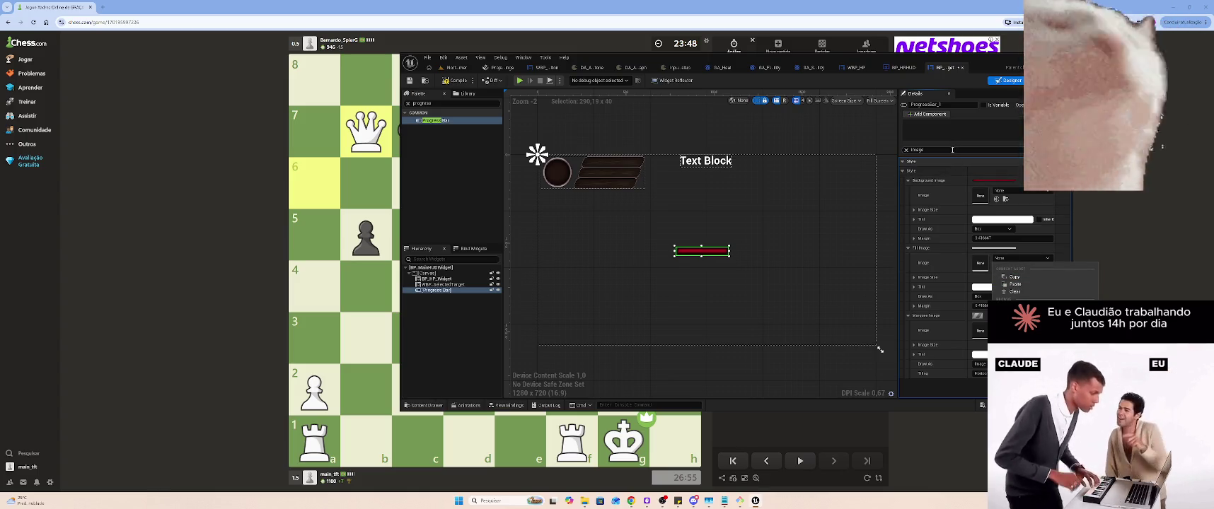
{"action": "left_click", "coordinate": [1015, 284]}
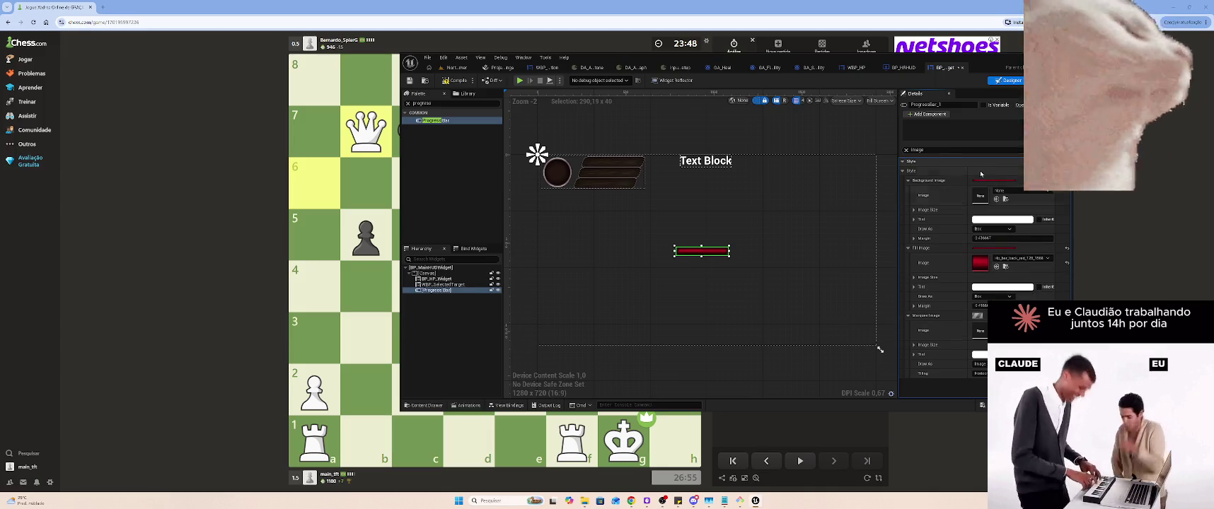
{"action": "left_click", "coordinate": [906, 150]}
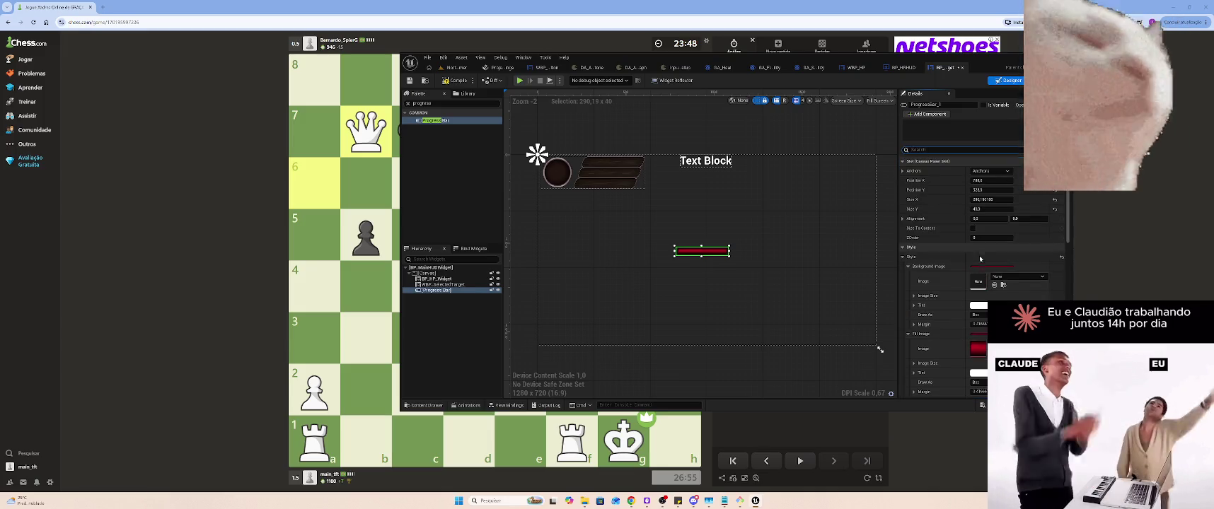
{"action": "key", "text": "ctrl+z"}
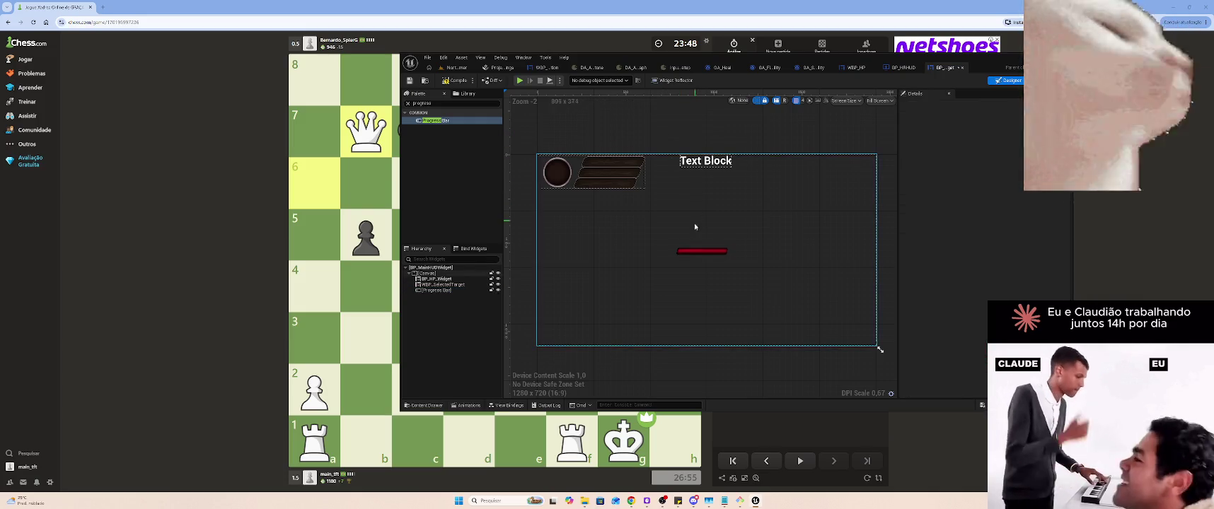
Delete the red progress bar and drag a fresh default Progress Bar onto the canvas
{"action": "left_click", "coordinate": [960, 257]}
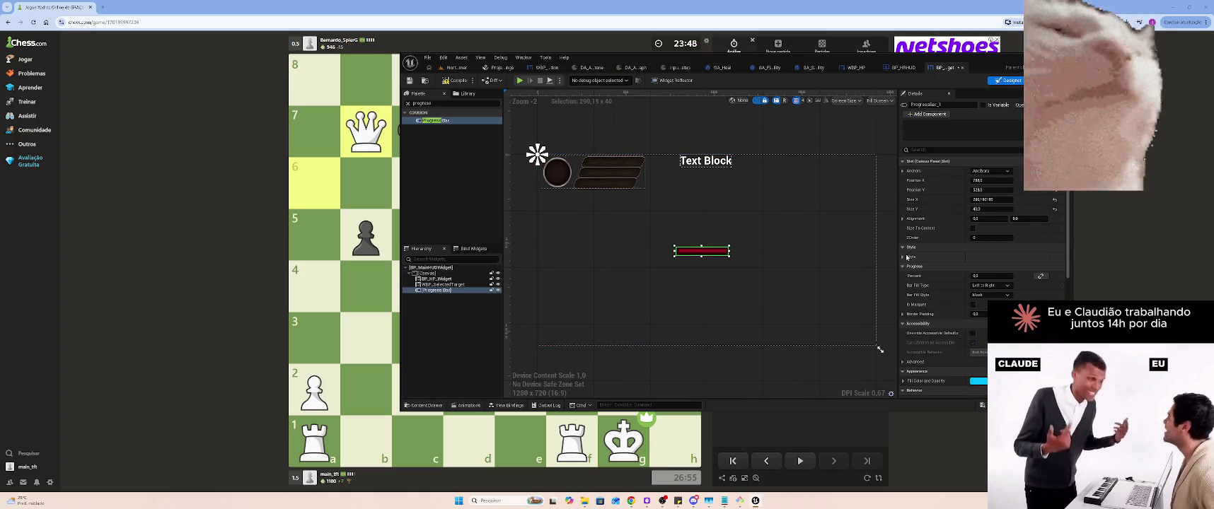
{"action": "left_click", "coordinate": [903, 256]}
{"action": "left_click", "coordinate": [909, 266]}
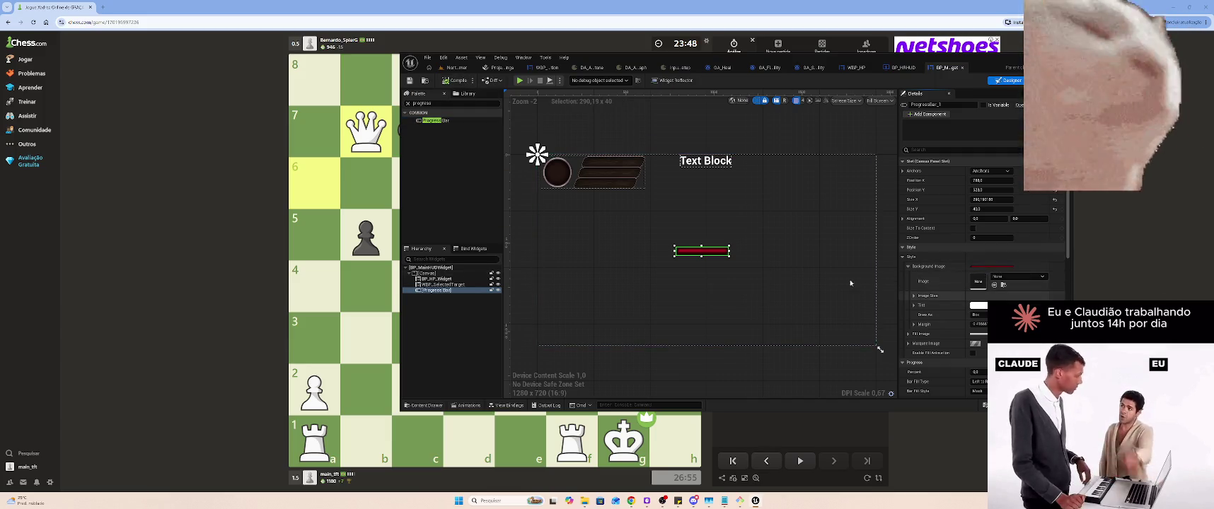
{"action": "key", "text": "Delete"}
{"action": "left_click_drag", "start_coordinate": [433, 120], "coordinate": [629, 227]}
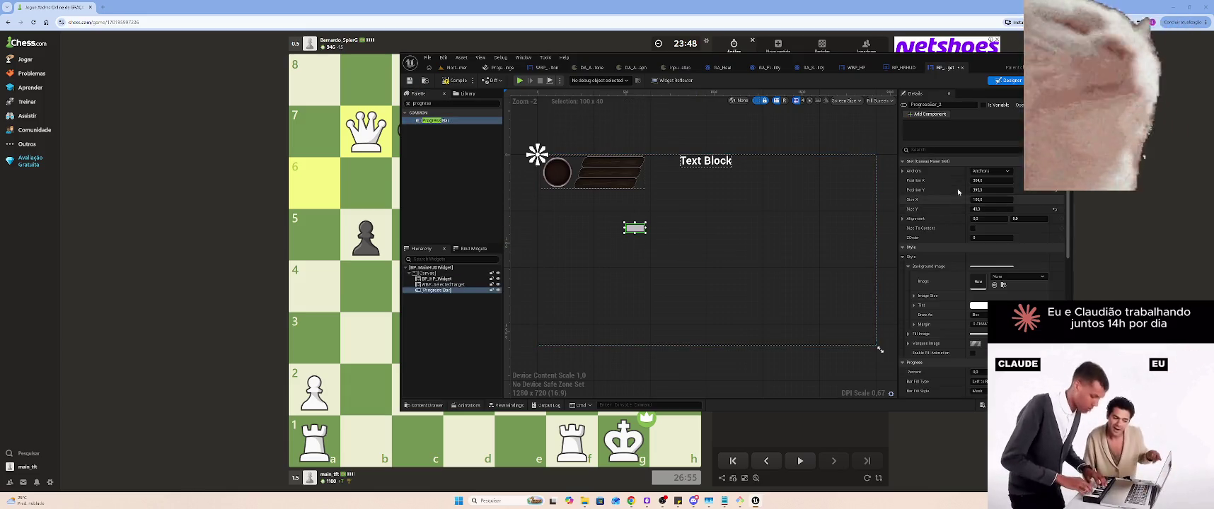
{"action": "left_click", "coordinate": [964, 149]}
{"action": "type", "text": "Image"}
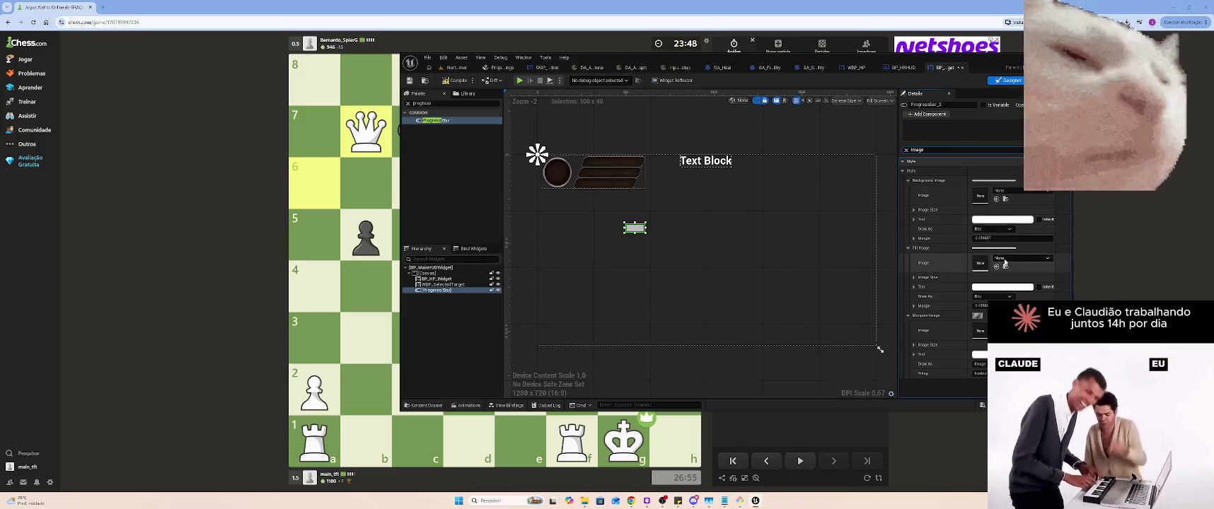
Set the new bar's Fill Image to the red texture and Percent to 1.0
{"action": "left_click", "coordinate": [1005, 259]}
{"action": "left_click", "coordinate": [1018, 311]}
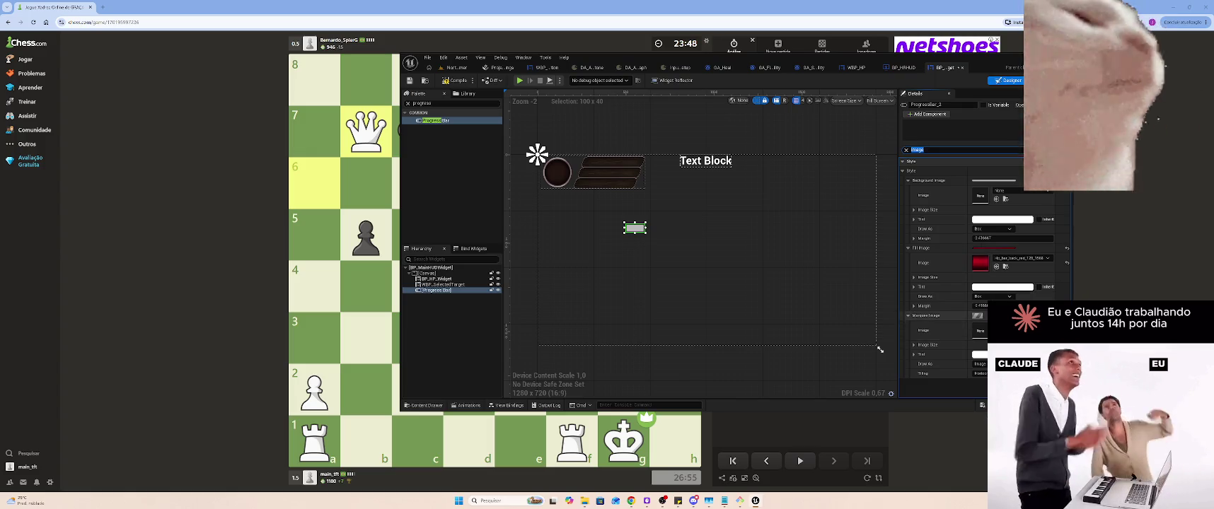
{"action": "left_click", "coordinate": [905, 150]}
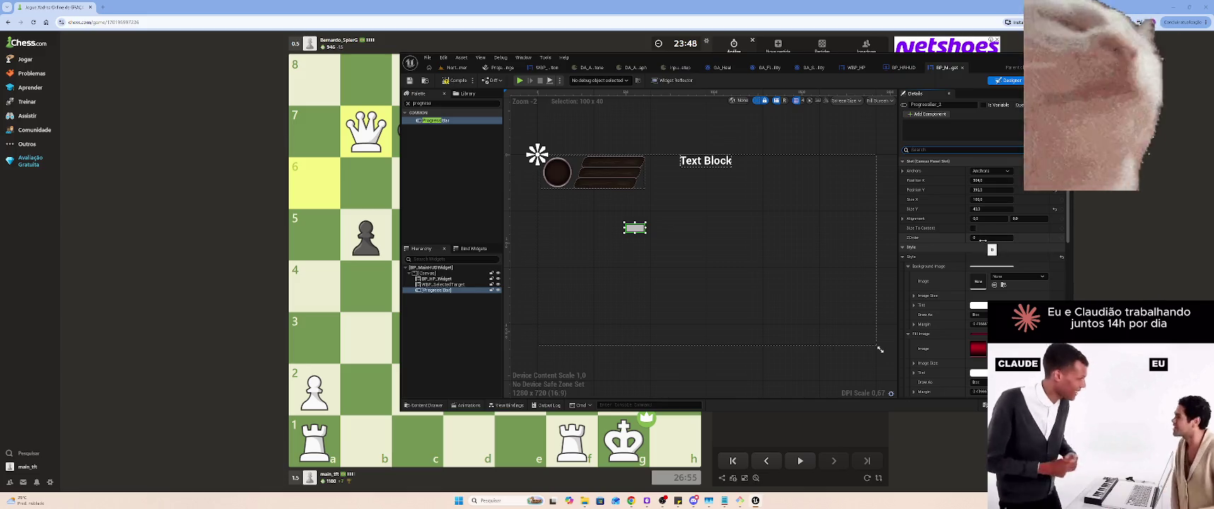
{"action": "left_click", "coordinate": [948, 151]}
{"action": "type", "text": "perce"}
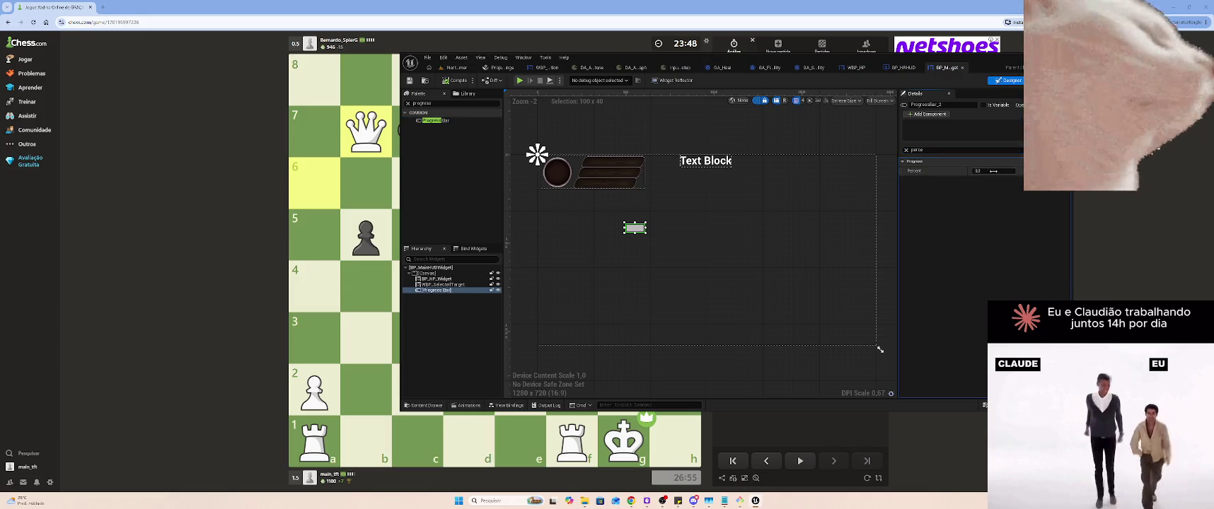
{"action": "left_click_drag", "start_coordinate": [974, 170], "coordinate": [1016, 171]}
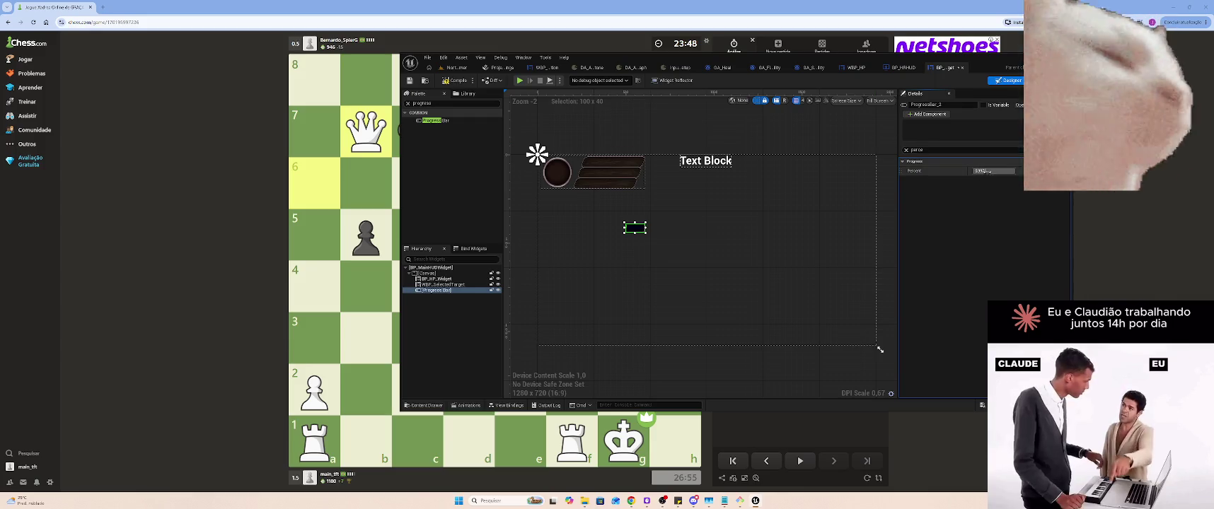
{"action": "left_click", "coordinate": [906, 150]}
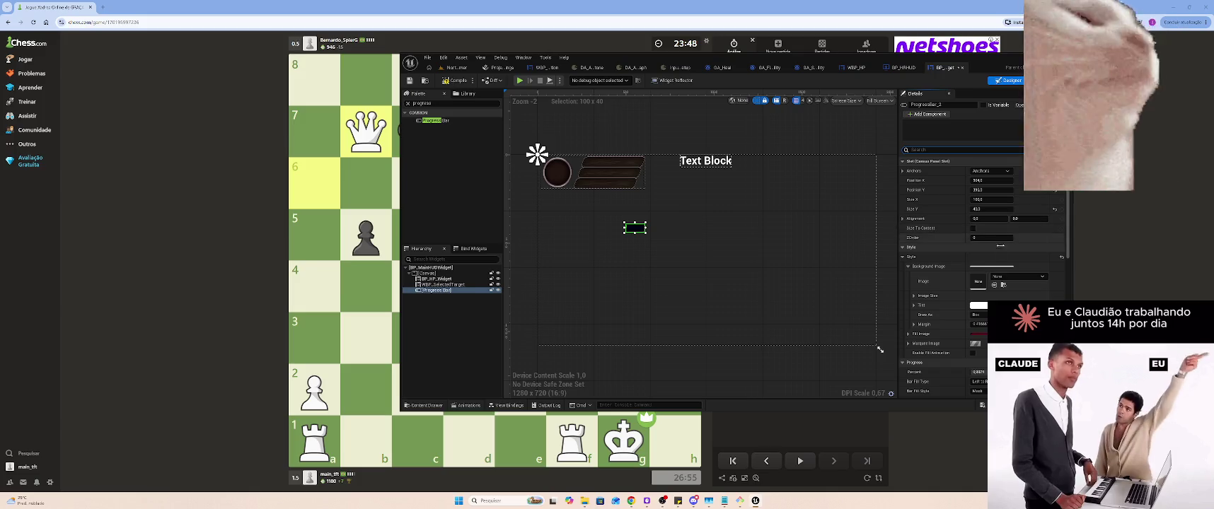
Set the Marquee Image to the red texture and enlarge the bar to about 1155 x 262
{"action": "left_click", "coordinate": [908, 343]}
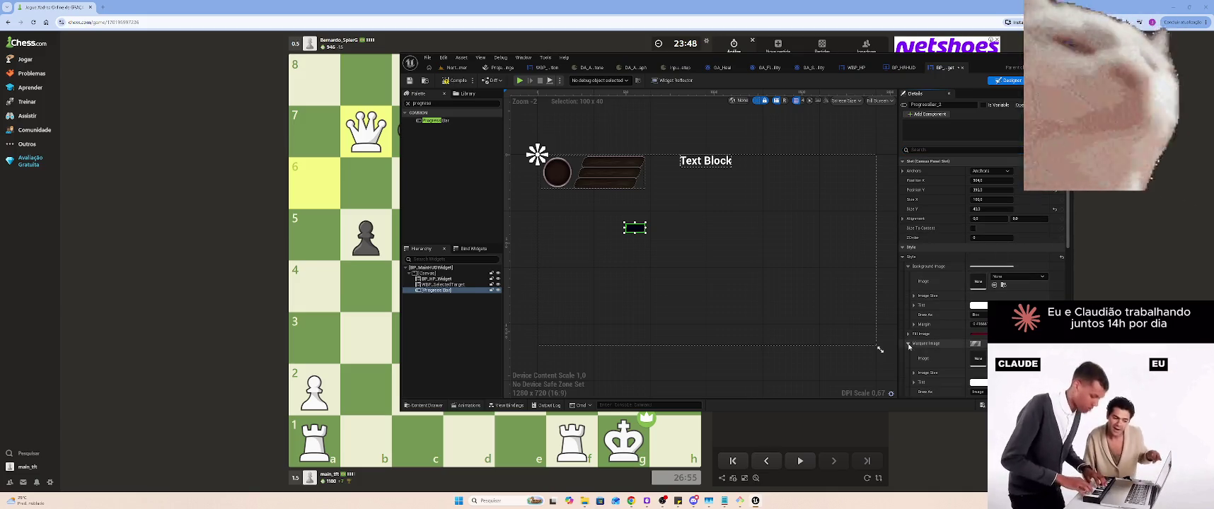
{"action": "left_click", "coordinate": [979, 359]}
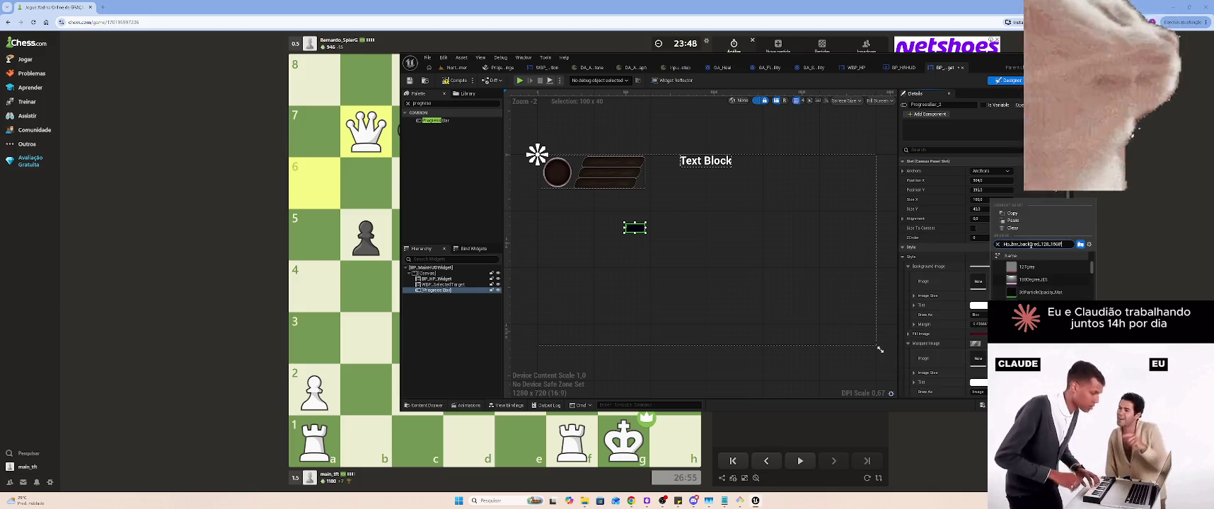
{"action": "left_click", "coordinate": [1030, 267]}
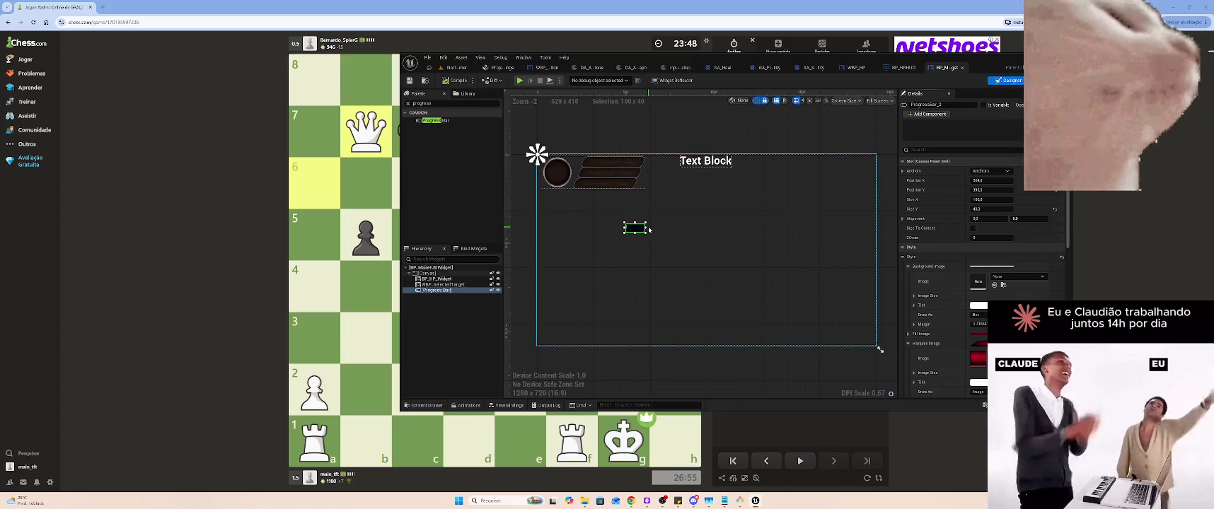
{"action": "mouse_move", "coordinate": [646, 227]}
{"action": "left_mouse_down"}
{"action": "mouse_move", "coordinate": [818, 227]}
{"action": "mouse_move", "coordinate": [832, 271]}
{"action": "left_mouse_up"}
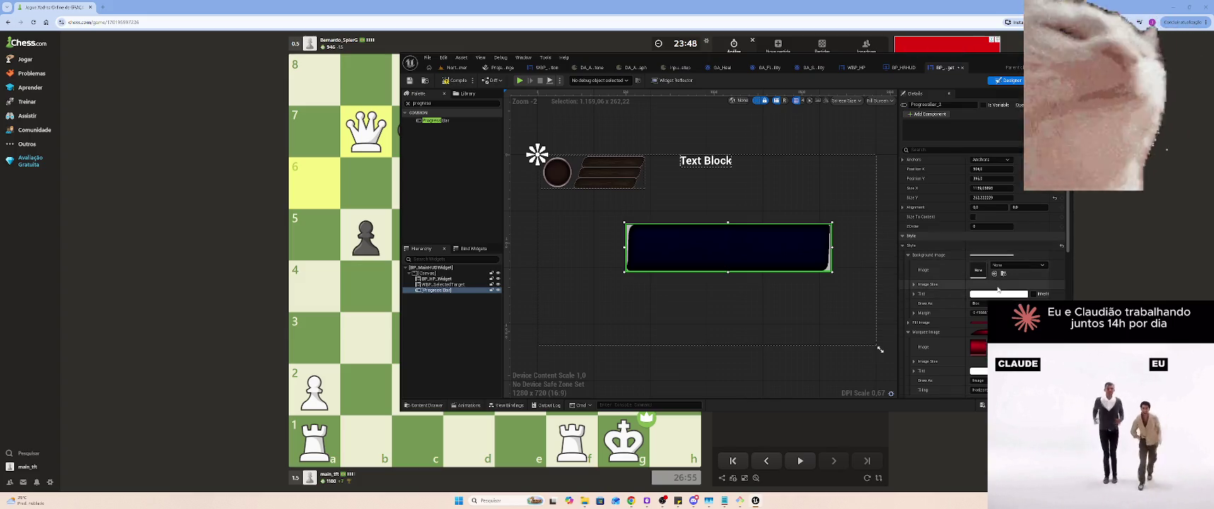
Adjust the Fill Image tint in the Color Picker and review its Draw As options
{"action": "left_click", "coordinate": [978, 305]}
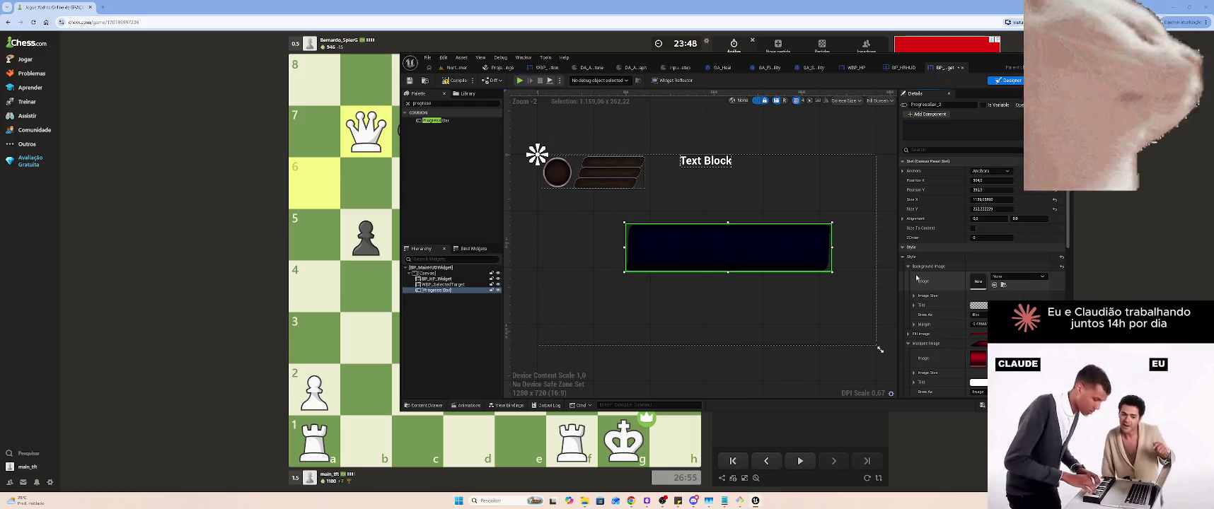
{"action": "left_click", "coordinate": [909, 266]}
{"action": "left_click", "coordinate": [908, 276]}
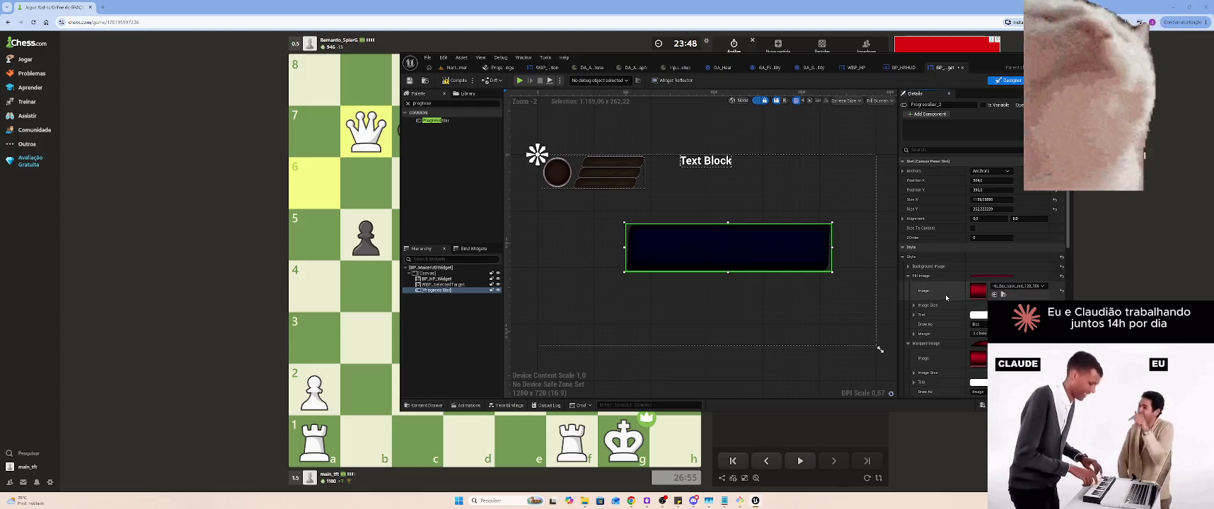
{"action": "left_click", "coordinate": [978, 314]}
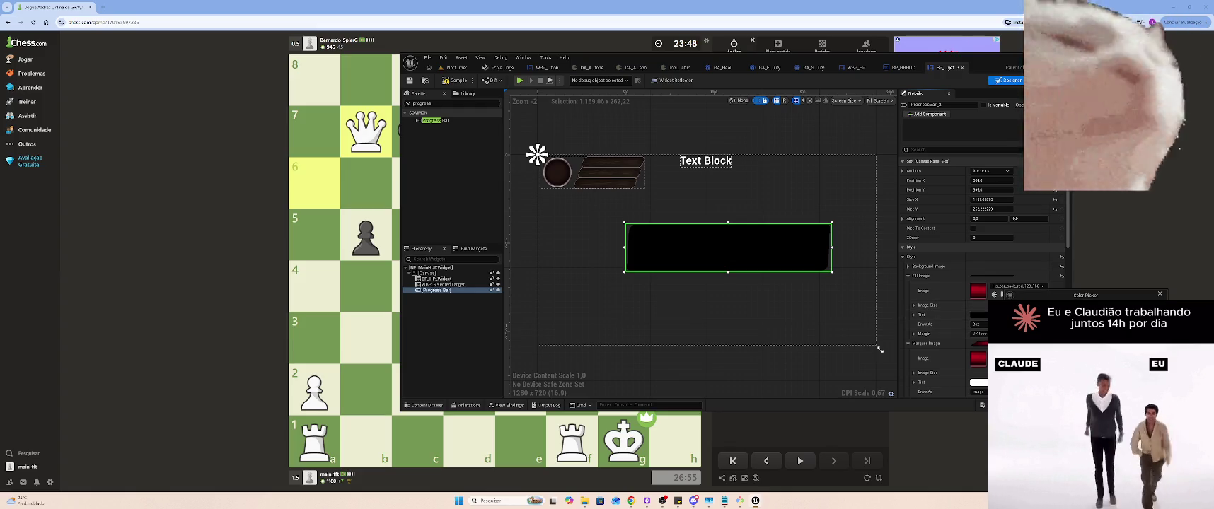
{"action": "left_click", "coordinate": [982, 324]}
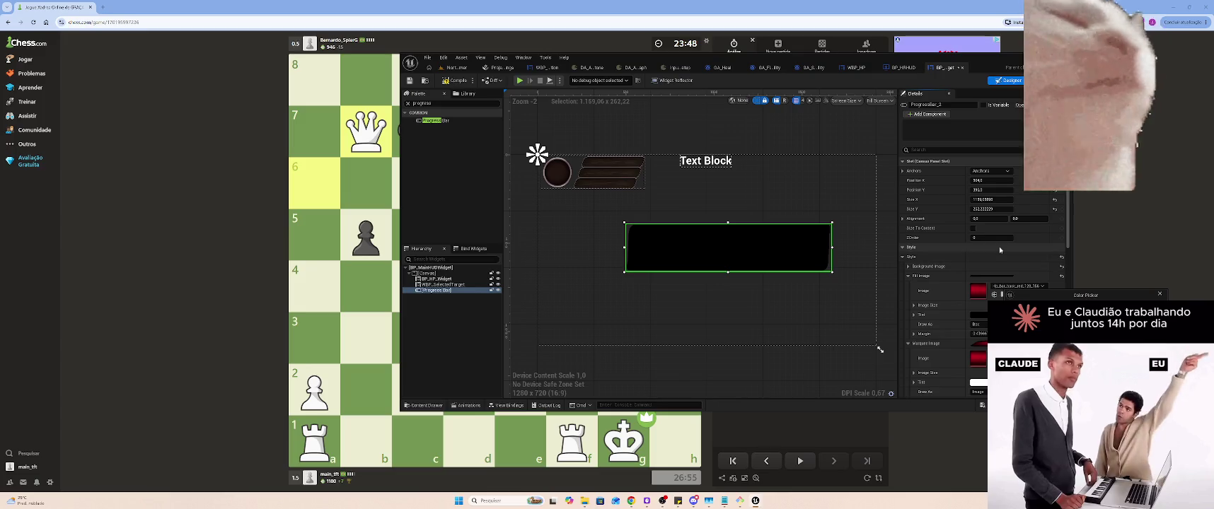
{"action": "left_click", "coordinate": [1161, 296]}
{"action": "scroll", "coordinate": [955, 356], "scroll_direction": "down", "scroll_amount": 2}
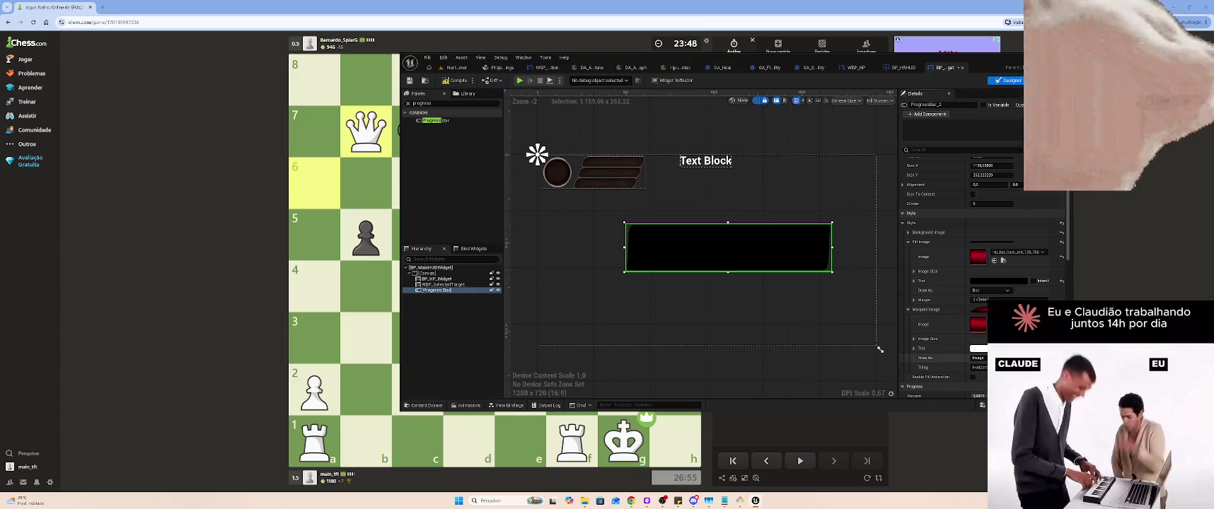
{"action": "scroll", "coordinate": [955, 318], "scroll_direction": "down", "scroll_amount": 1}
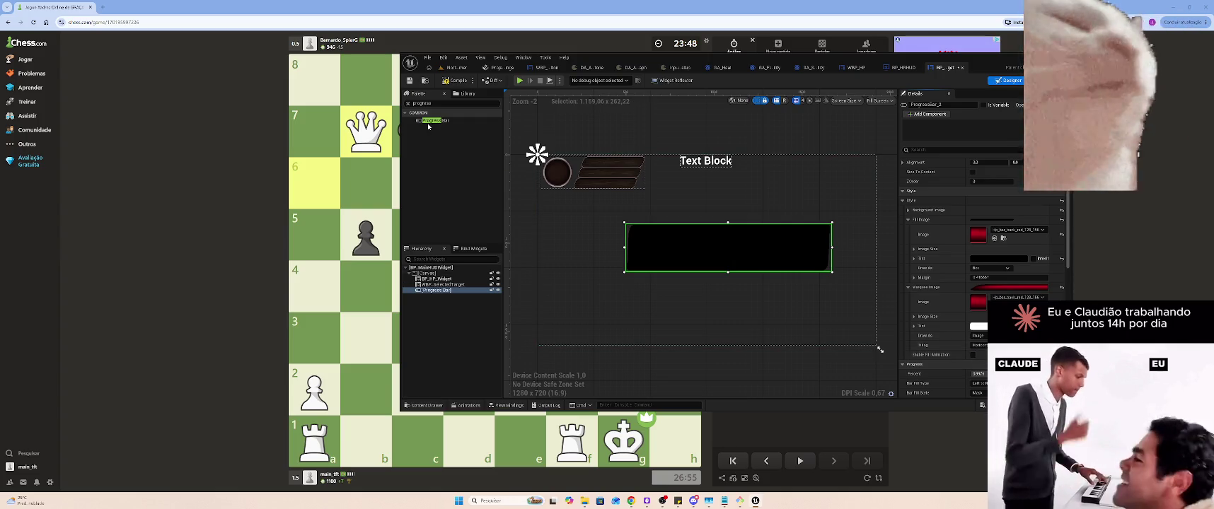
Compile the widget, then replace the progress bar with a new one about 1118 x 376
{"action": "left_click", "coordinate": [452, 82]}
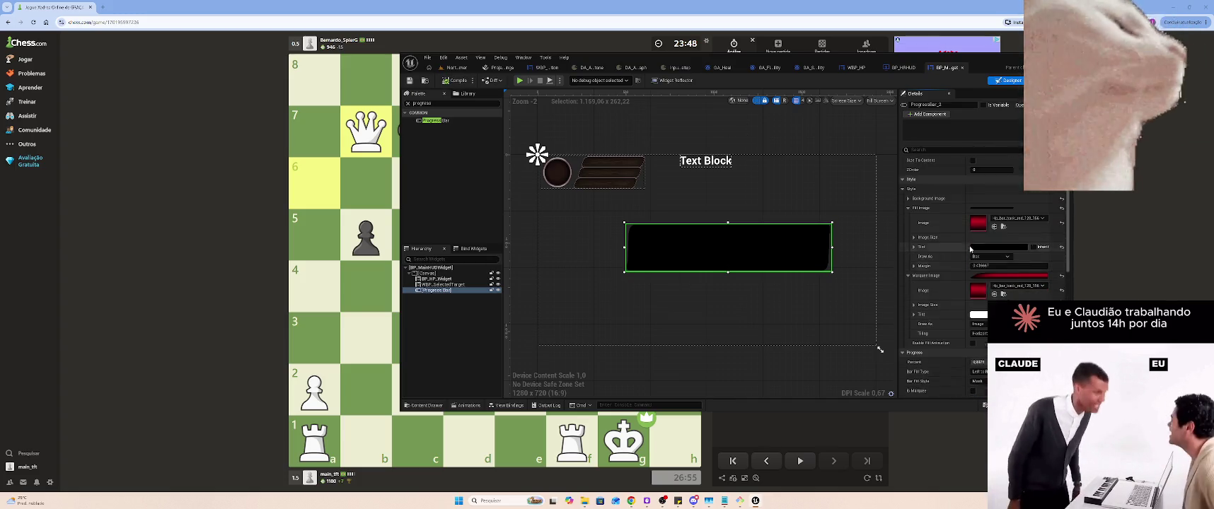
{"action": "scroll", "coordinate": [970, 247], "scroll_direction": "up", "scroll_amount": 2}
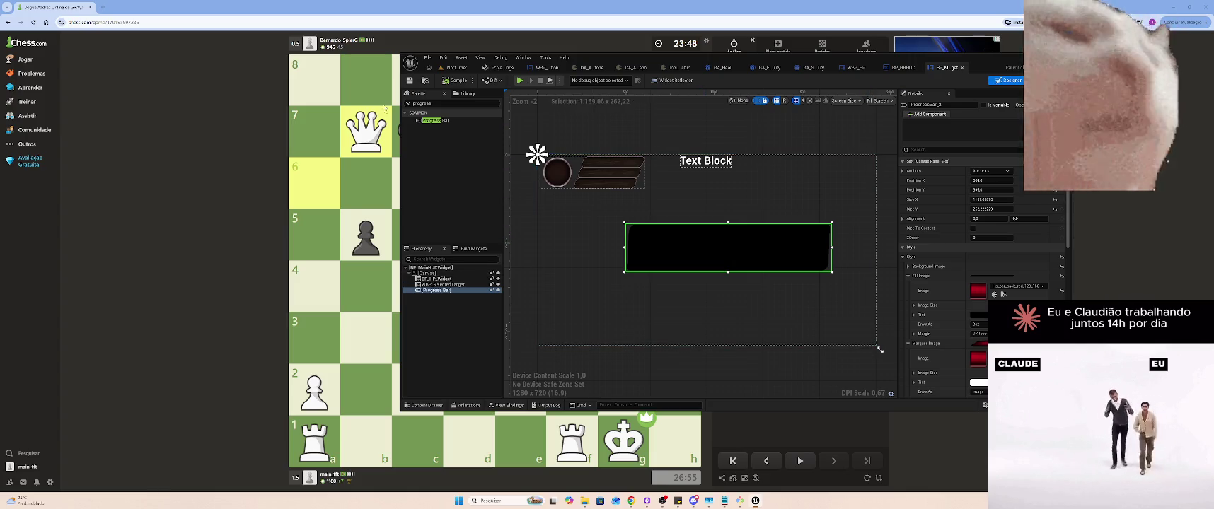
{"action": "key", "text": "Delete"}
{"action": "mouse_move", "coordinate": [439, 121]}
{"action": "left_mouse_down"}
{"action": "mouse_move", "coordinate": [674, 248]}
{"action": "mouse_move", "coordinate": [819, 271]}
{"action": "mouse_move", "coordinate": [863, 306]}
{"action": "left_mouse_up"}
Set the new progress bar's Percent to 0.5
{"action": "left_click", "coordinate": [1004, 149]}
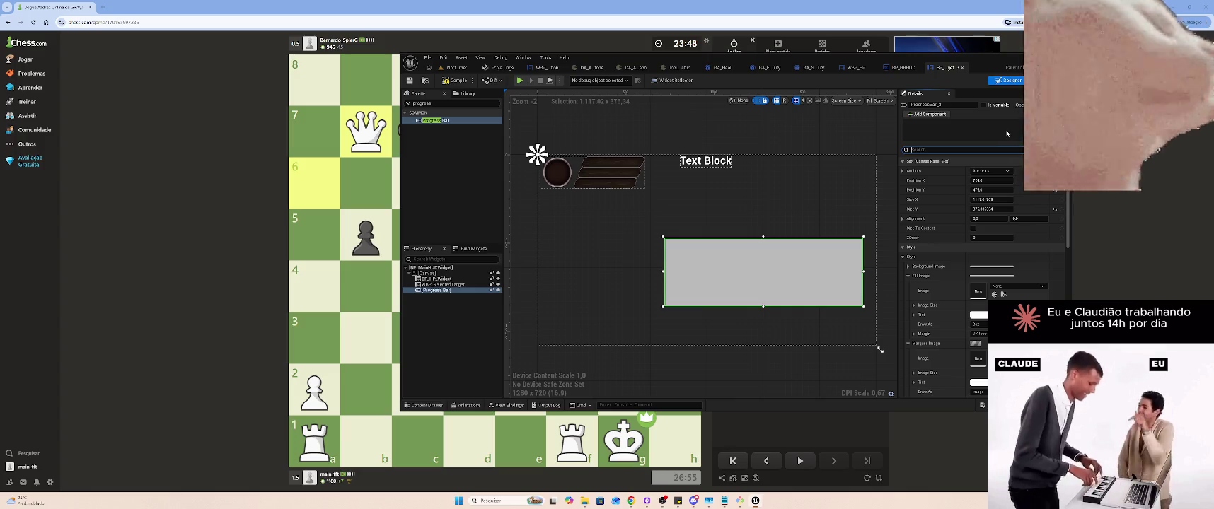
{"action": "type", "text": "perce"}
{"action": "left_click", "coordinate": [996, 171]}
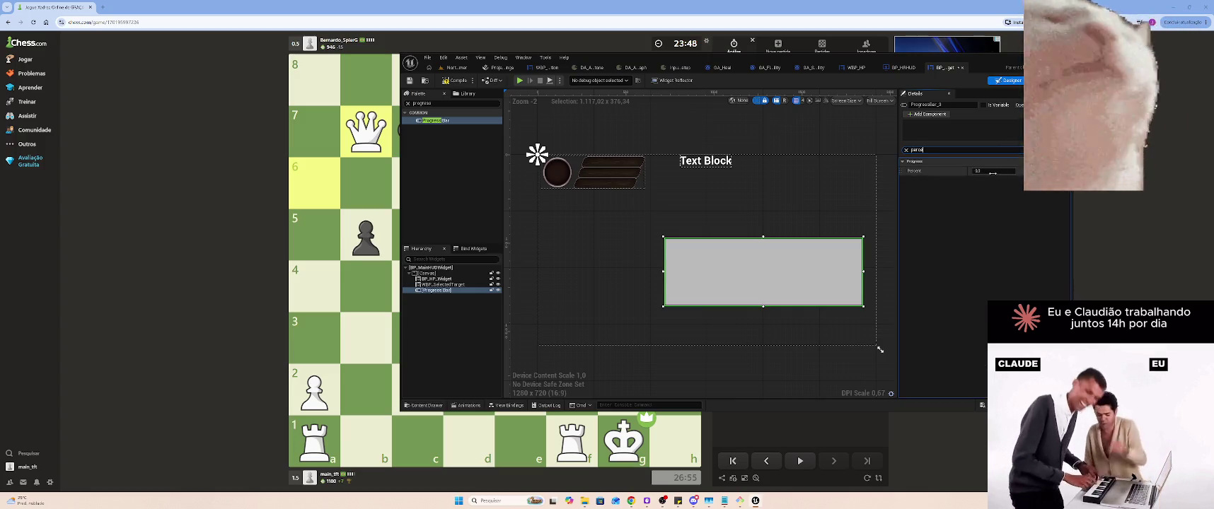
{"action": "type", "text": "0.5"}
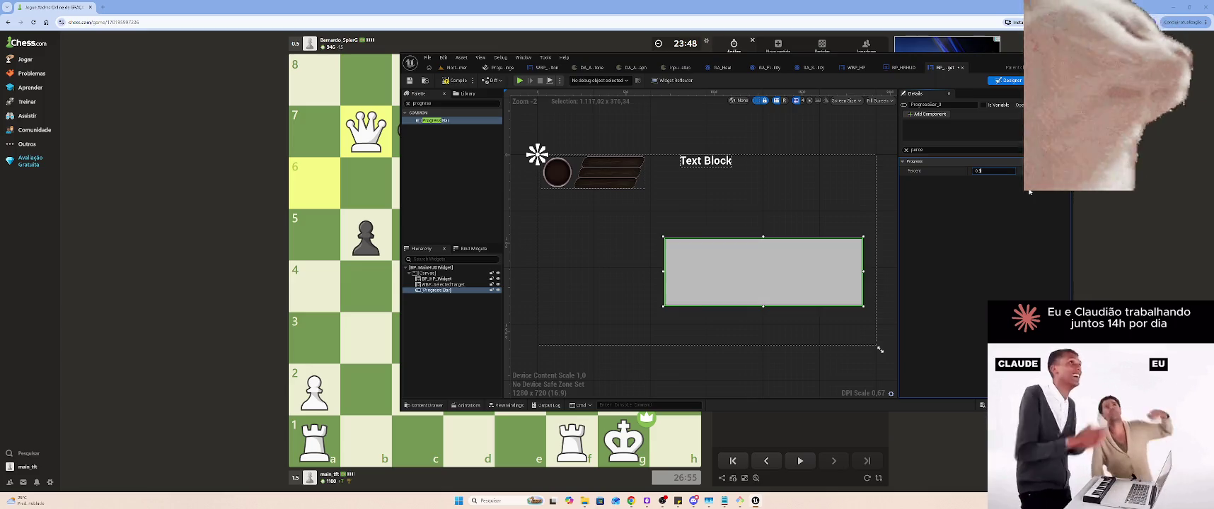
{"action": "key", "text": "Return"}
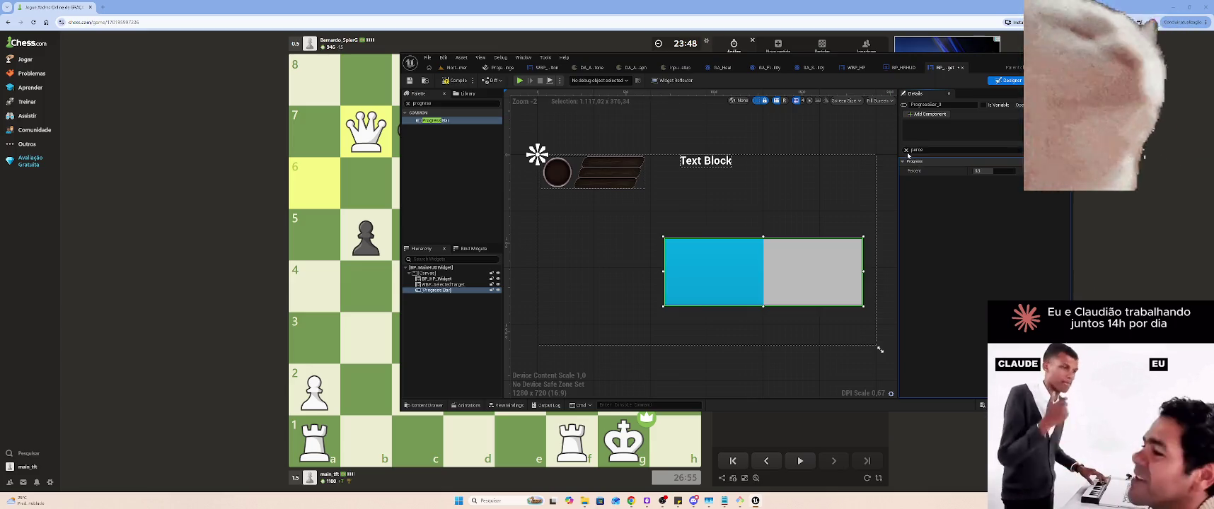
{"action": "left_click", "coordinate": [906, 150]}
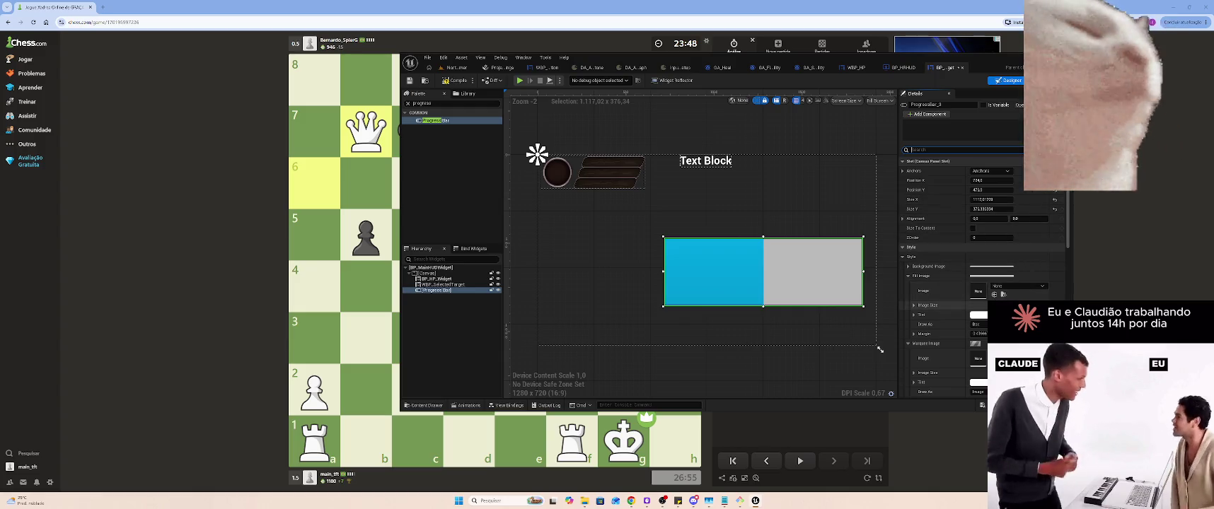
Make the fill tint fully transparent and assign the red bar texture to the Background Image
{"action": "left_click", "coordinate": [978, 315]}
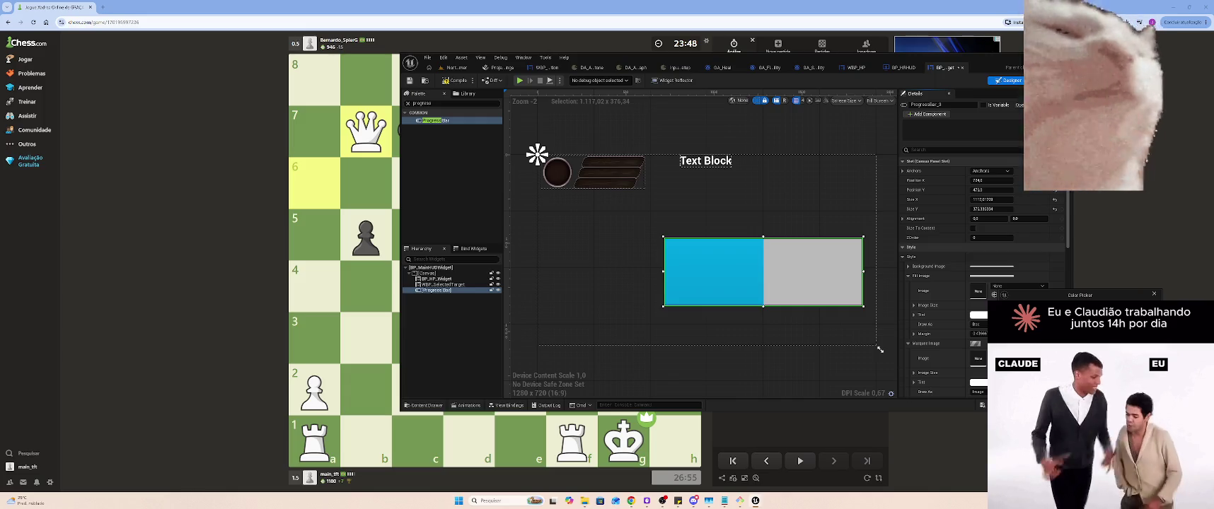
{"action": "left_click", "coordinate": [1103, 396]}
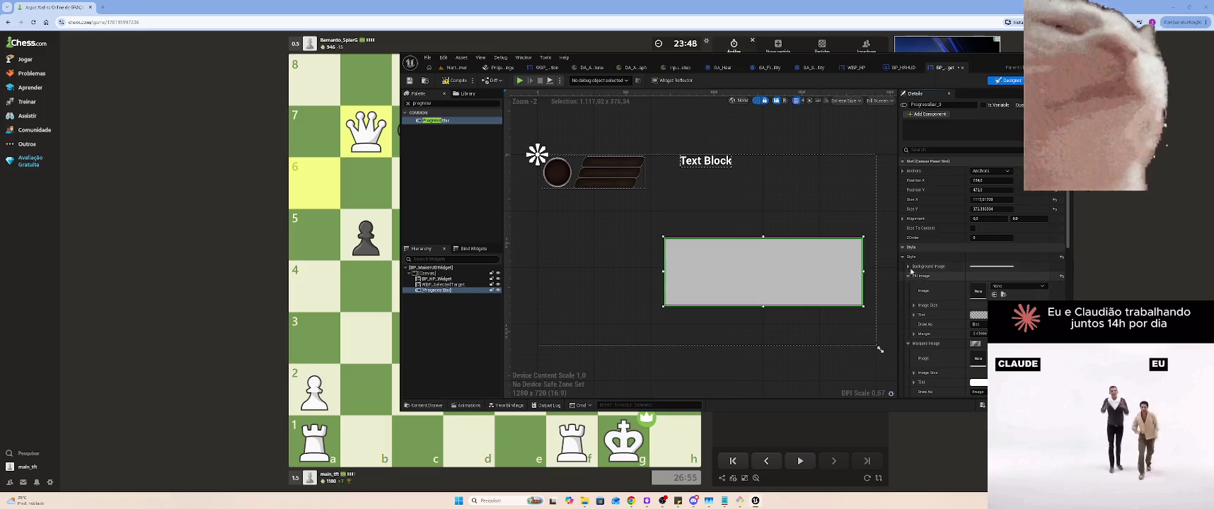
{"action": "left_click", "coordinate": [908, 276]}
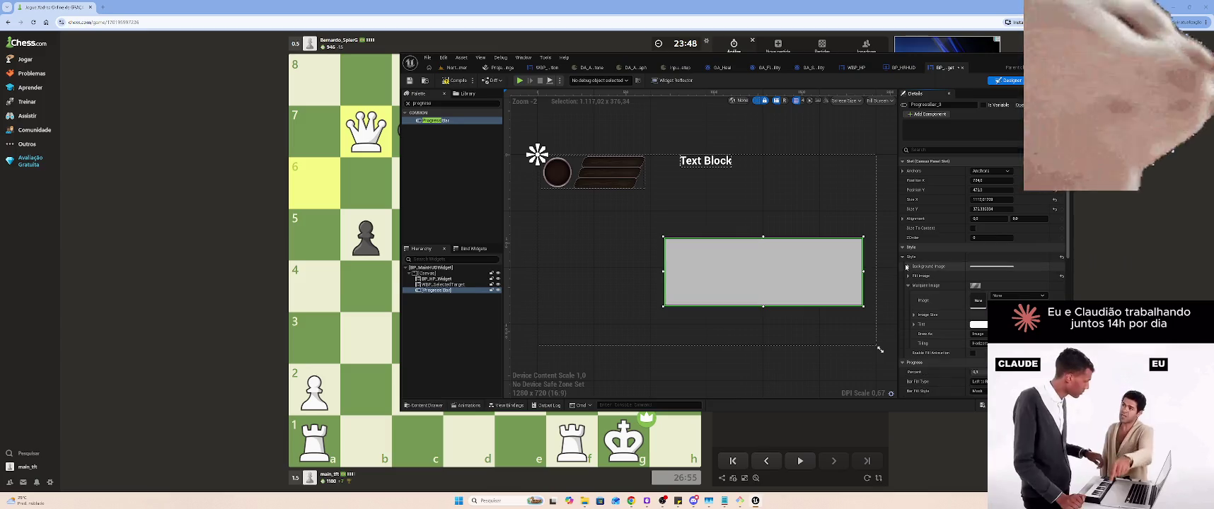
{"action": "left_click", "coordinate": [906, 267]}
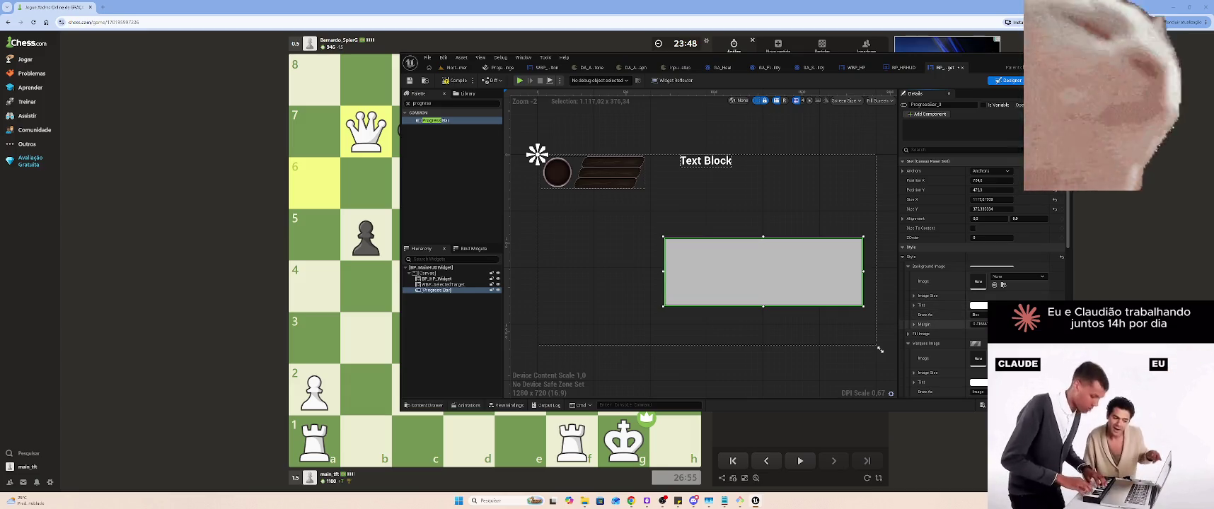
{"action": "left_click", "coordinate": [978, 305]}
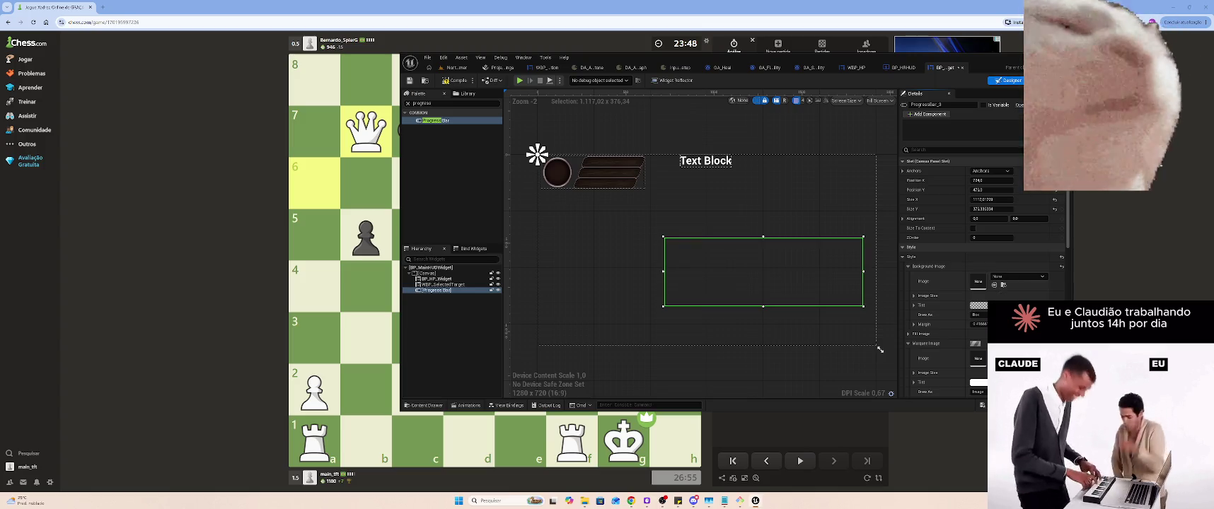
{"action": "right_click", "coordinate": [1019, 282]}
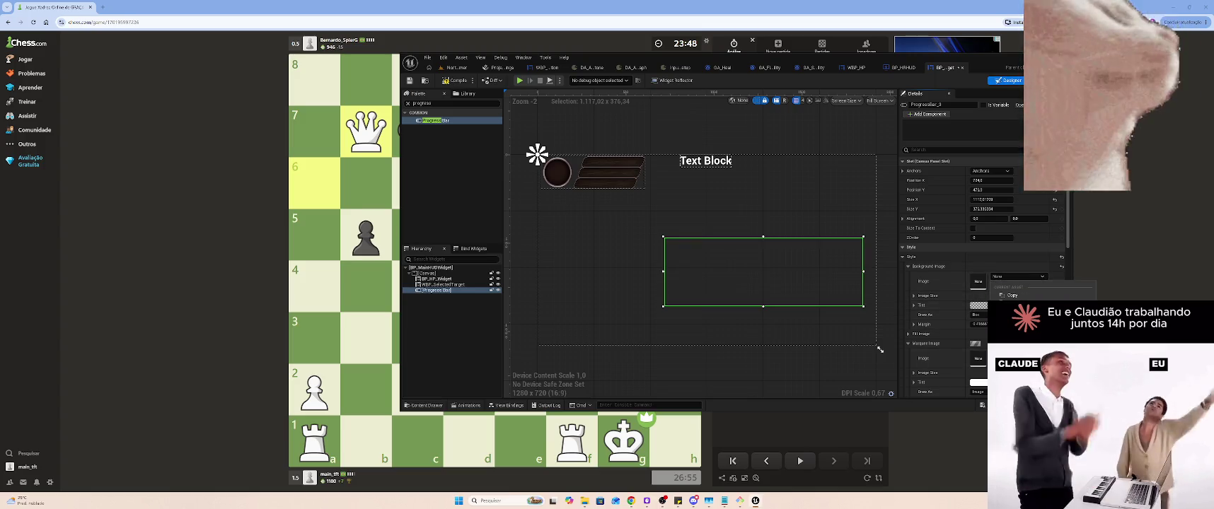
{"action": "key", "text": "Escape"}
{"action": "left_click", "coordinate": [963, 280], "text": "shift"}
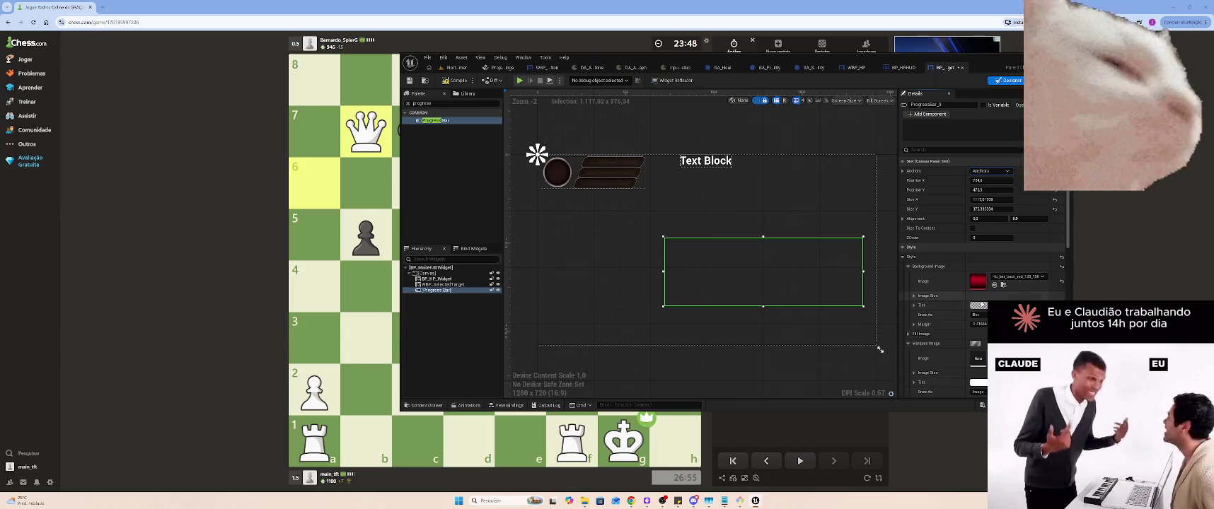
Set the background tint to white, recheck Percent, and clear the Background Image to None
{"action": "left_click", "coordinate": [909, 334]}
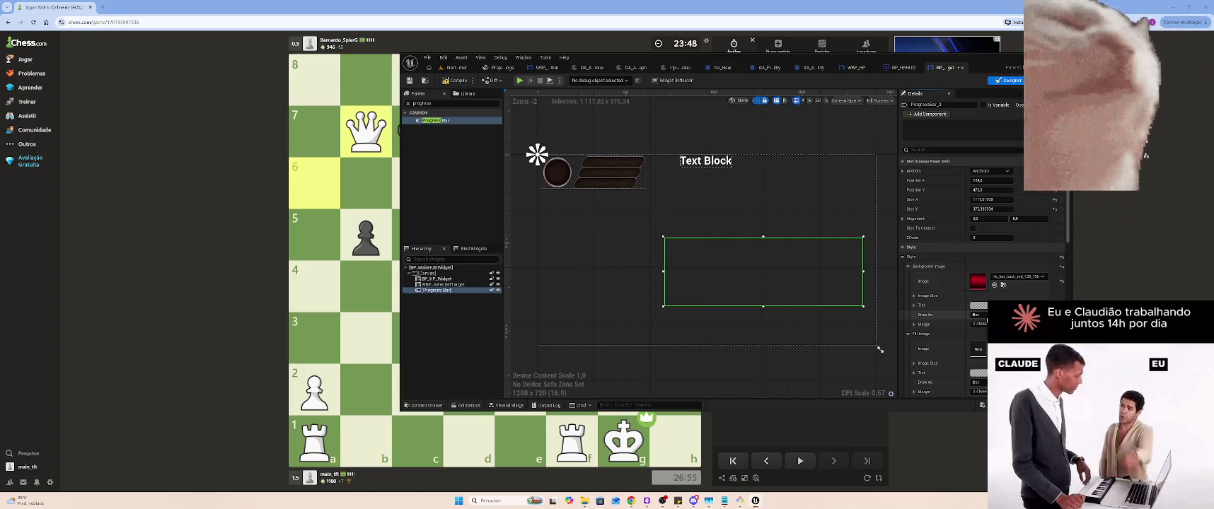
{"action": "left_click", "coordinate": [979, 305]}
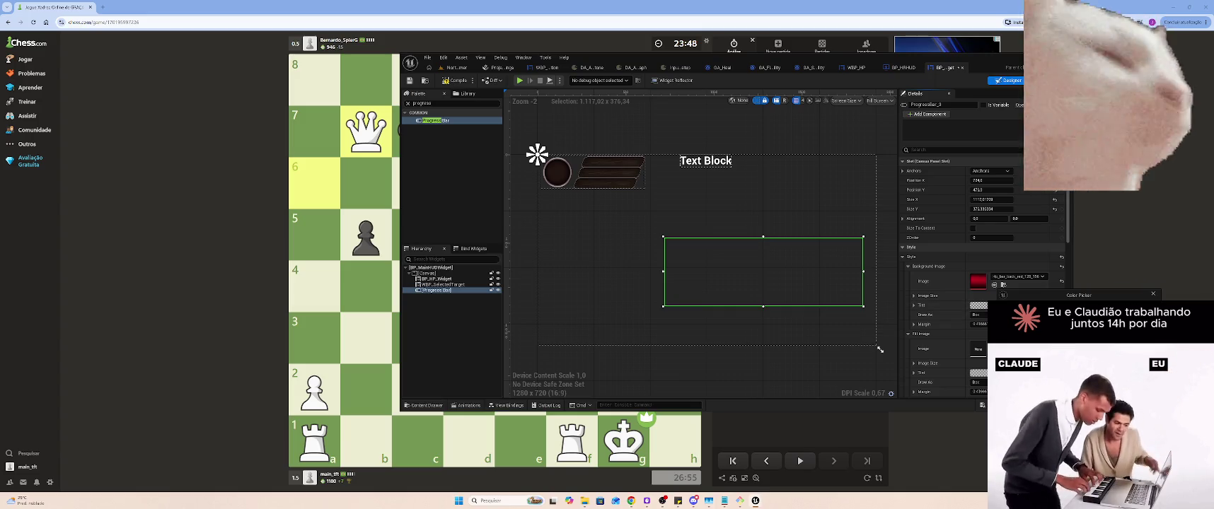
{"action": "left_click", "coordinate": [915, 279]}
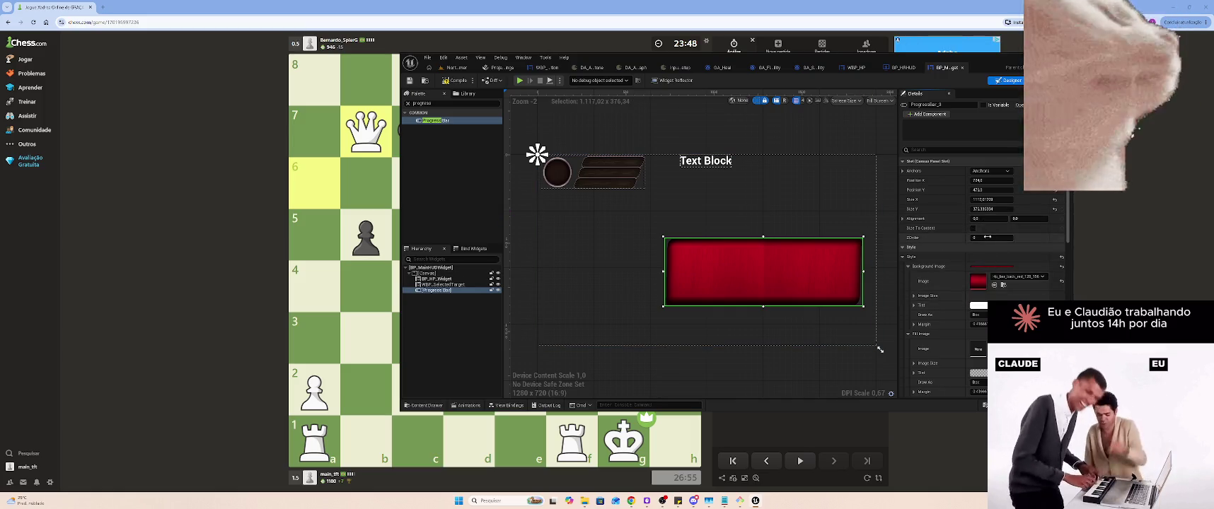
{"action": "type", "text": "parc"}
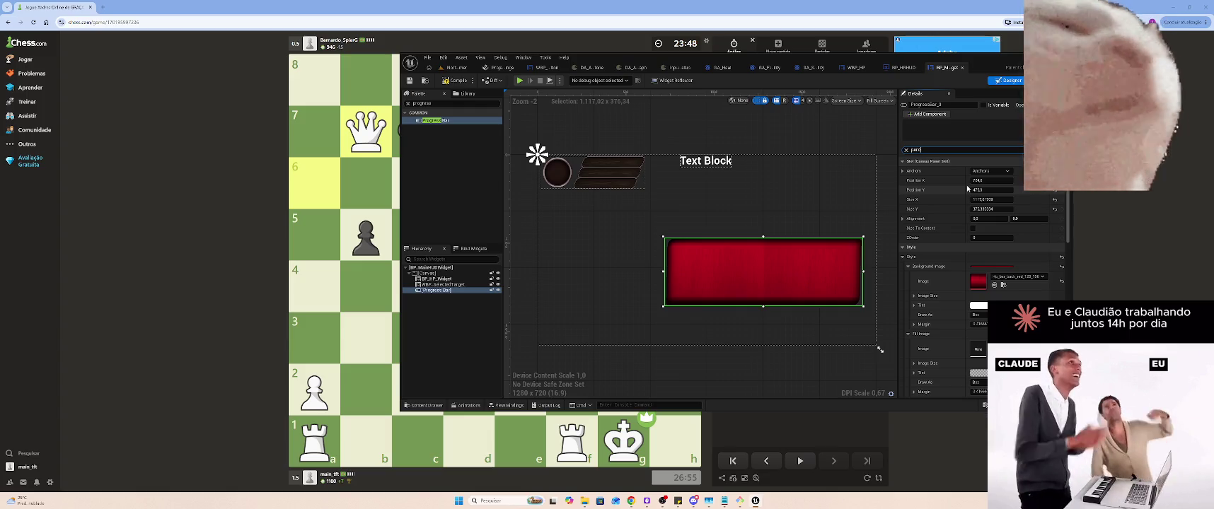
{"action": "type", "text": "en"}
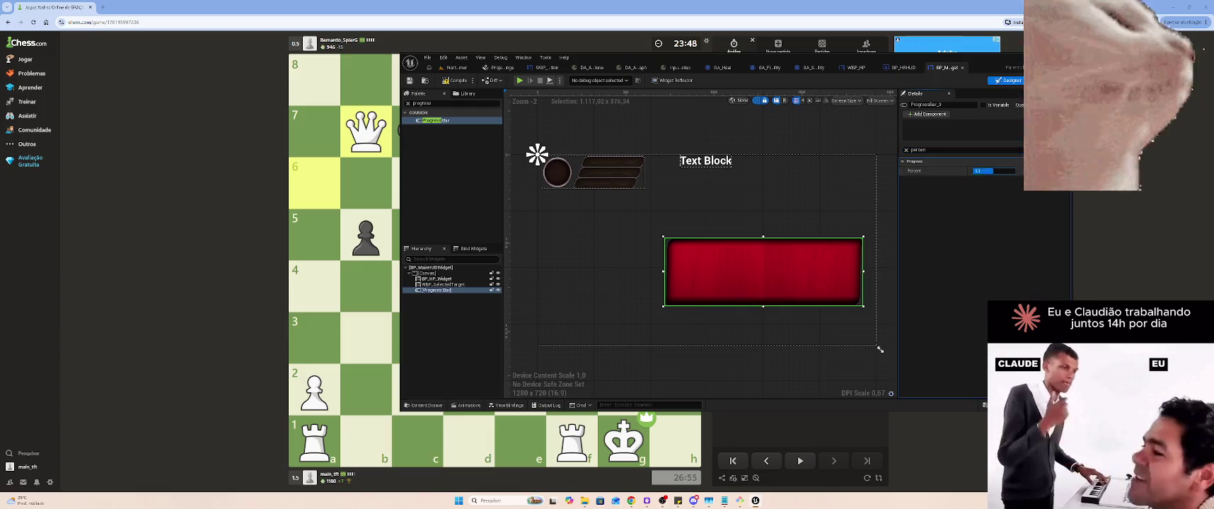
{"action": "left_click", "coordinate": [991, 171]}
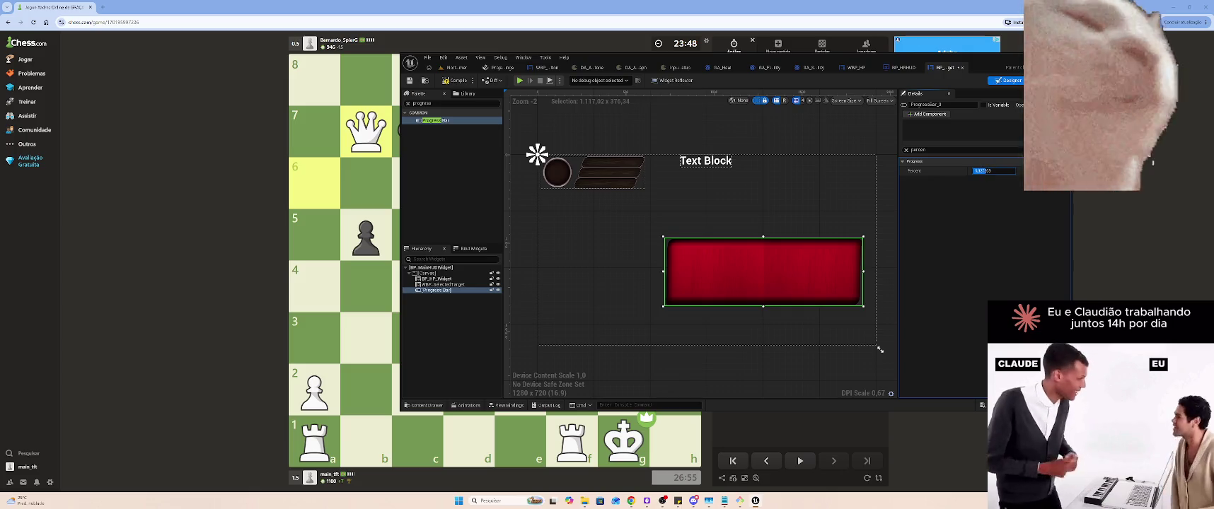
{"action": "left_click", "coordinate": [905, 150]}
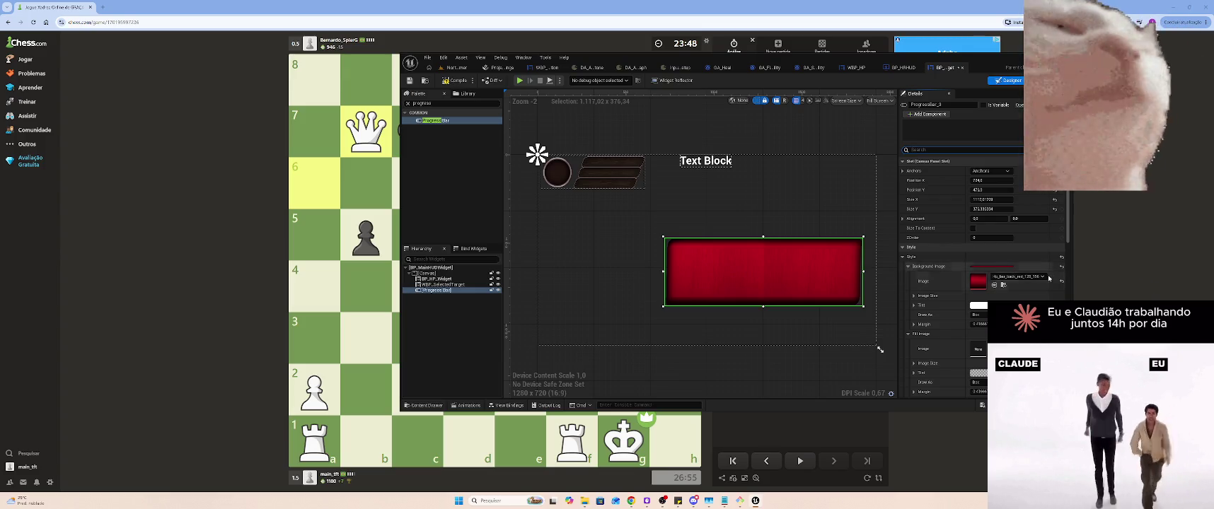
{"action": "left_click", "coordinate": [1062, 280]}
Assign the red bar texture to the Fill Image and set its tint to white
{"action": "left_click", "coordinate": [978, 305]}
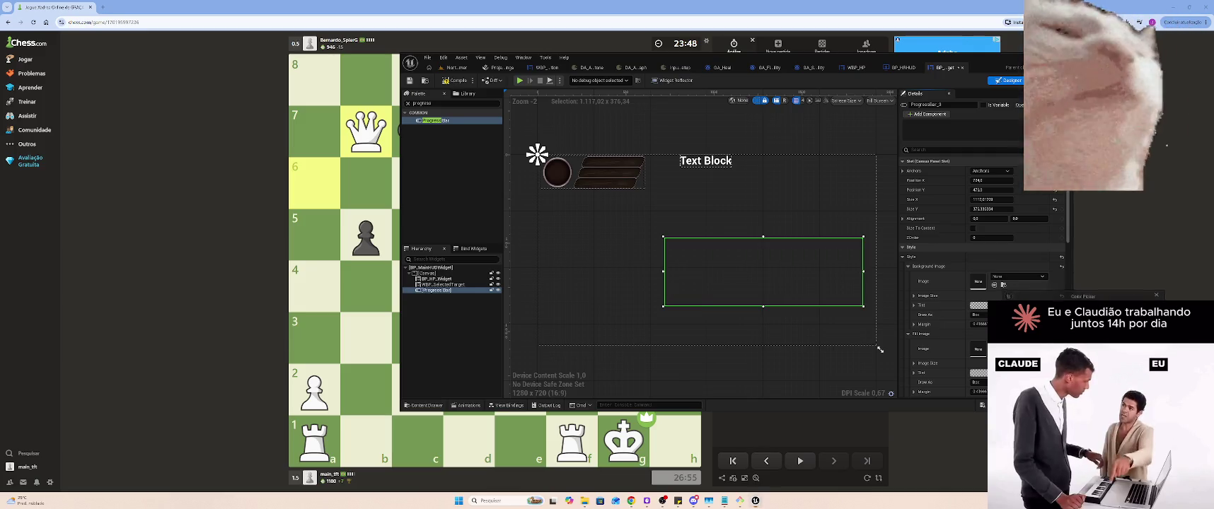
{"action": "left_click", "coordinate": [908, 266]}
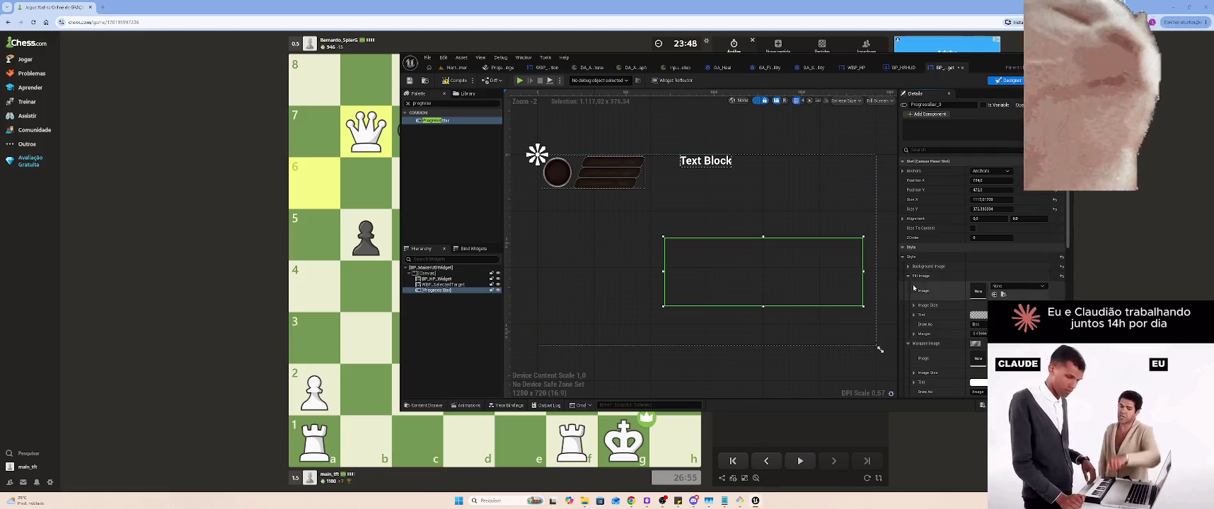
{"action": "left_click", "coordinate": [1019, 285]}
{"action": "left_click", "coordinate": [1026, 358]}
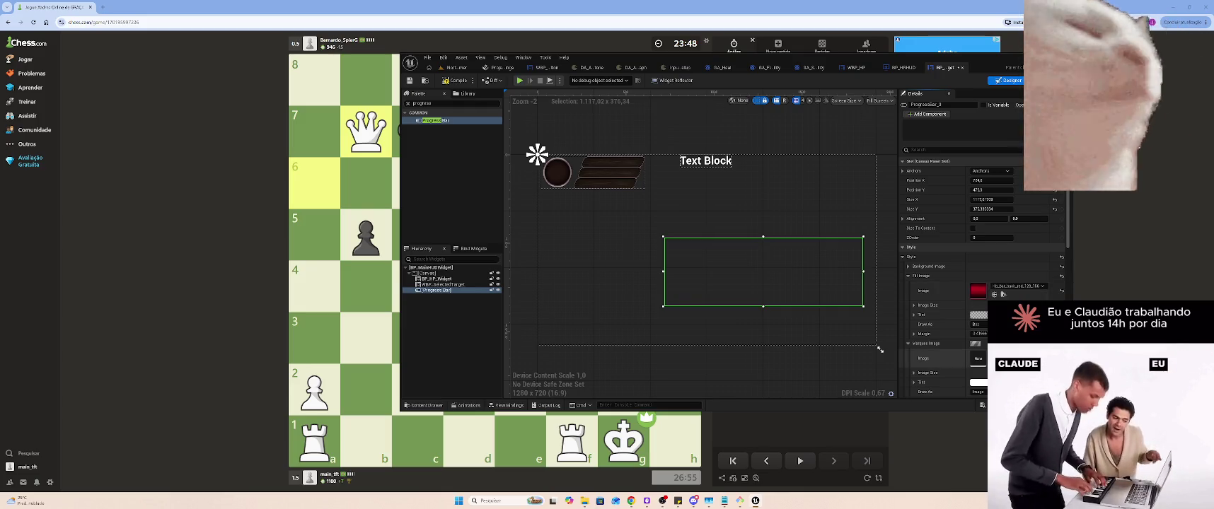
{"action": "left_click", "coordinate": [978, 314]}
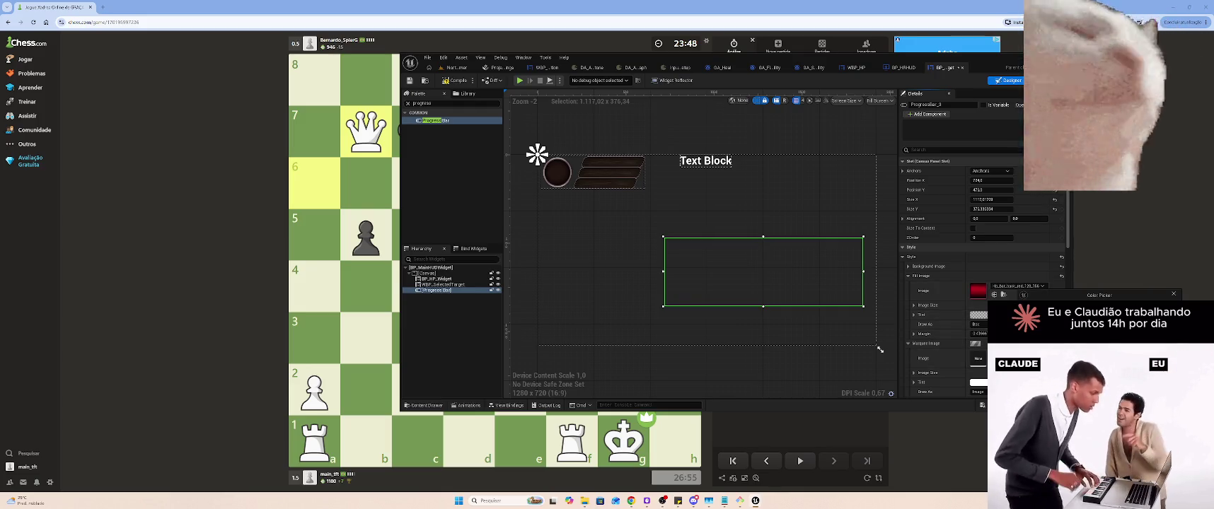
{"action": "key", "text": "Return"}
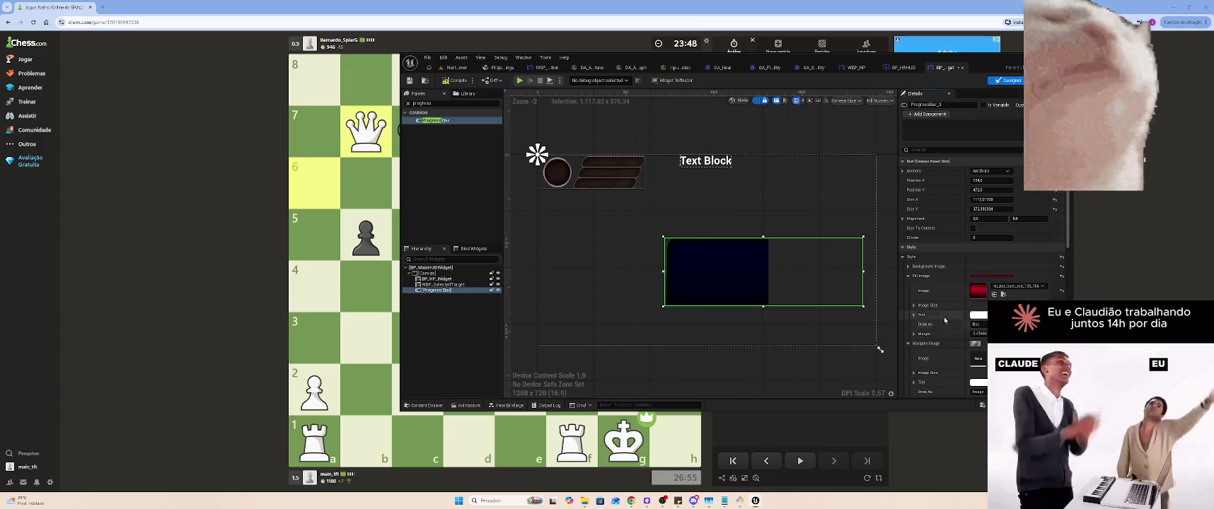
Keep the fill drawn as Box and review its tint RGBA, margin and image size values
{"action": "left_click", "coordinate": [978, 324]}
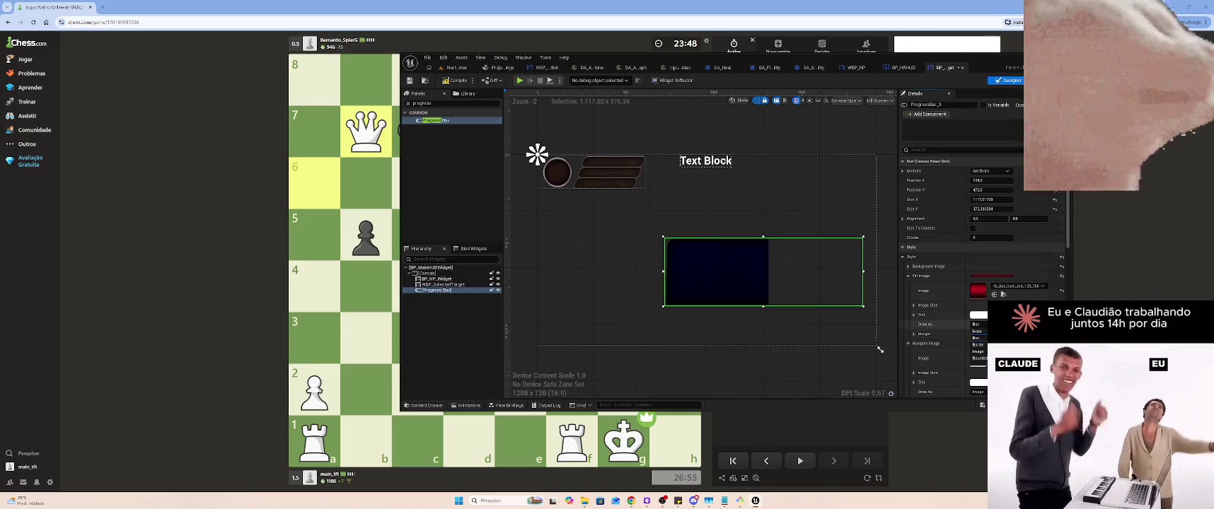
{"action": "left_click", "coordinate": [914, 321]}
{"action": "left_click", "coordinate": [913, 315]}
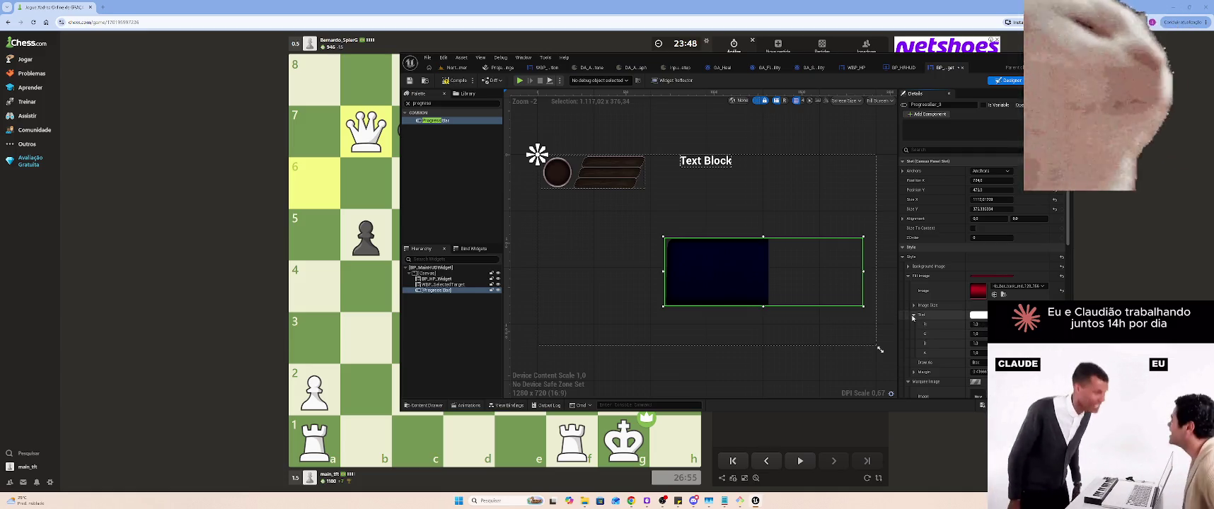
{"action": "left_click", "coordinate": [914, 314]}
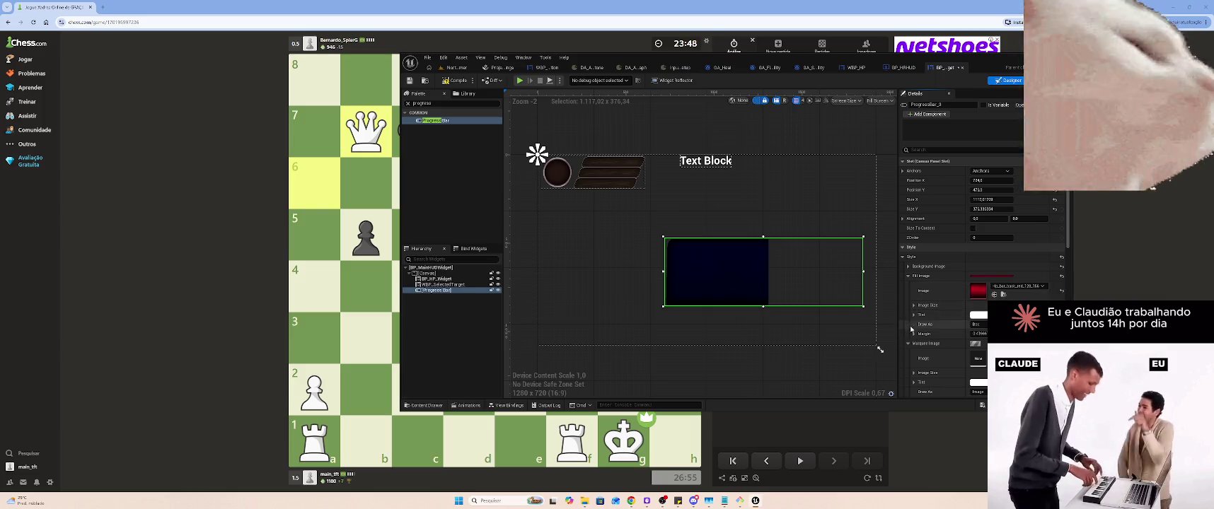
{"action": "left_click", "coordinate": [914, 335]}
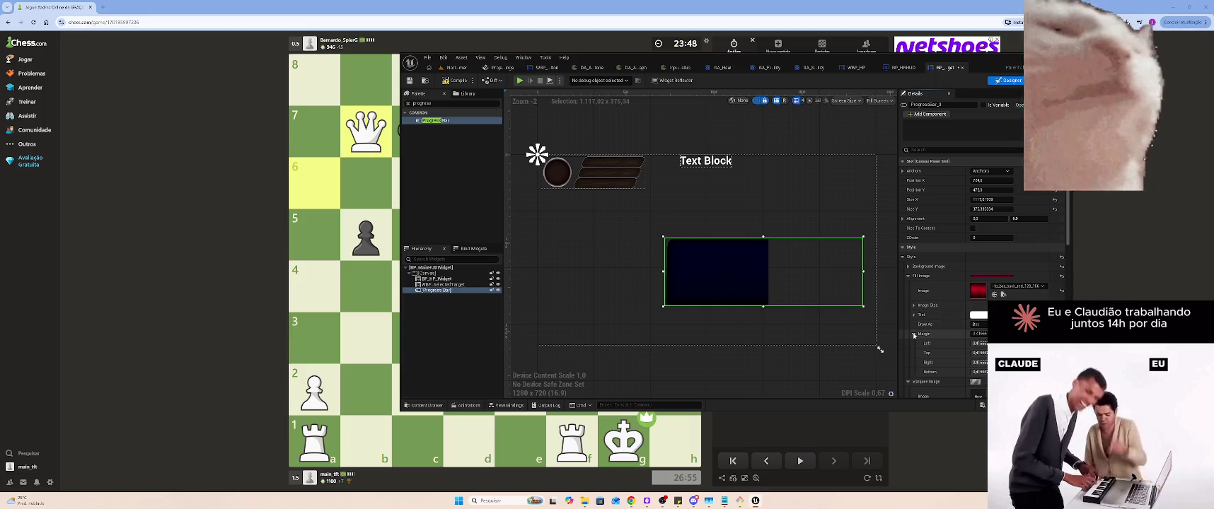
{"action": "left_click", "coordinate": [914, 334]}
{"action": "left_click", "coordinate": [913, 315]}
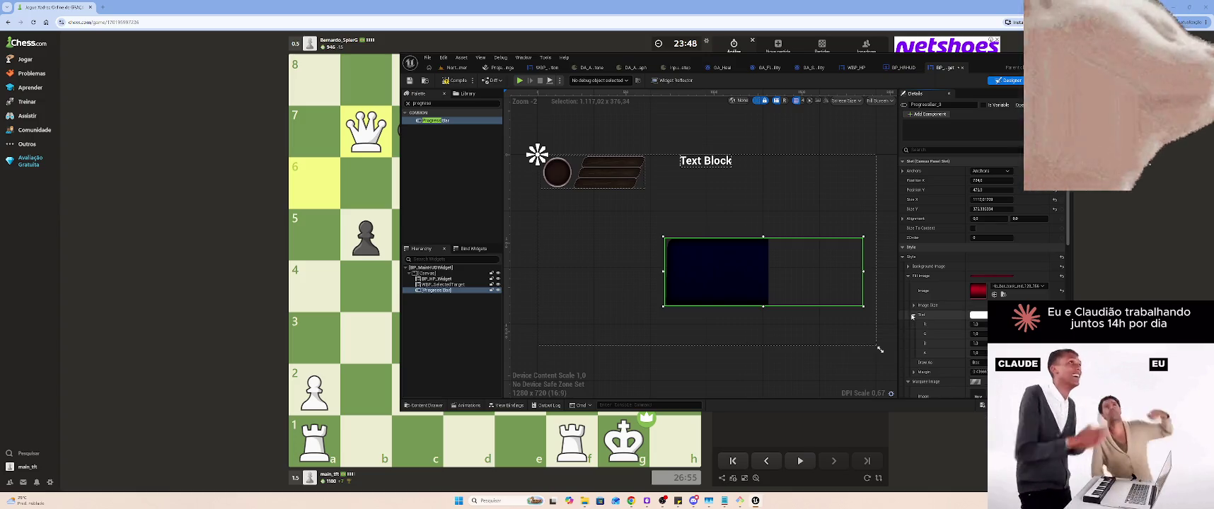
{"action": "left_click", "coordinate": [913, 315]}
{"action": "left_click", "coordinate": [913, 305]}
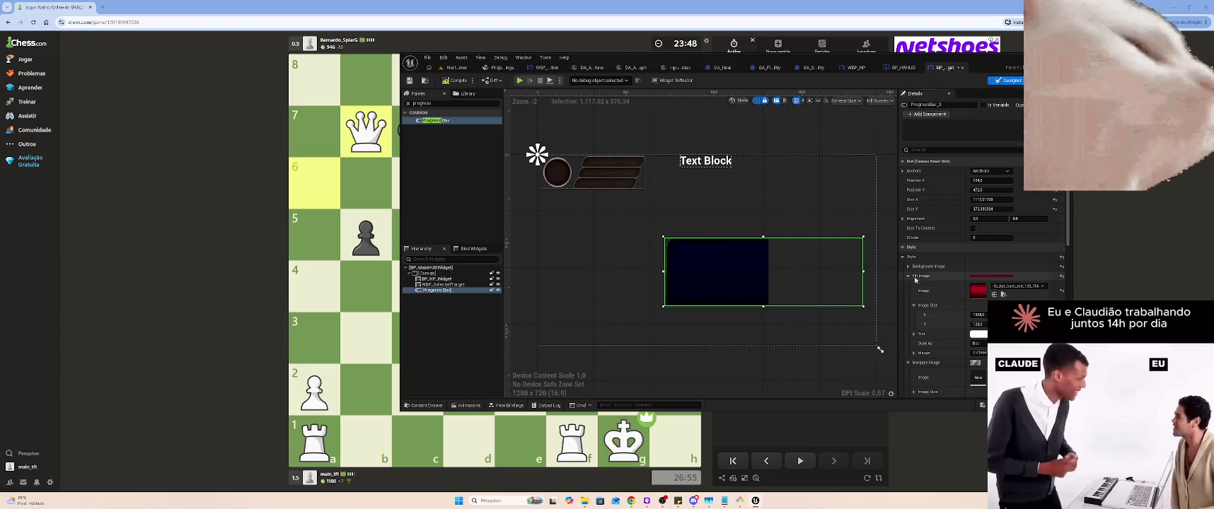
{"action": "left_click", "coordinate": [908, 277]}
{"action": "scroll", "coordinate": [977, 283], "scroll_direction": "down", "scroll_amount": 2}
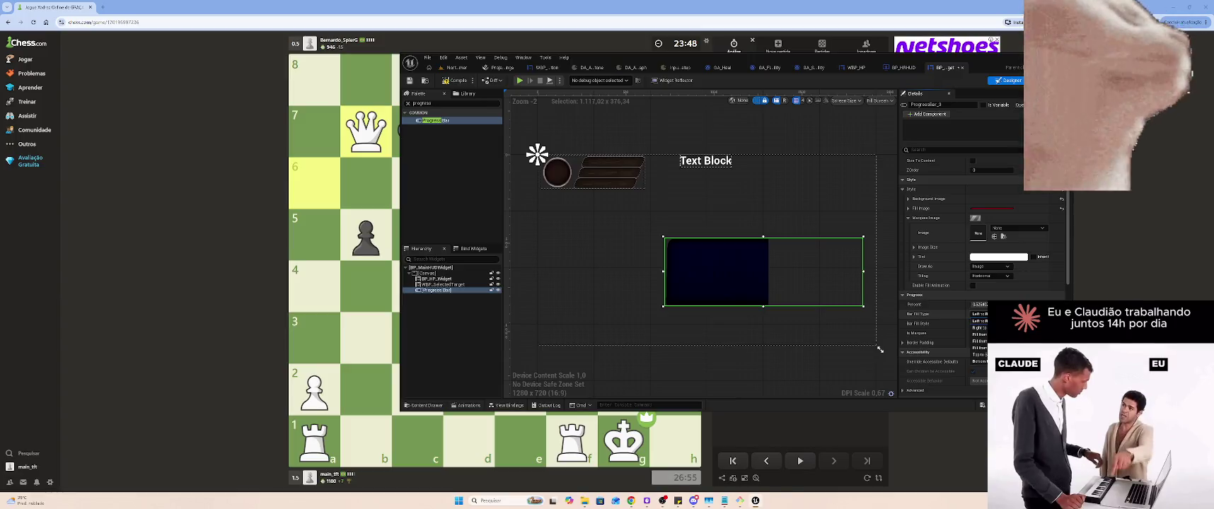
Set the Marquee Image to the red Hp_bar_back texture, leaving Is Marquee unchecked after previewing
{"action": "left_click", "coordinate": [977, 324]}
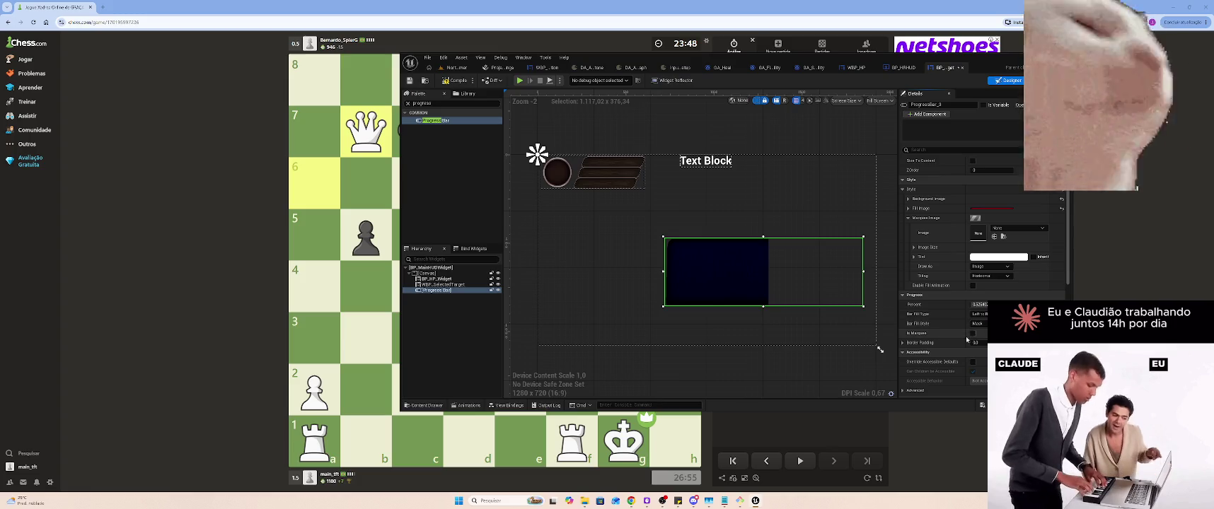
{"action": "left_click", "coordinate": [972, 333]}
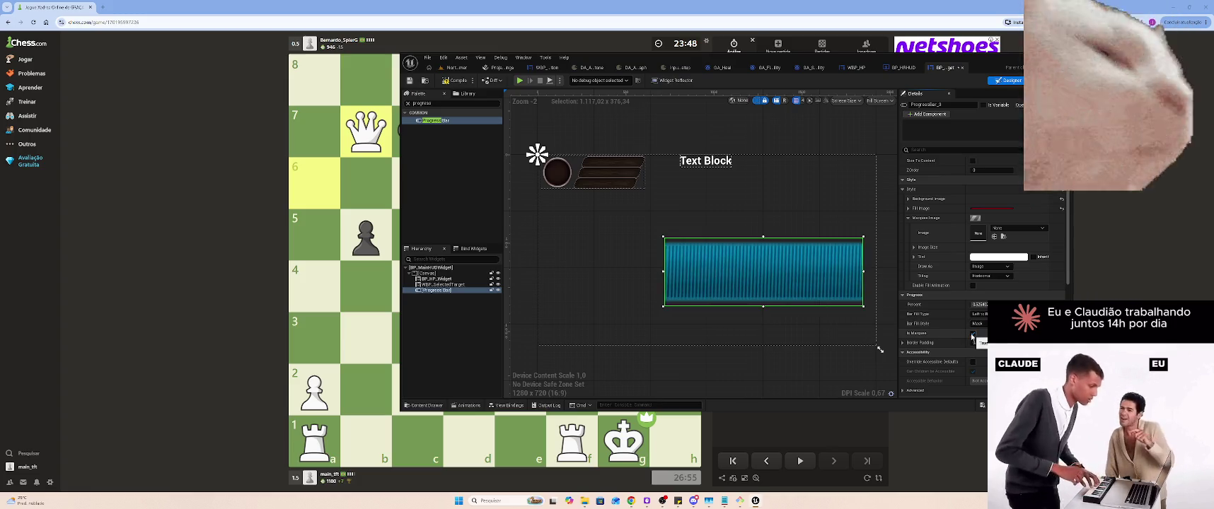
{"action": "left_click", "coordinate": [973, 333]}
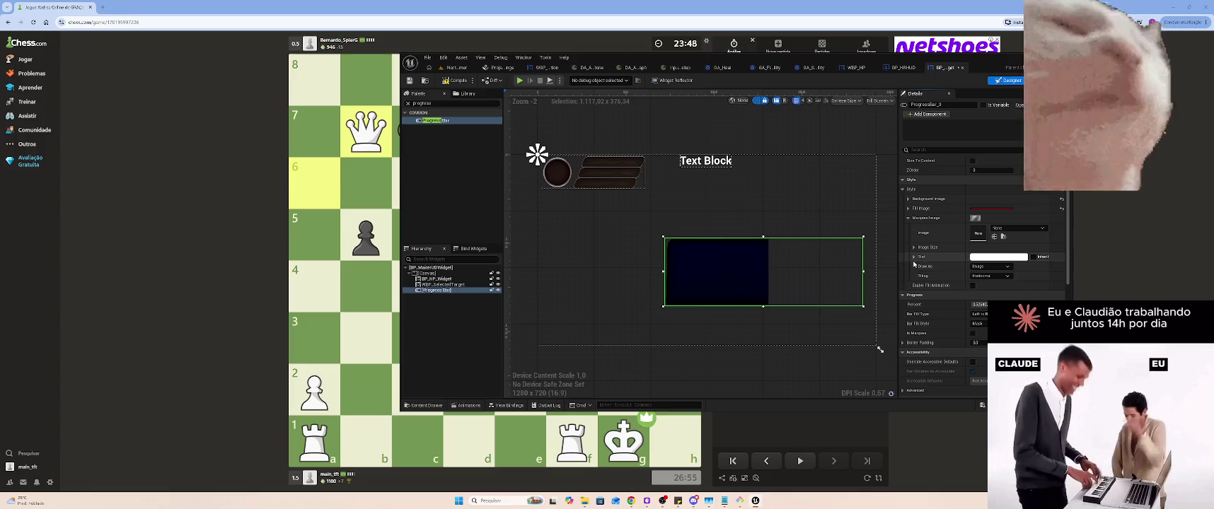
{"action": "left_click", "coordinate": [1016, 228]}
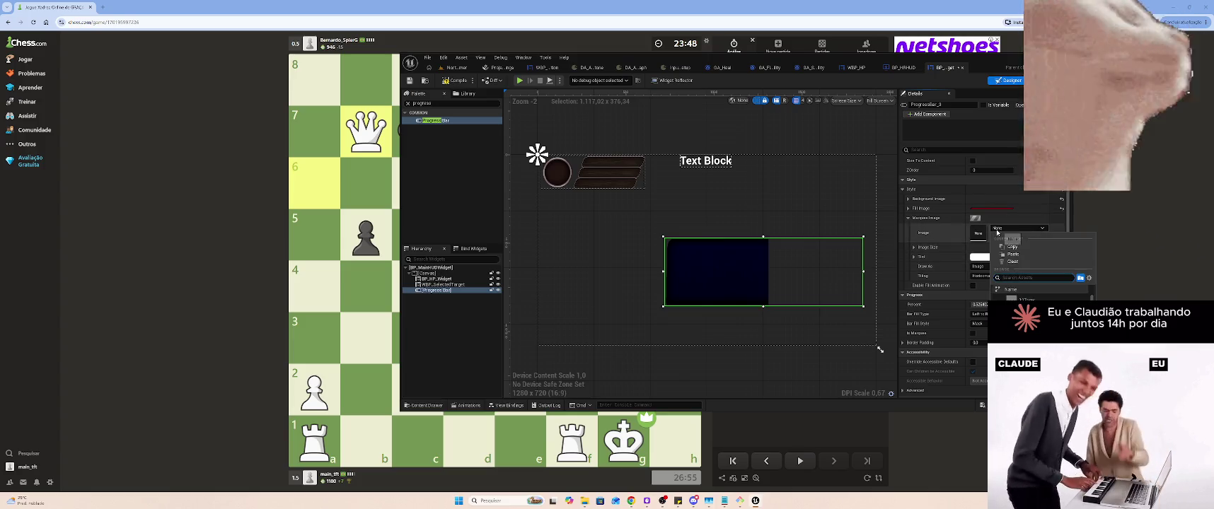
{"action": "left_click", "coordinate": [1027, 256]}
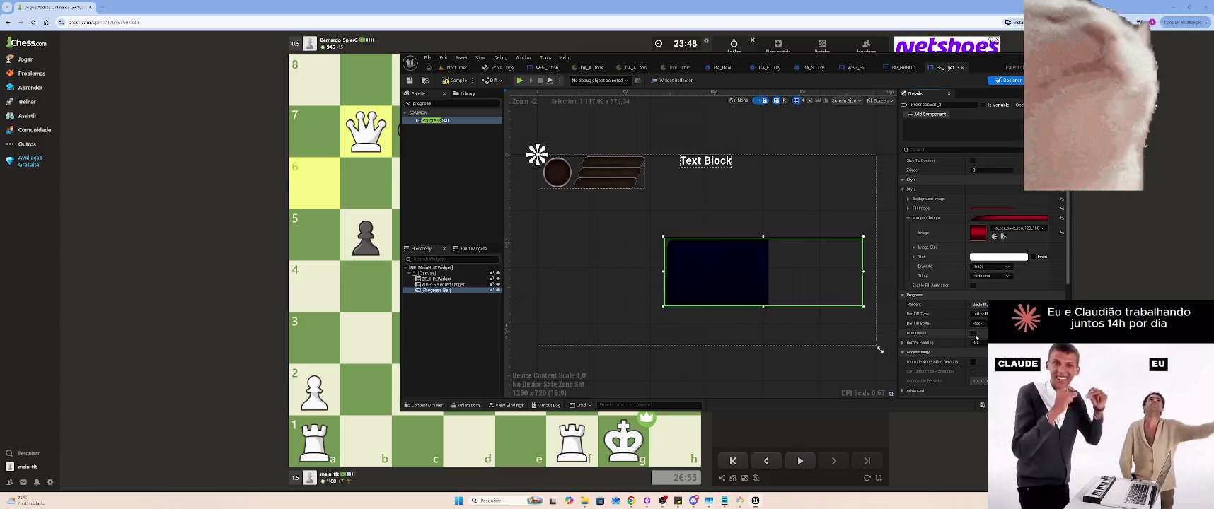
{"action": "left_click", "coordinate": [973, 333]}
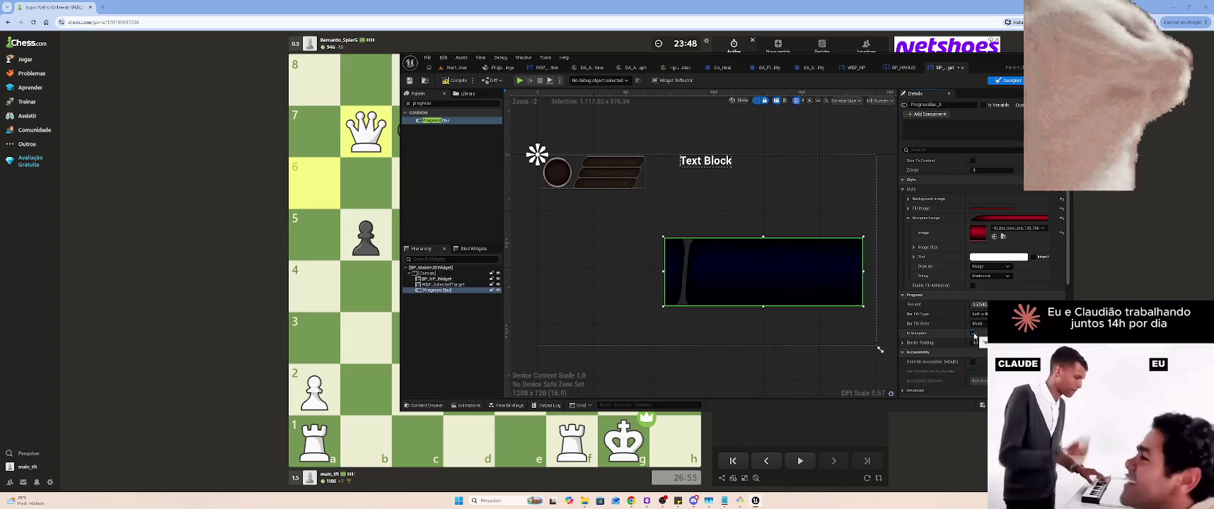
{"action": "left_click", "coordinate": [974, 333]}
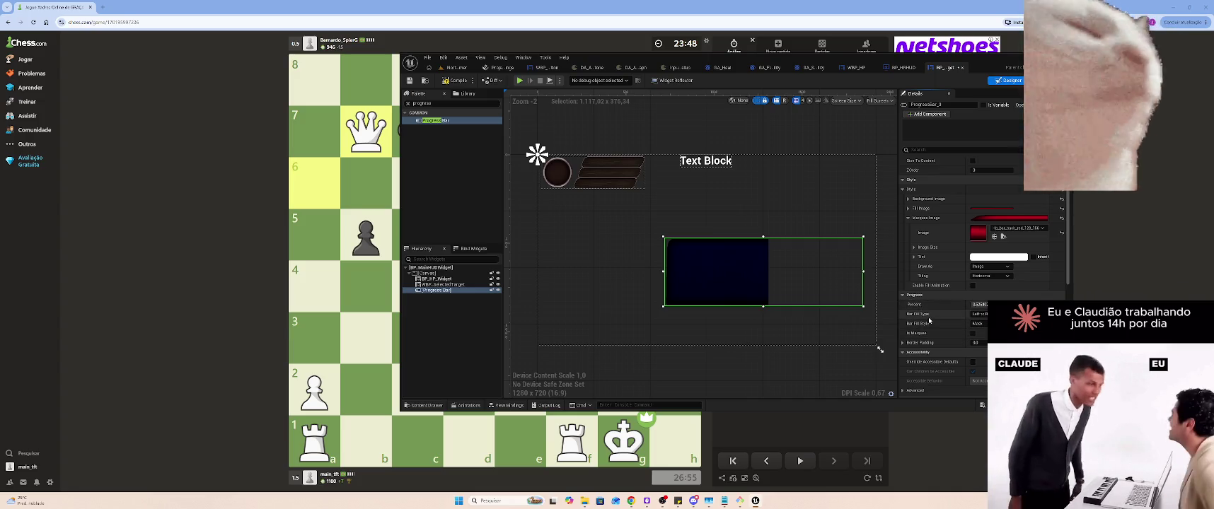
{"action": "scroll", "coordinate": [929, 321], "scroll_direction": "down", "scroll_amount": 2}
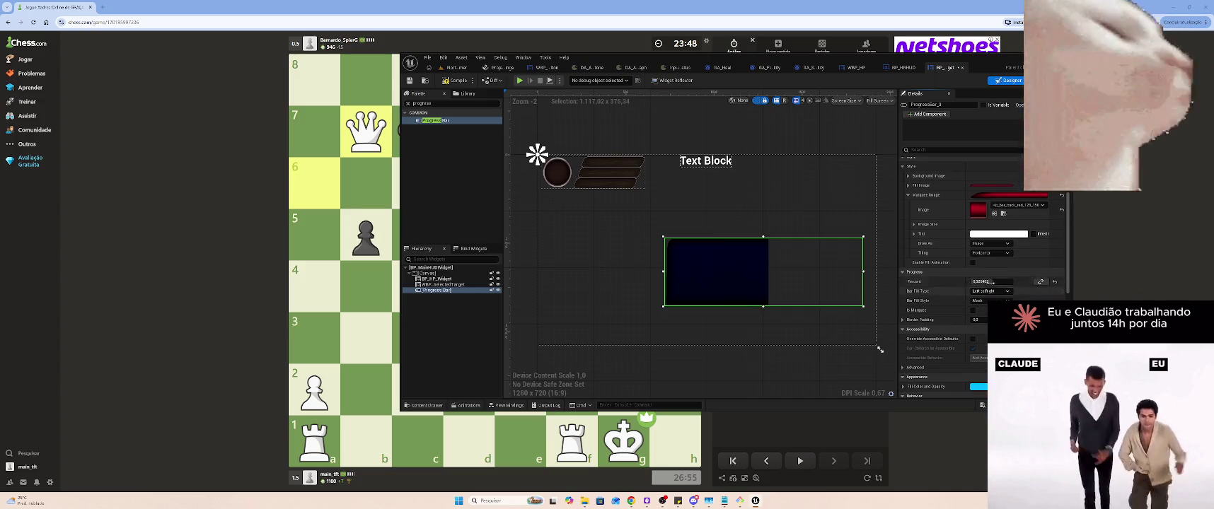
Nudge the progress bar's Percent value down, then bring up the Fill Image Tint colour picker
{"action": "left_click_drag", "start_coordinate": [991, 282], "coordinate": [1012, 282]}
{"action": "scroll", "coordinate": [990, 281], "scroll_direction": "up", "scroll_amount": 8}
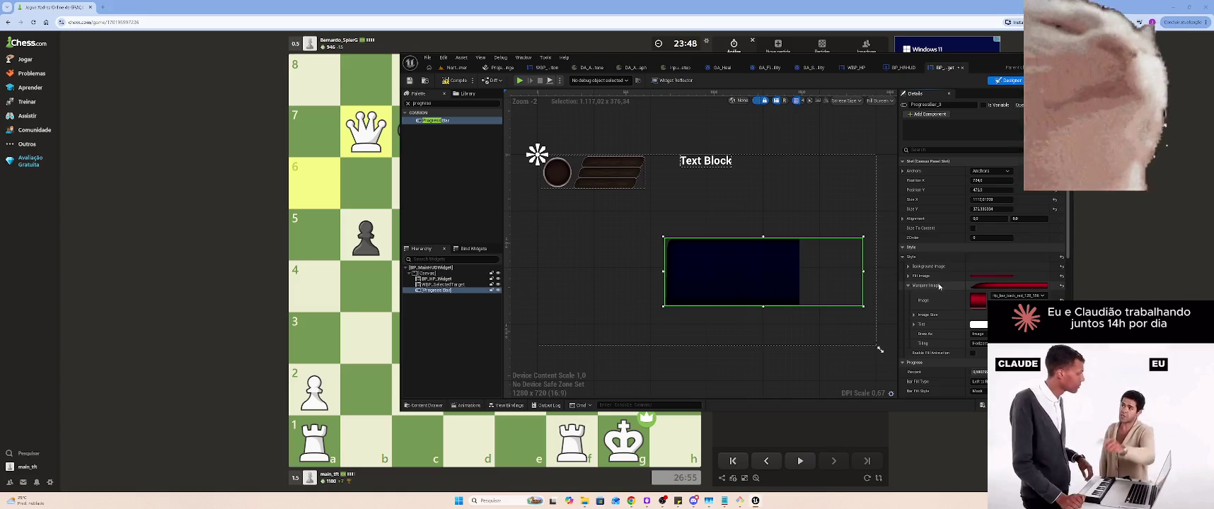
{"action": "left_click", "coordinate": [908, 285]}
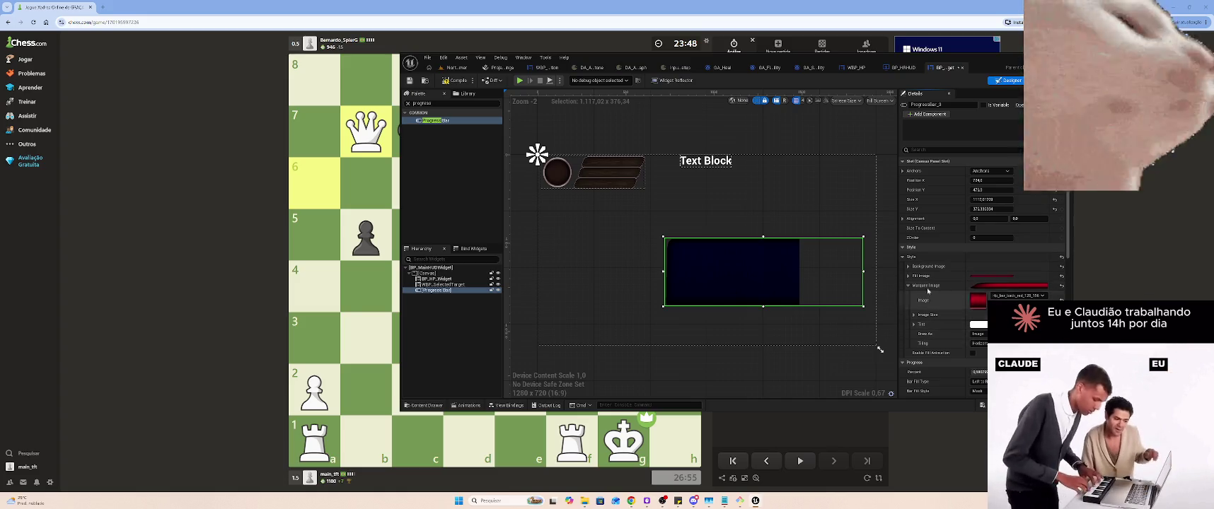
{"action": "left_click", "coordinate": [907, 277]}
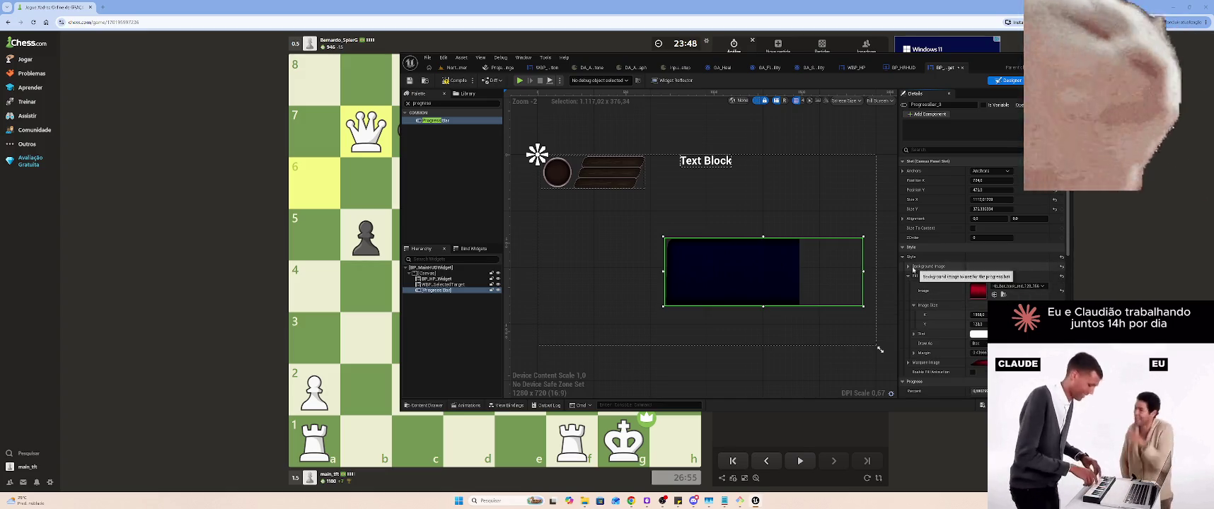
{"action": "left_click", "coordinate": [909, 267]}
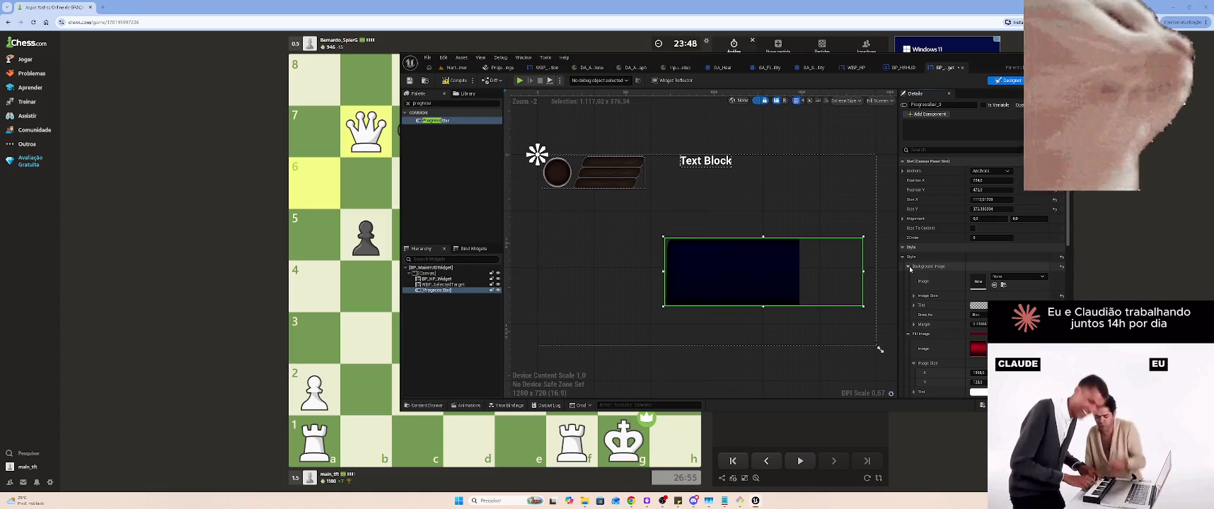
{"action": "left_click", "coordinate": [909, 267]}
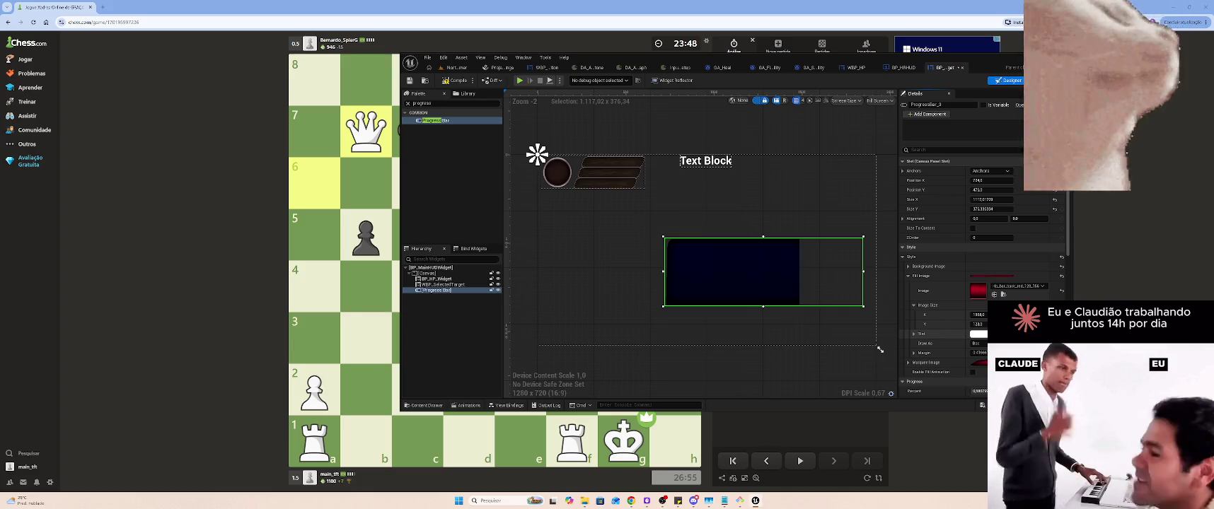
{"action": "left_click", "coordinate": [978, 334]}
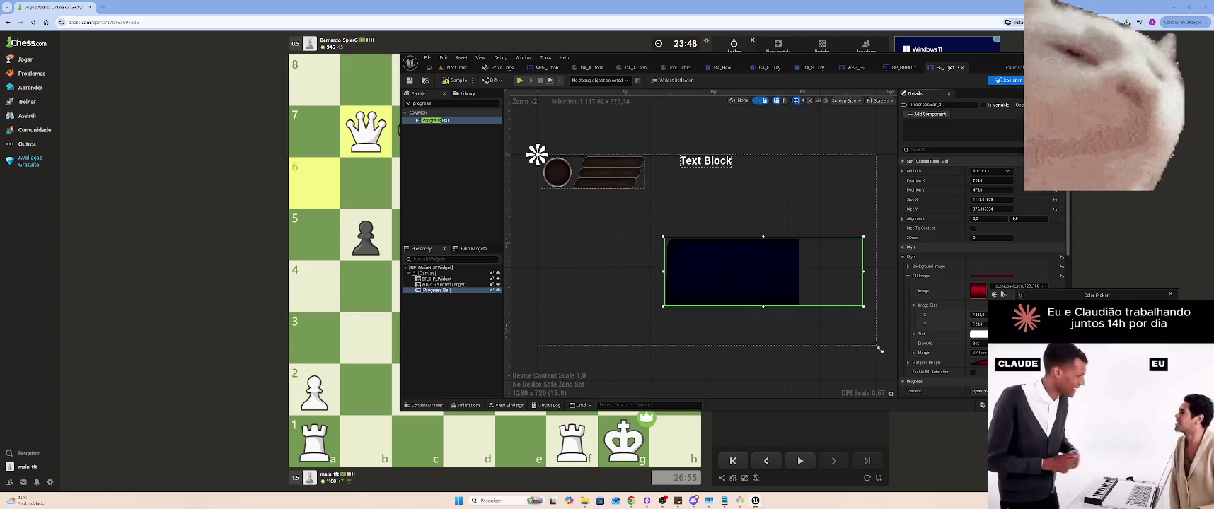
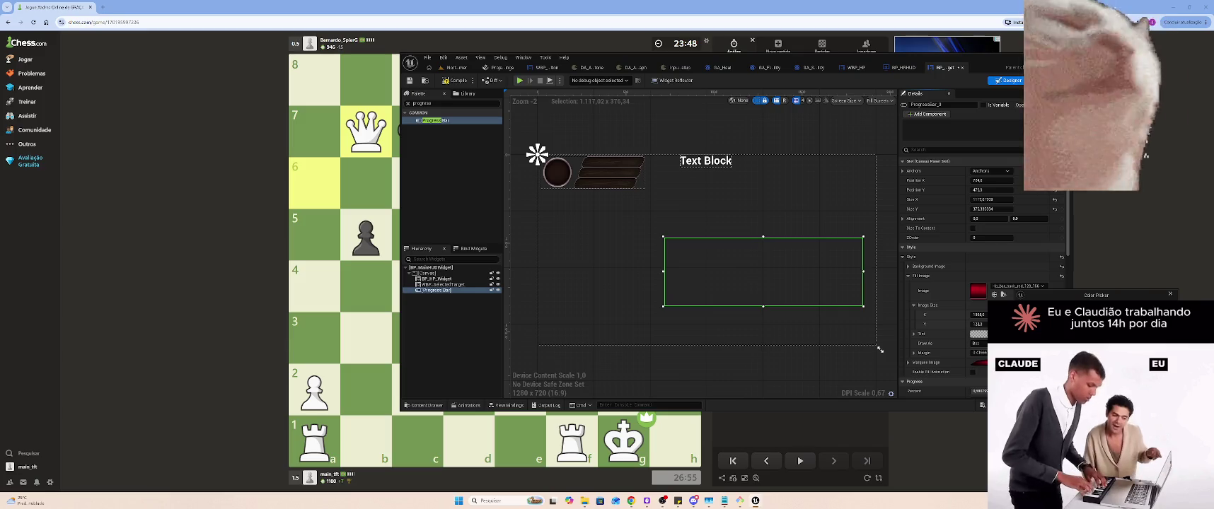
Reset the progress bar's Fill Image to None and paste the red bar texture into Background Image
{"action": "left_click", "coordinate": [1062, 276]}
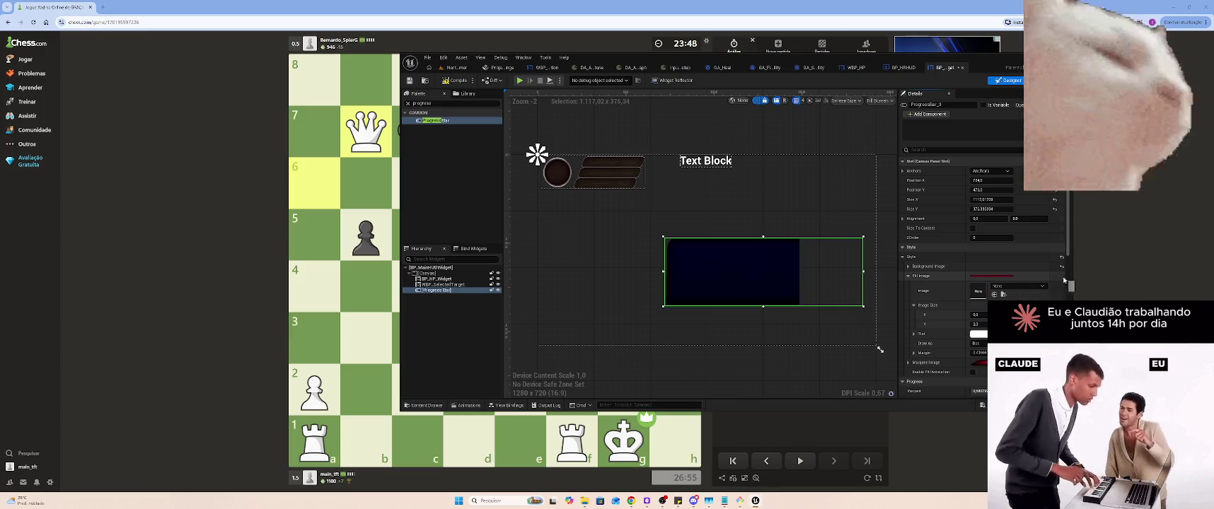
{"action": "left_click", "coordinate": [920, 267]}
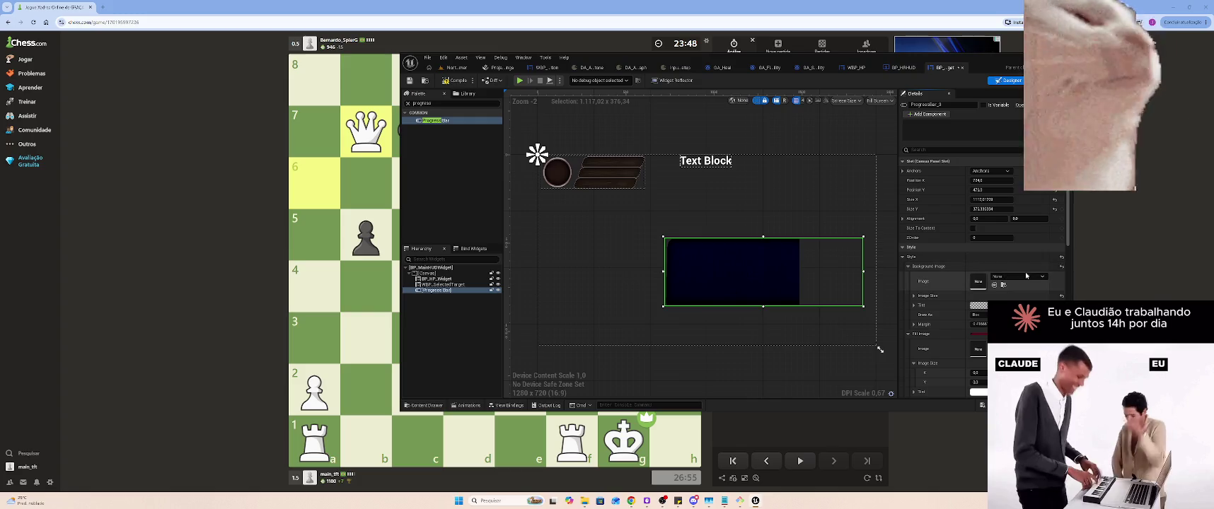
{"action": "left_click", "coordinate": [1062, 266]}
{"action": "right_click", "coordinate": [994, 283]}
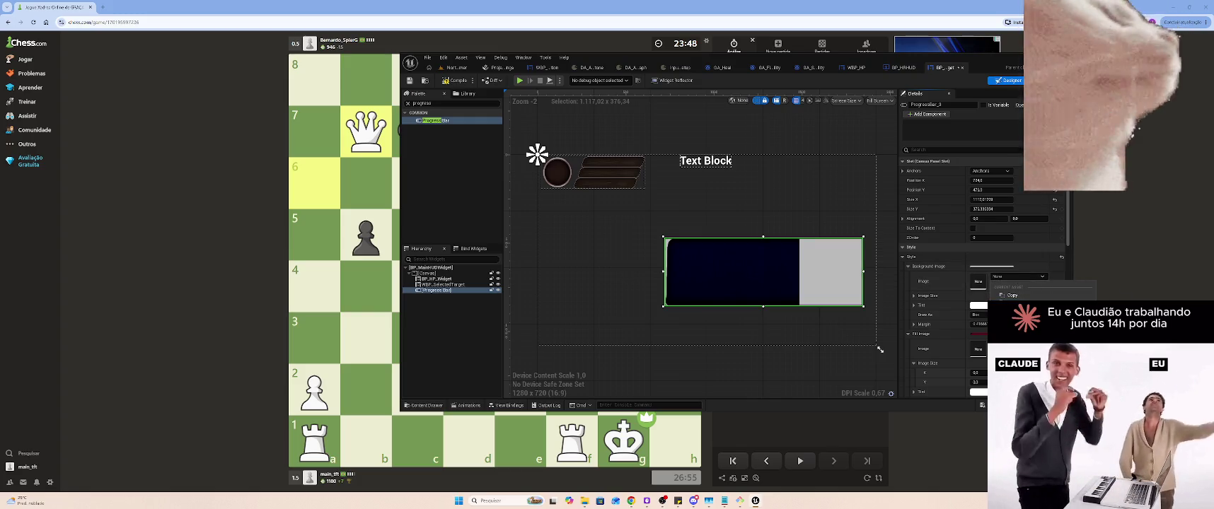
{"action": "left_click", "coordinate": [1008, 305]}
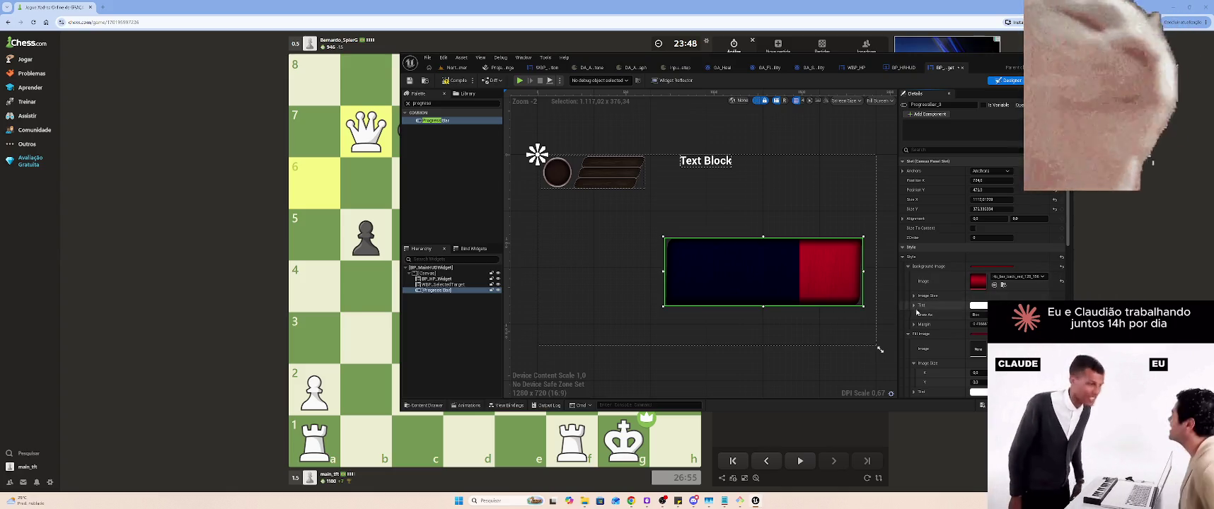
{"action": "left_click", "coordinate": [909, 334]}
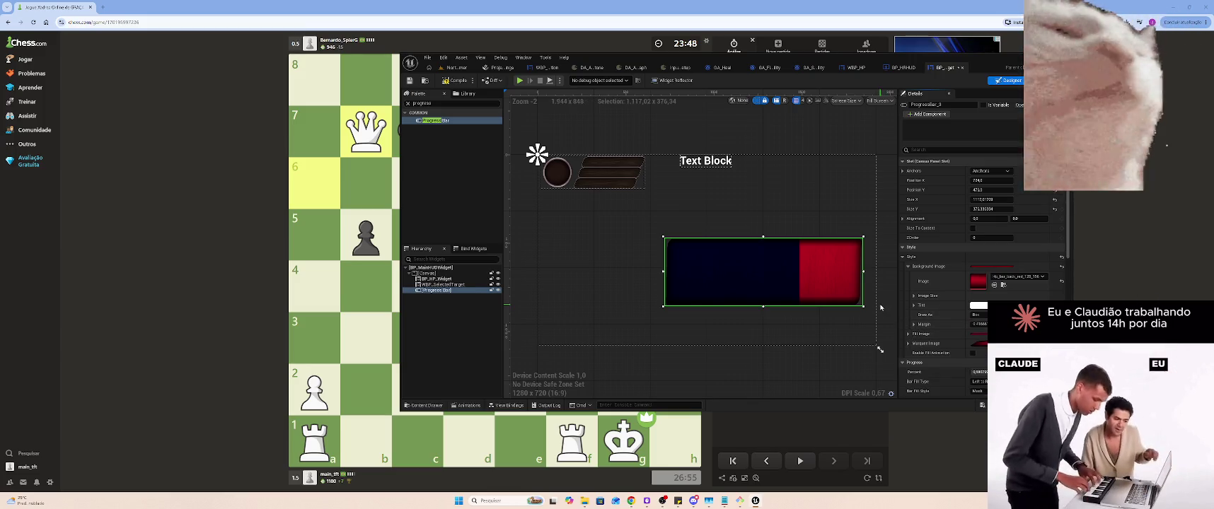
{"action": "scroll", "coordinate": [934, 299], "scroll_direction": "down", "scroll_amount": 3}
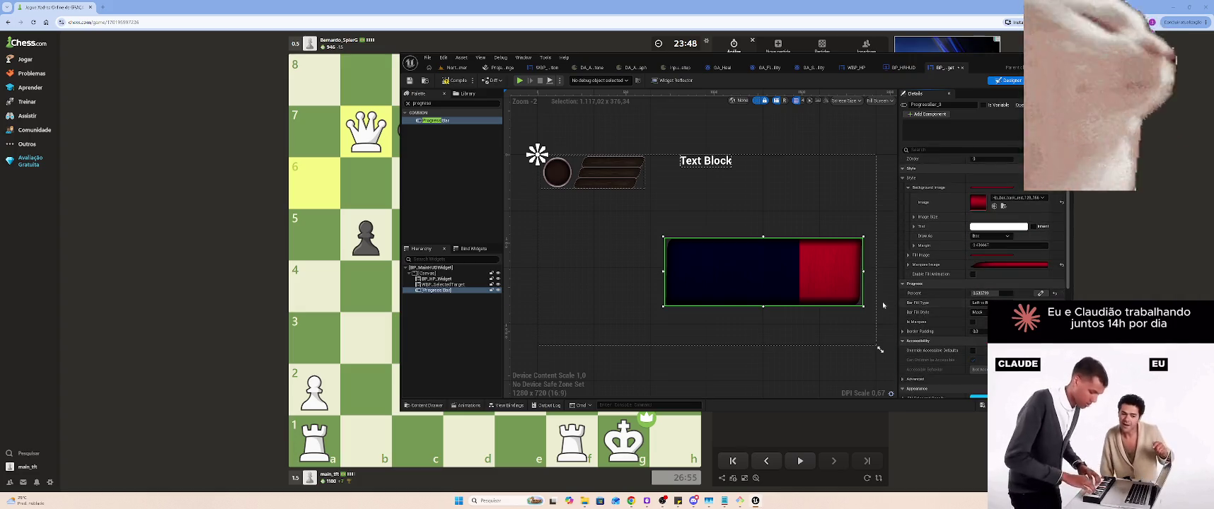
Set Bar Fill Type to Right to Left and Percent to about 0.56
{"action": "scroll", "coordinate": [923, 228], "scroll_direction": "down", "scroll_amount": 1}
{"action": "mouse_move", "coordinate": [983, 270]}
{"action": "left_mouse_down"}
{"action": "mouse_move", "coordinate": [1006, 270]}
{"action": "mouse_move", "coordinate": [992, 270]}
{"action": "left_mouse_up"}
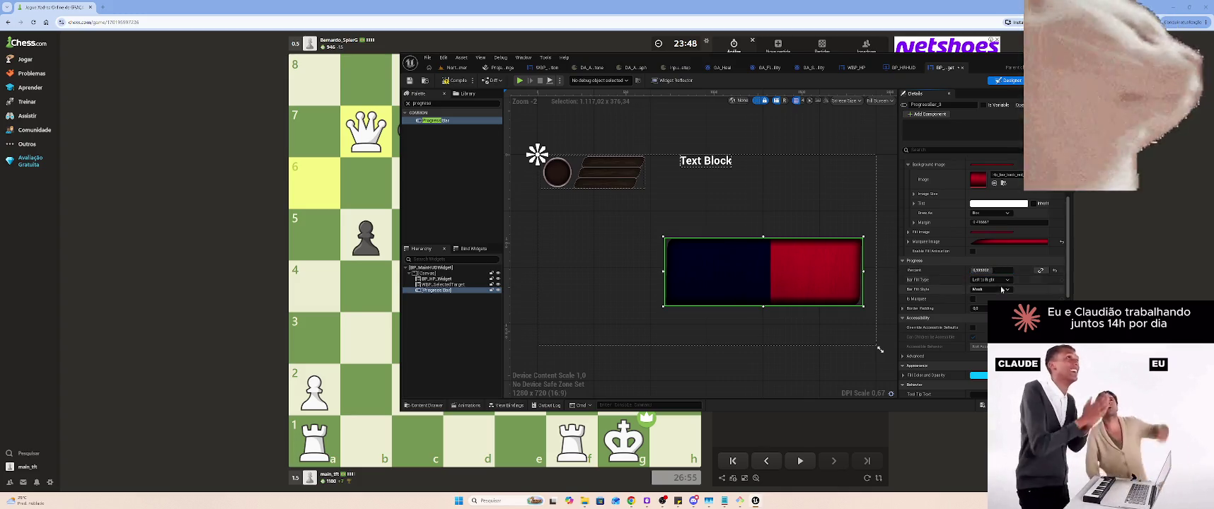
{"action": "left_click", "coordinate": [994, 280]}
{"action": "left_click", "coordinate": [1000, 293]}
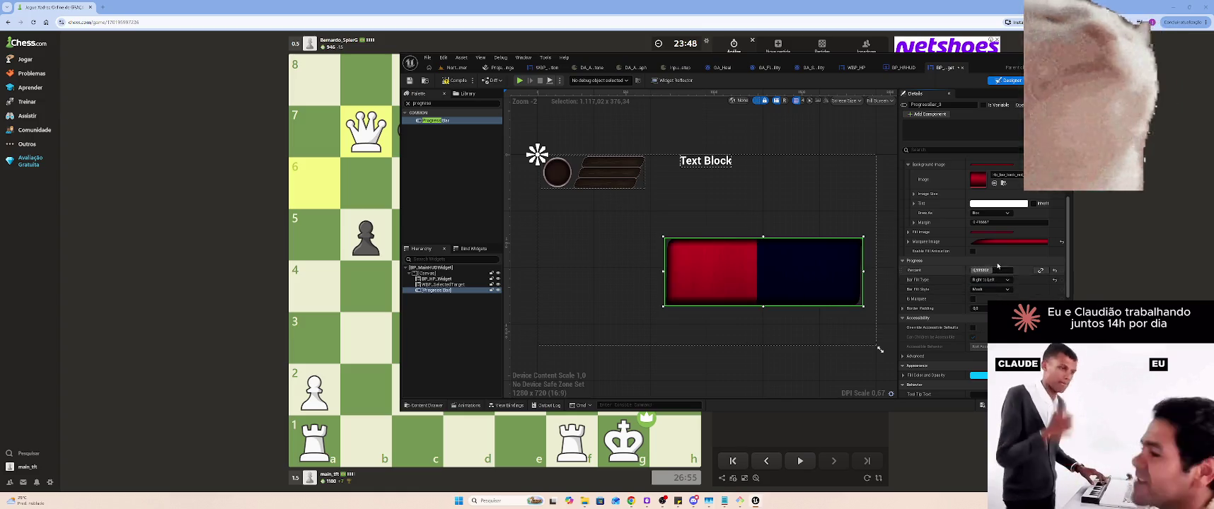
{"action": "left_click_drag", "start_coordinate": [995, 270], "coordinate": [1001, 270]}
{"action": "scroll", "coordinate": [1025, 257], "scroll_direction": "up", "scroll_amount": 5}
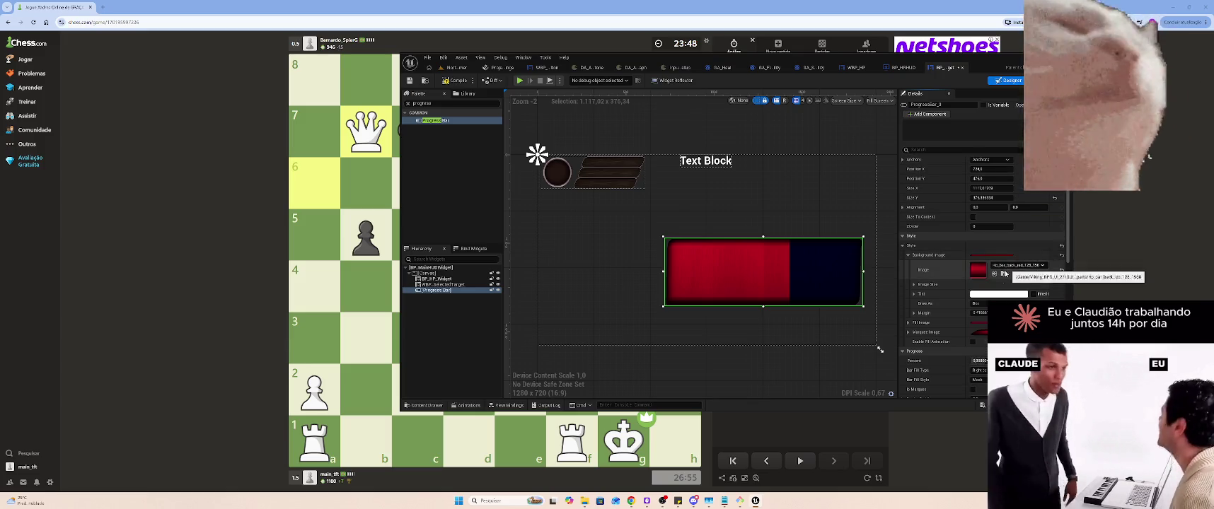
{"action": "left_click", "coordinate": [1003, 295]}
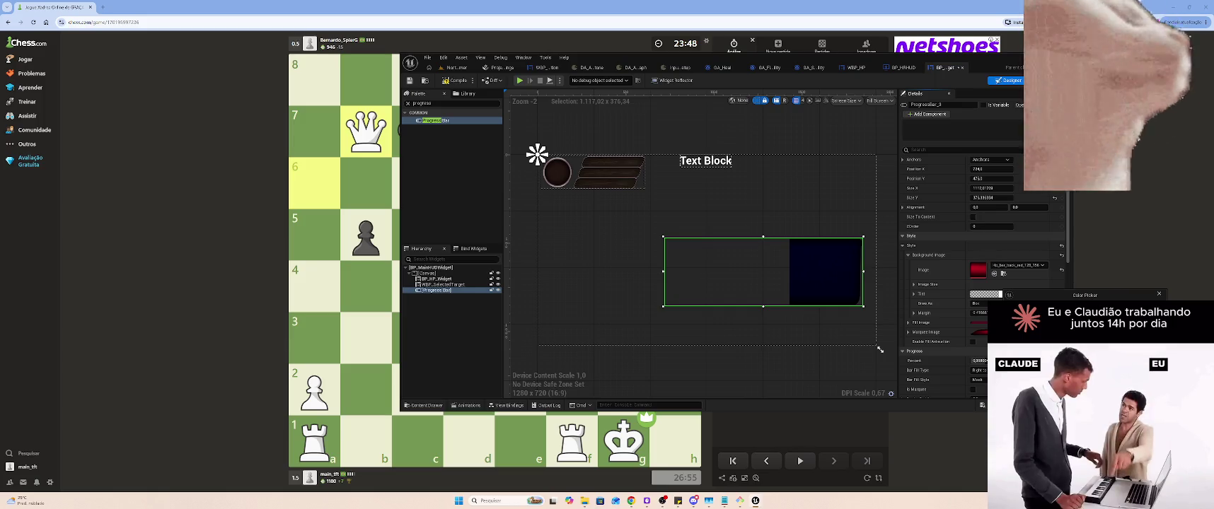
Undo the background tint changes back to white and close the Color Picker
{"action": "key", "text": "ctrl+z"}
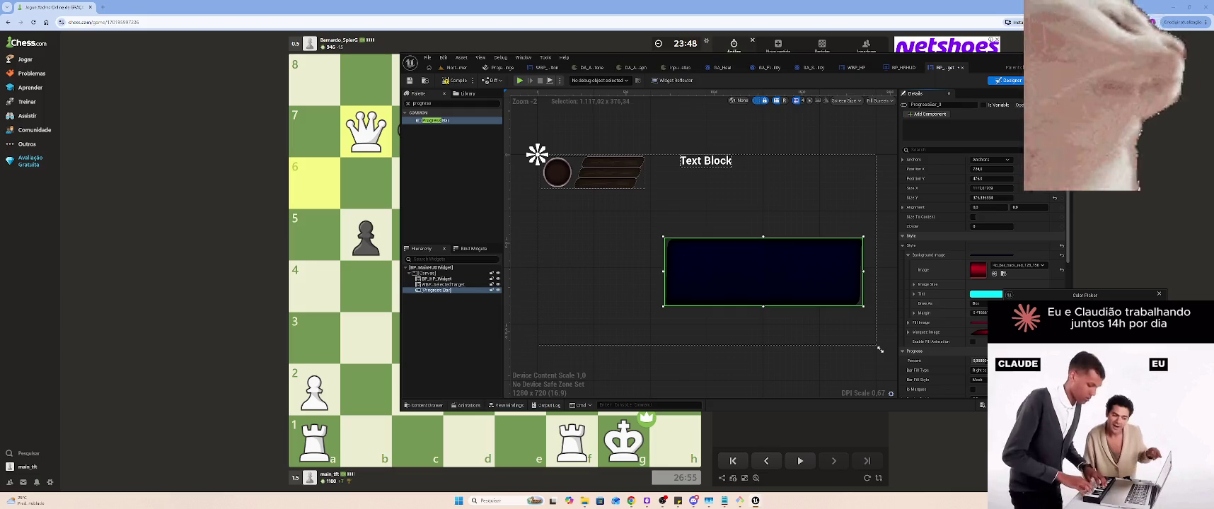
{"action": "key", "text": "ctrl+z"}
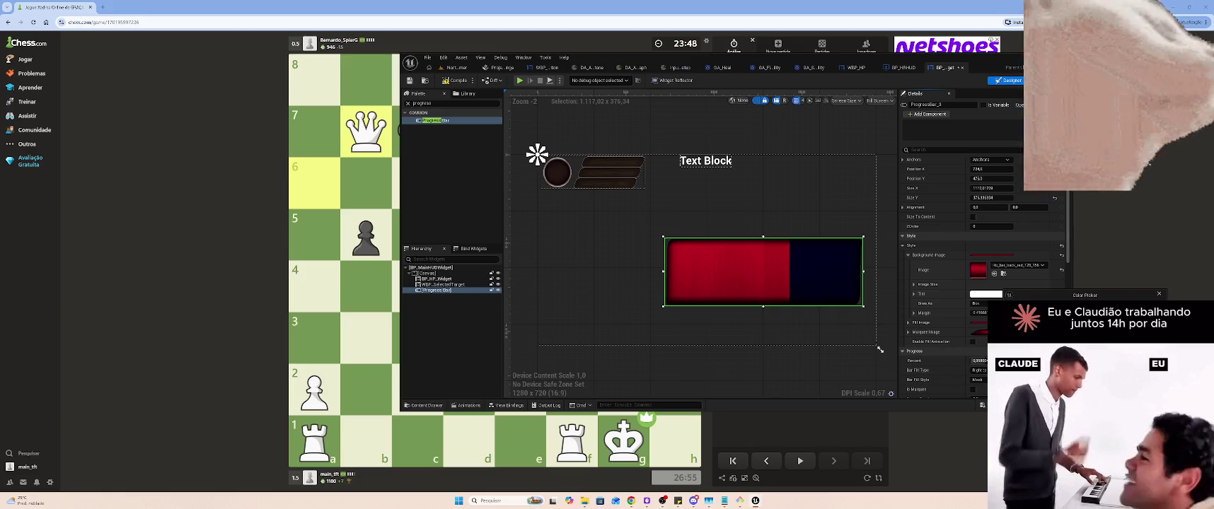
{"action": "left_click", "coordinate": [1159, 294]}
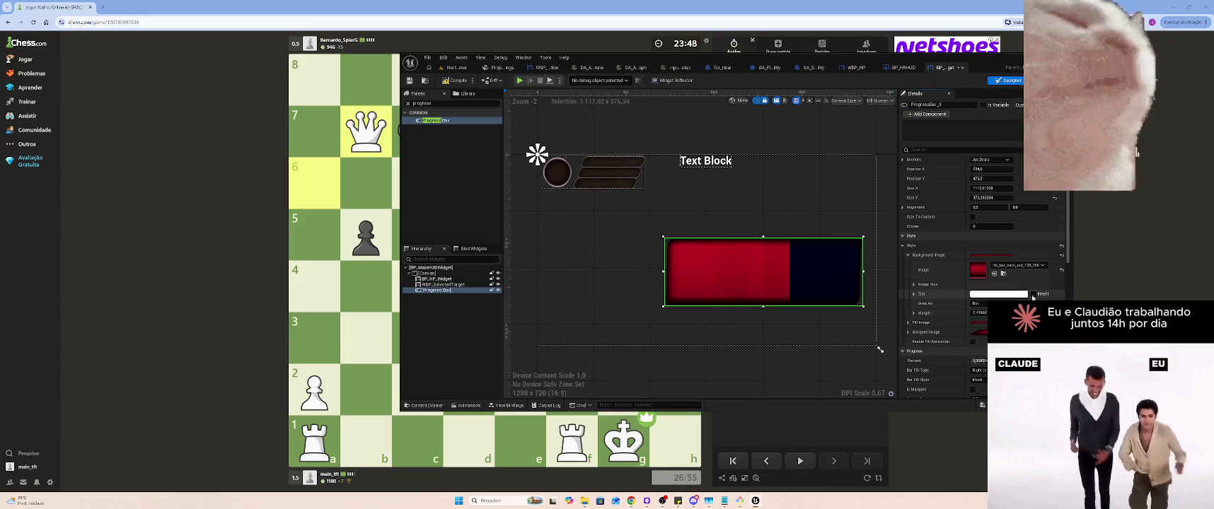
{"action": "scroll", "coordinate": [994, 296], "scroll_direction": "down", "scroll_amount": 2}
{"action": "left_click", "coordinate": [909, 300]}
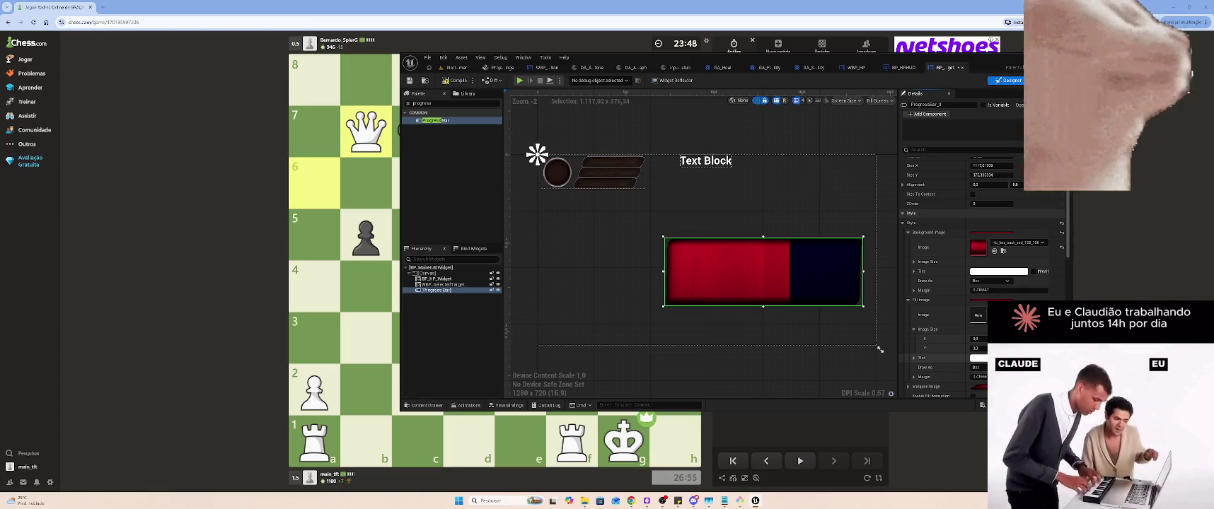
Switch the progress bar's Bar Fill Type to Left to Right
{"action": "left_click", "coordinate": [977, 358]}
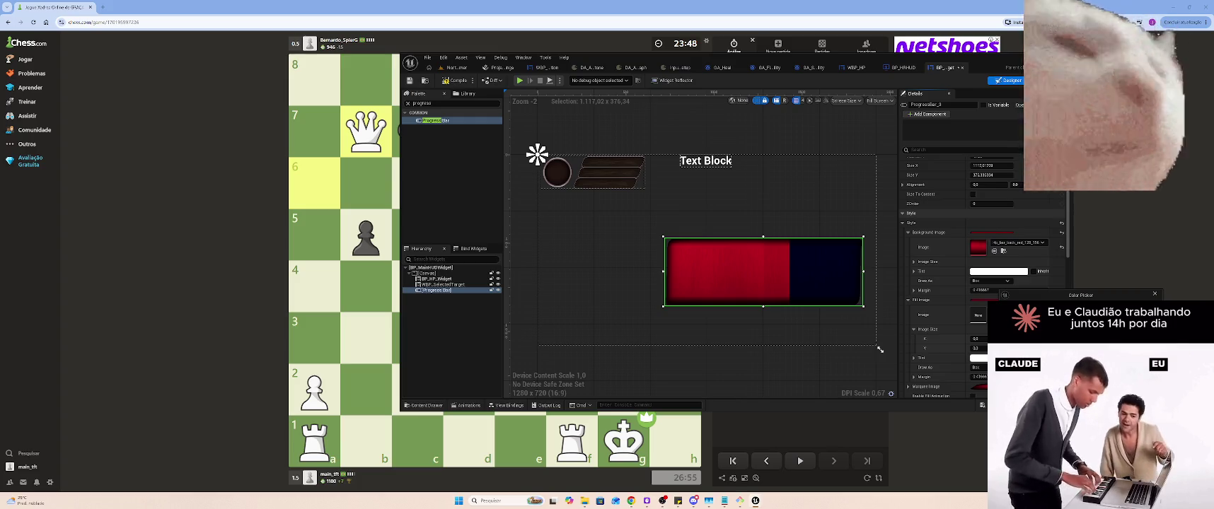
{"action": "scroll", "coordinate": [983, 275], "scroll_direction": "down", "scroll_amount": 3}
{"action": "left_click", "coordinate": [979, 355]}
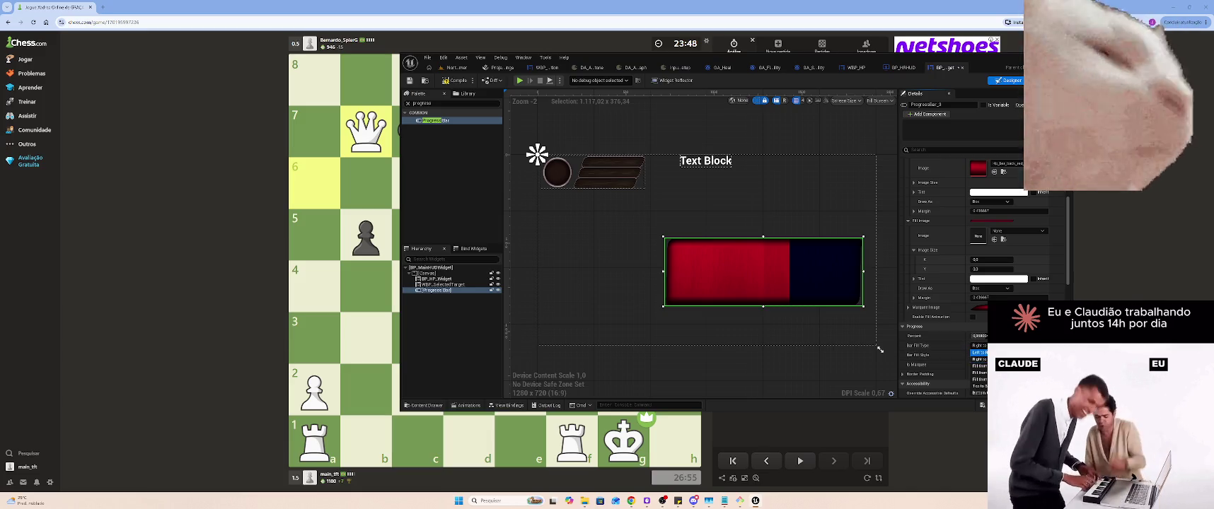
{"action": "left_click", "coordinate": [978, 352]}
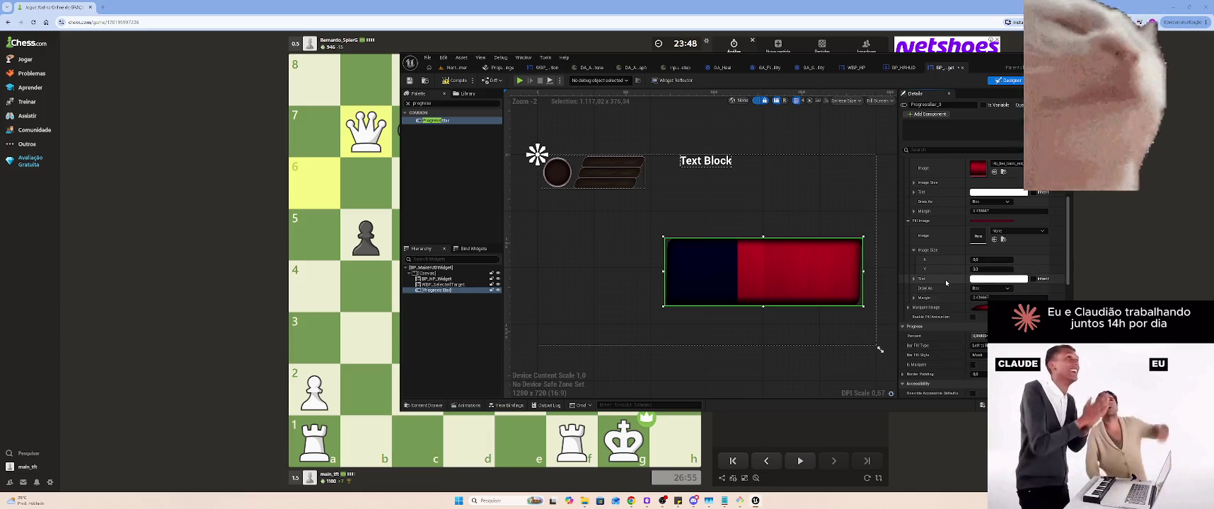
{"action": "scroll", "coordinate": [946, 281], "scroll_direction": "up", "scroll_amount": 4}
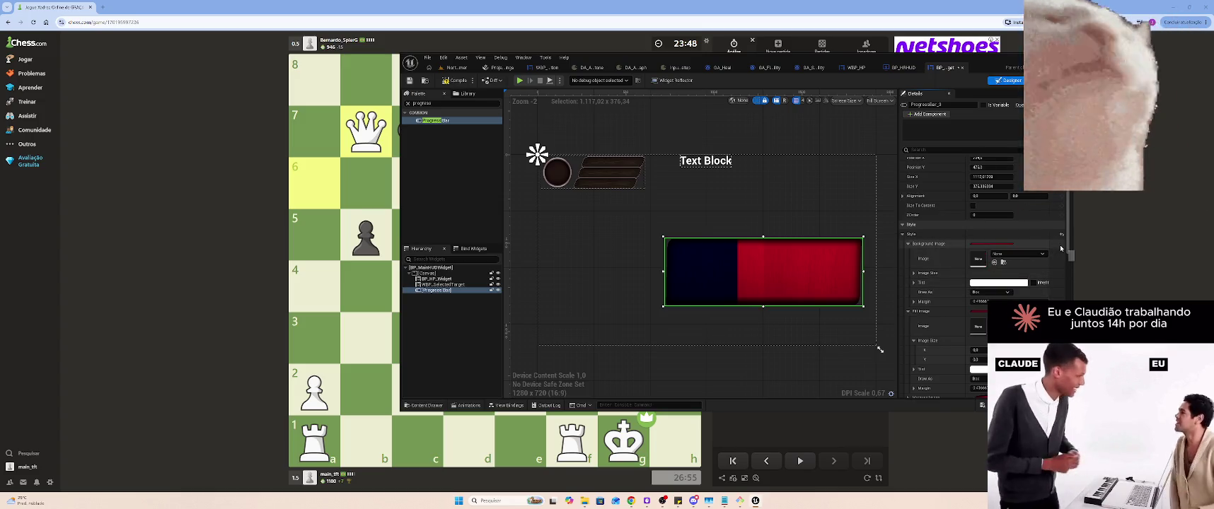
Make the background tint fully transparent and paste the red bar texture into Fill Image
{"action": "left_click", "coordinate": [1011, 283]}
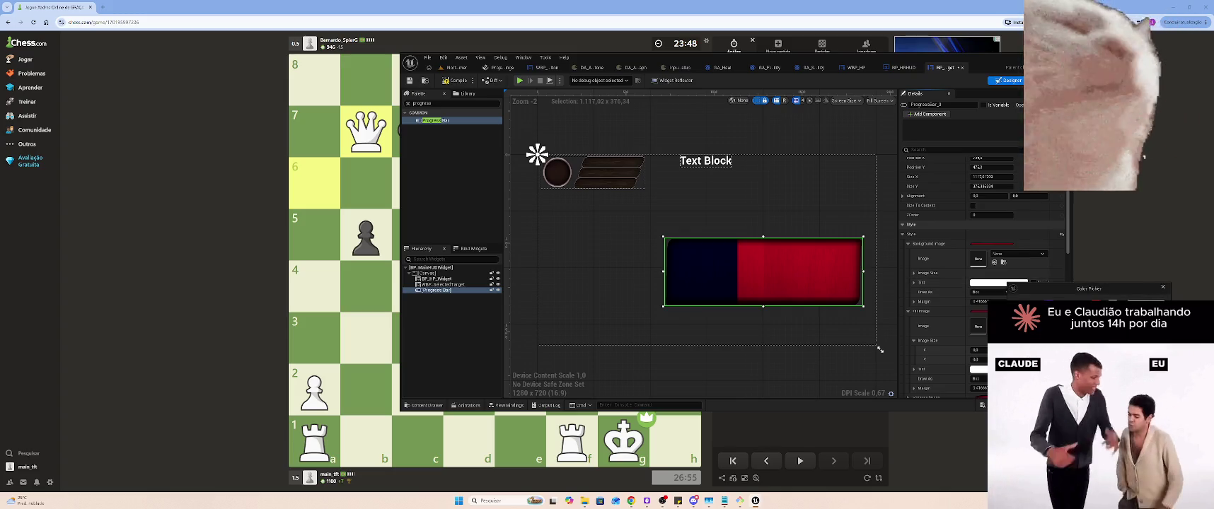
{"action": "left_click", "coordinate": [1118, 487]}
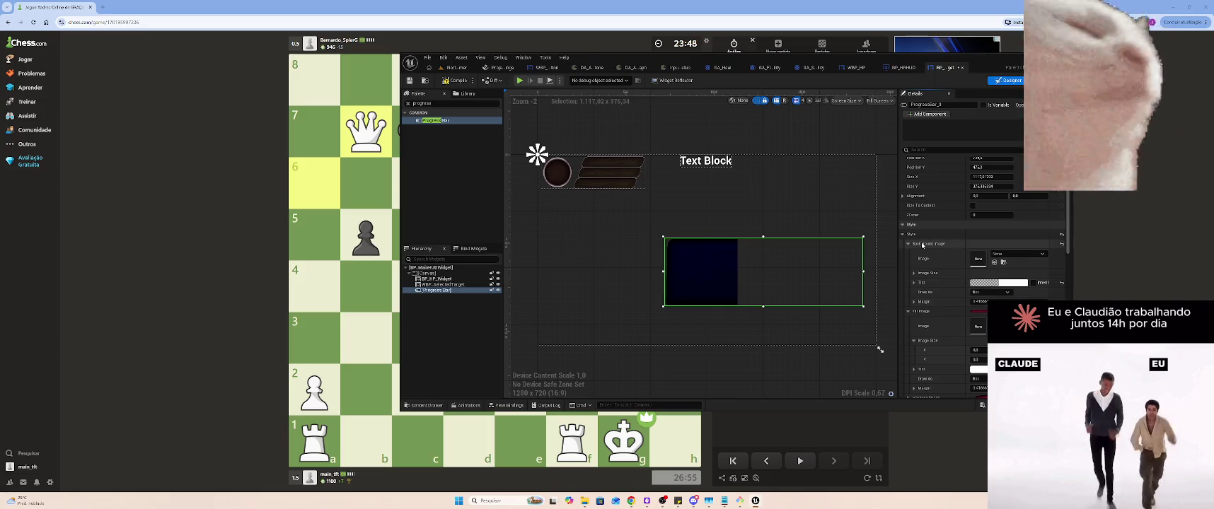
{"action": "left_click", "coordinate": [908, 244]}
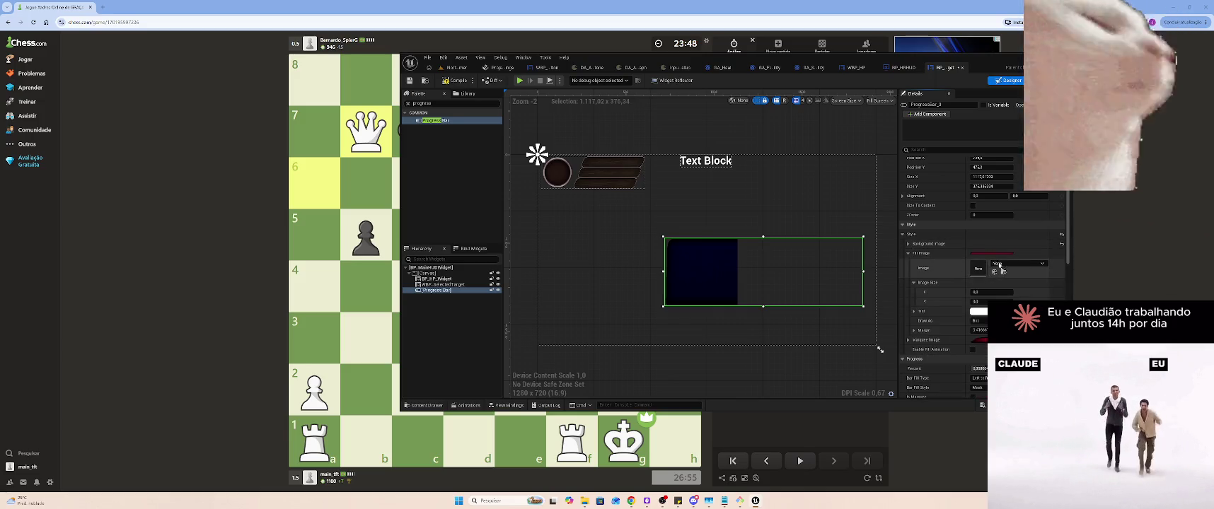
{"action": "right_click", "coordinate": [996, 263]}
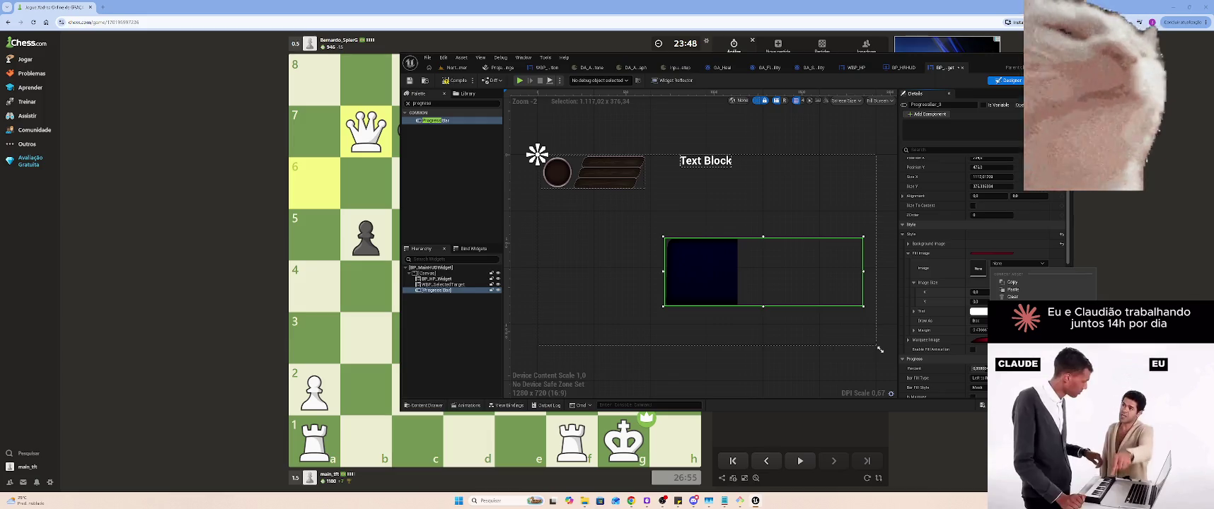
{"action": "left_click", "coordinate": [1011, 289]}
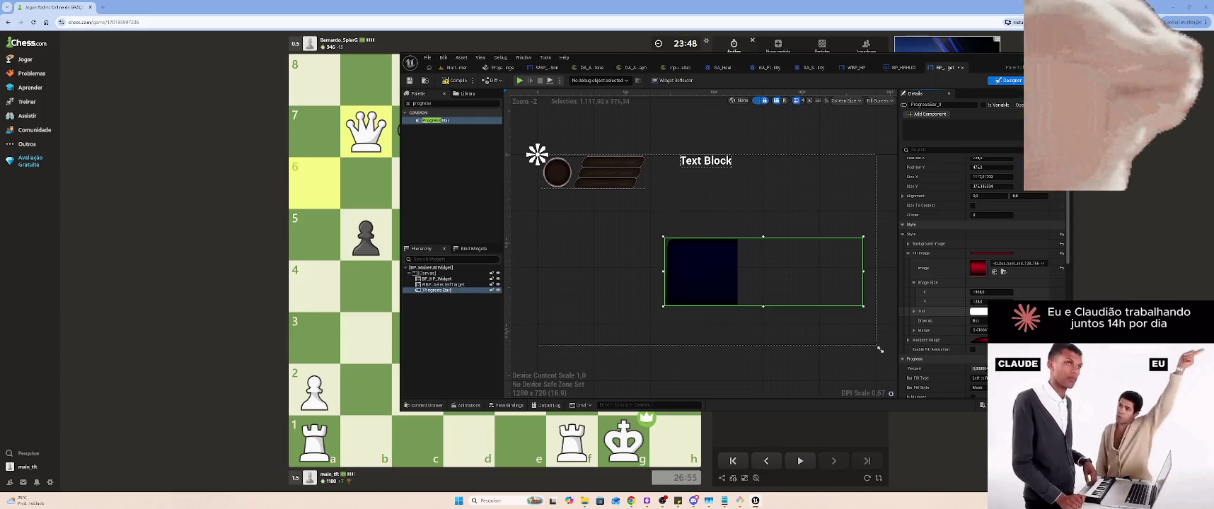
{"action": "left_click", "coordinate": [979, 320]}
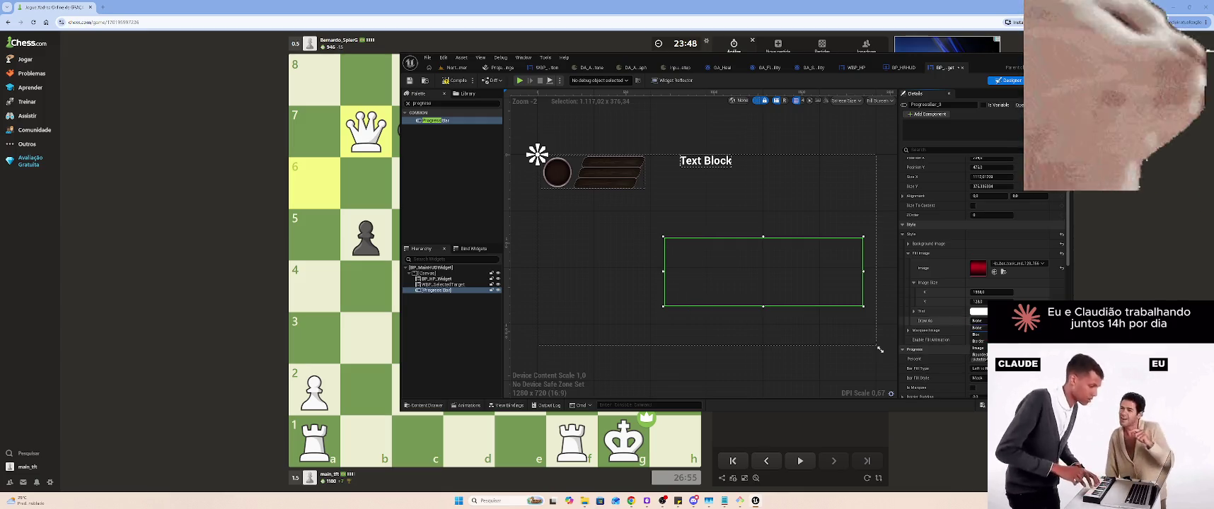
Try the fill's Draw As options (Border, Image, Rounded Box), settling on Box
{"action": "left_click", "coordinate": [979, 341]}
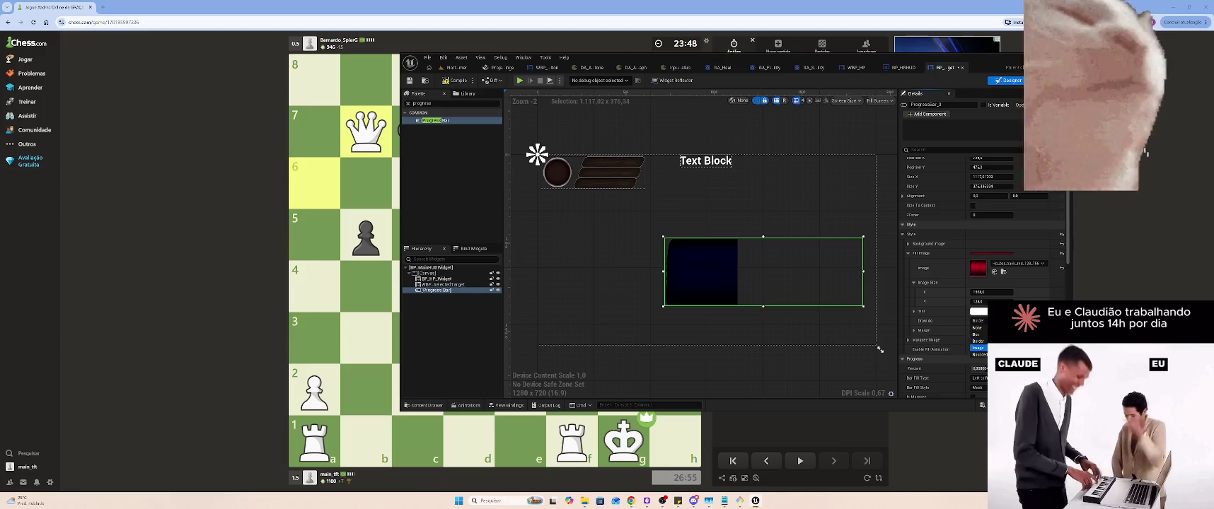
{"action": "left_click", "coordinate": [979, 321]}
{"action": "left_click", "coordinate": [980, 348]}
{"action": "left_click", "coordinate": [979, 330]}
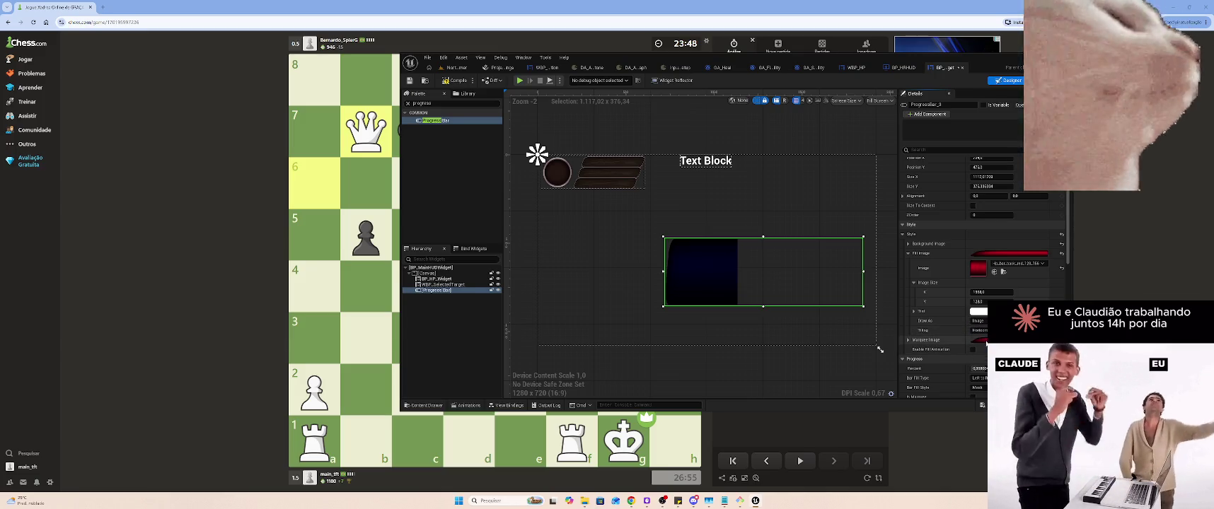
{"action": "left_click", "coordinate": [979, 321]}
{"action": "left_click", "coordinate": [979, 354]}
{"action": "left_click", "coordinate": [979, 311]}
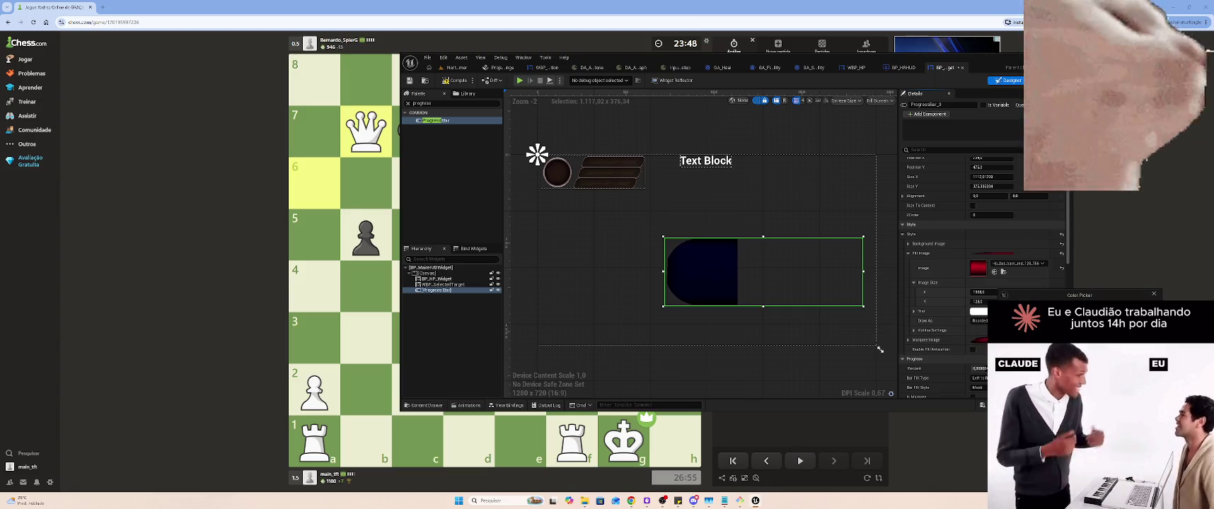
{"action": "left_click", "coordinate": [979, 320]}
{"action": "left_click", "coordinate": [977, 335]}
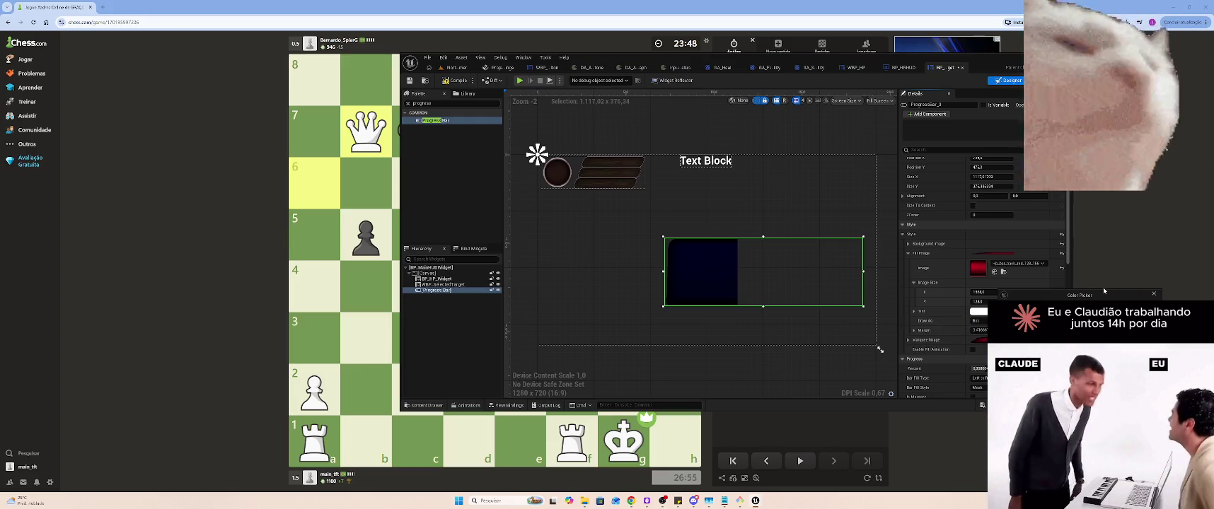
Expand the fill's margin and tint channels and bring up the tint's Color Picker
{"action": "left_click", "coordinate": [1153, 294]}
{"action": "left_click", "coordinate": [915, 331]}
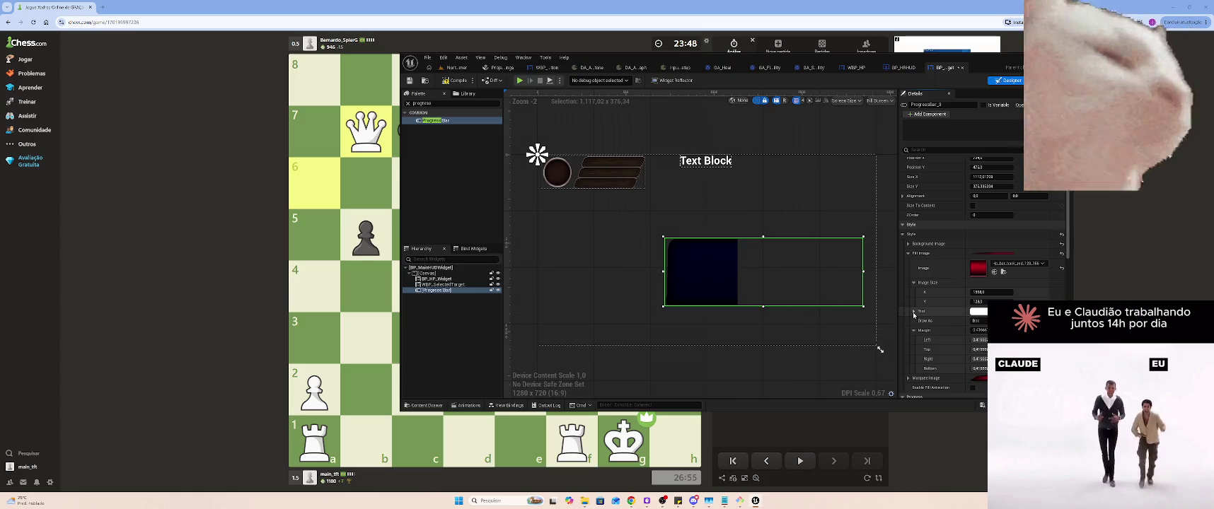
{"action": "left_click", "coordinate": [914, 312]}
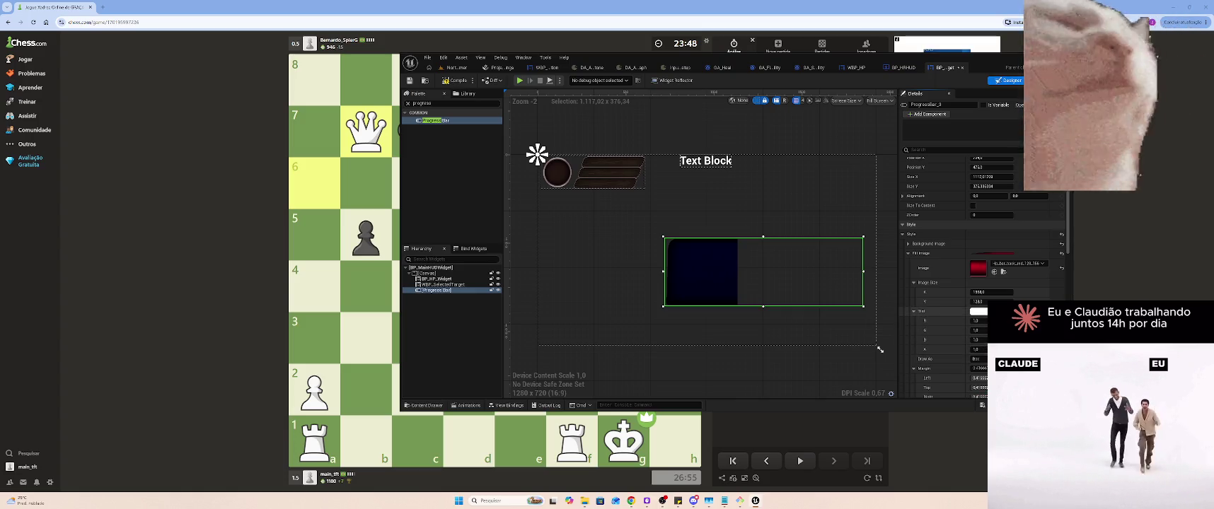
{"action": "left_click", "coordinate": [978, 312]}
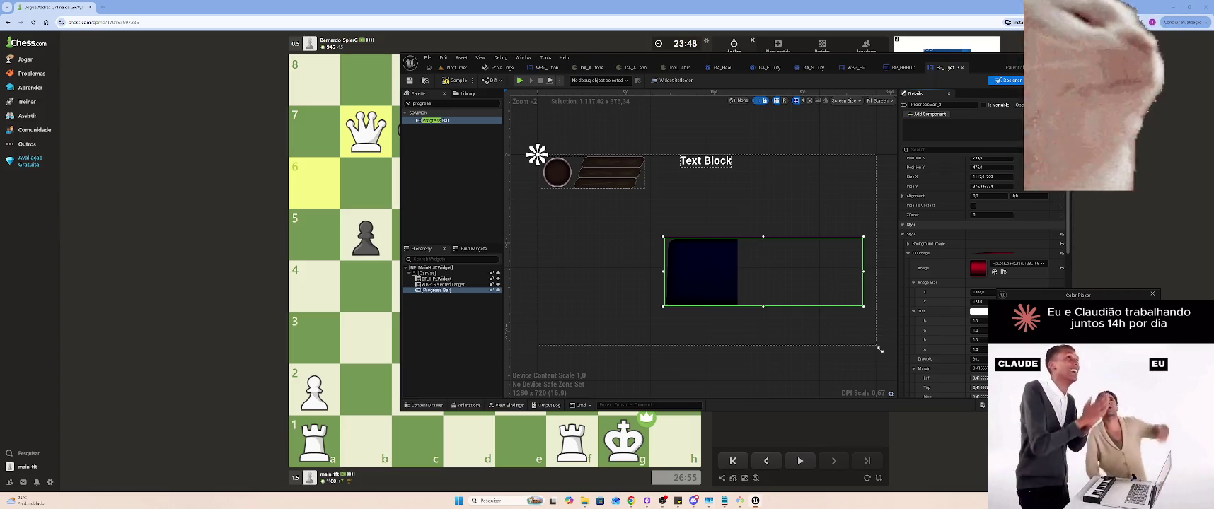
{"action": "scroll", "coordinate": [796, 305], "scroll_direction": "down", "scroll_amount": 4}
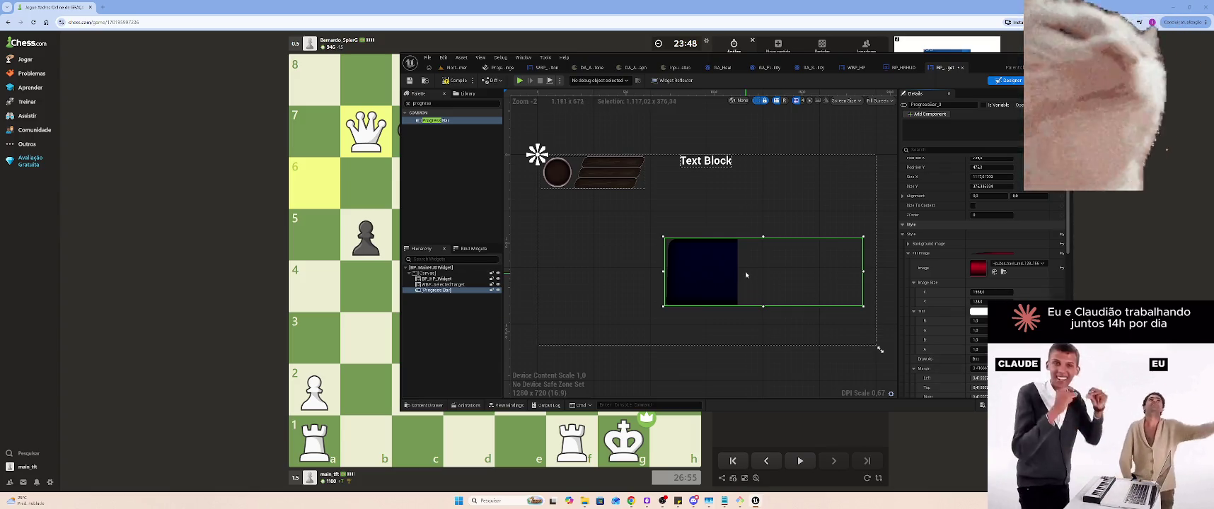
Run a Play session from the level editor to test the HUD, then return to the widget blueprint
{"action": "left_click", "coordinate": [455, 68]}
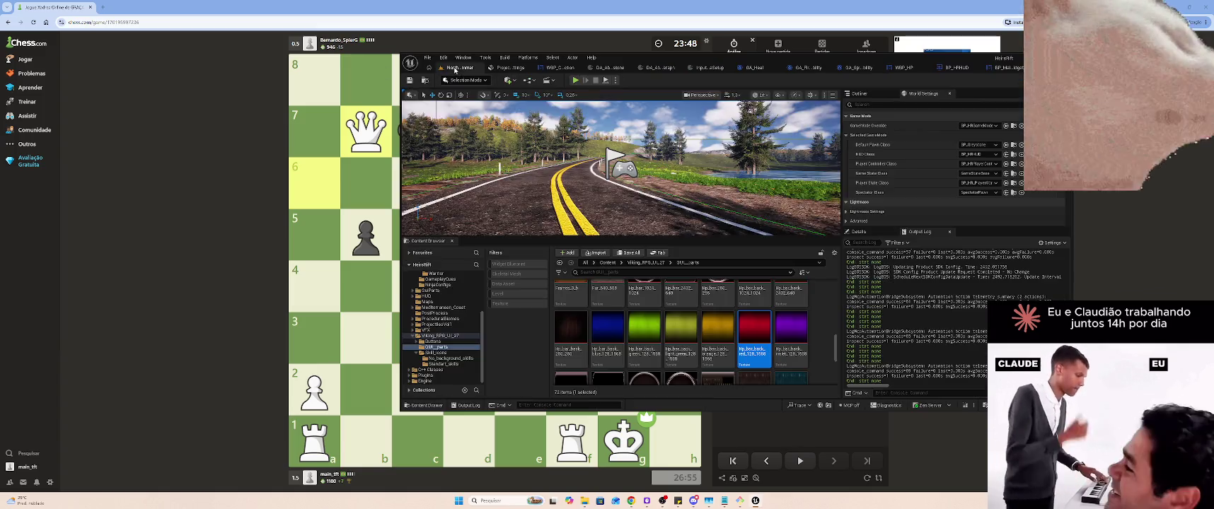
{"action": "left_click", "coordinate": [575, 80]}
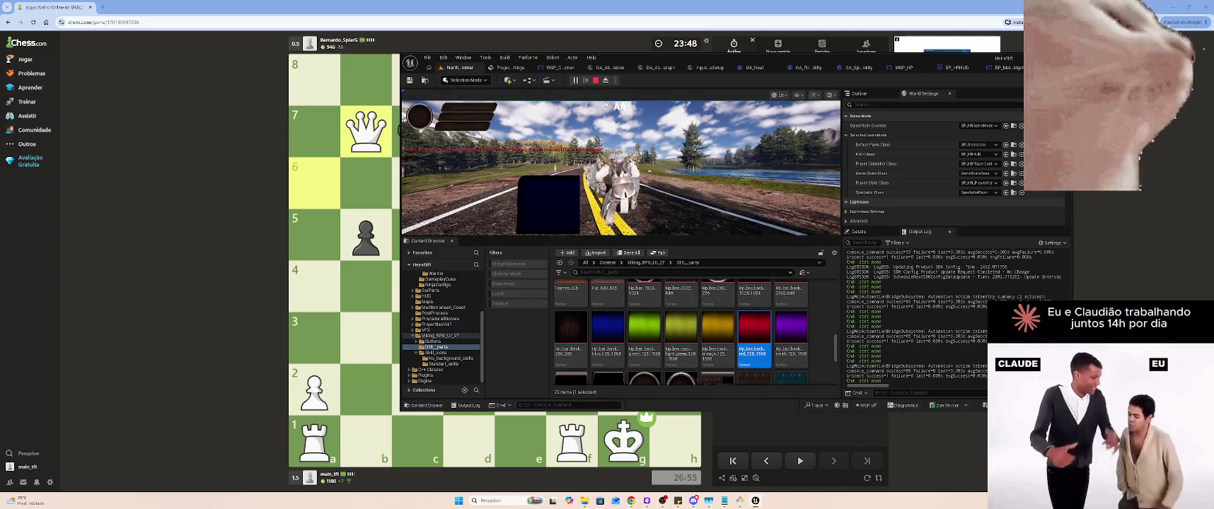
{"action": "key", "text": "Escape"}
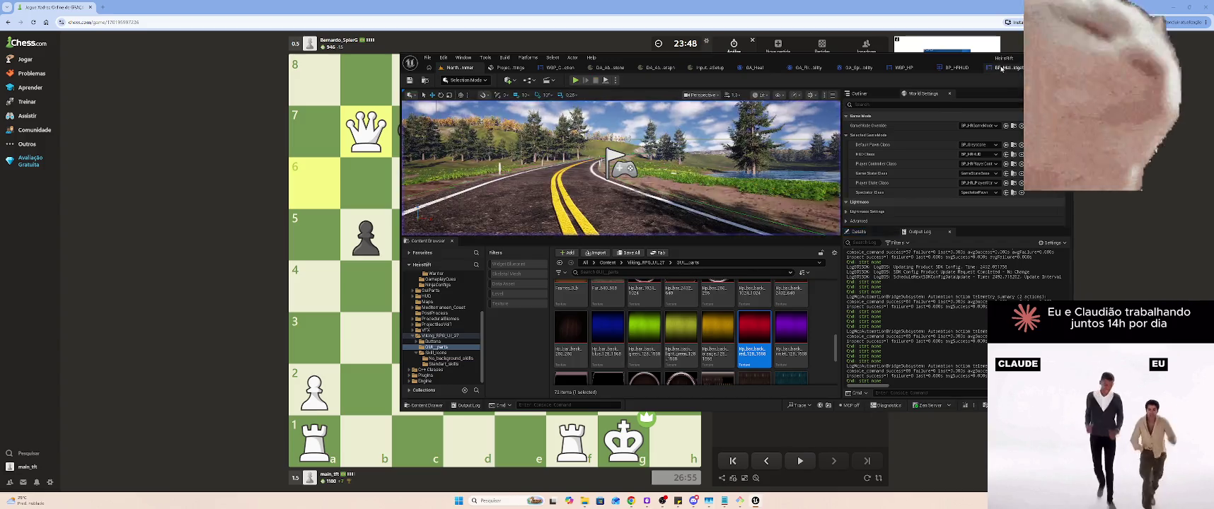
{"action": "left_click", "coordinate": [1006, 67]}
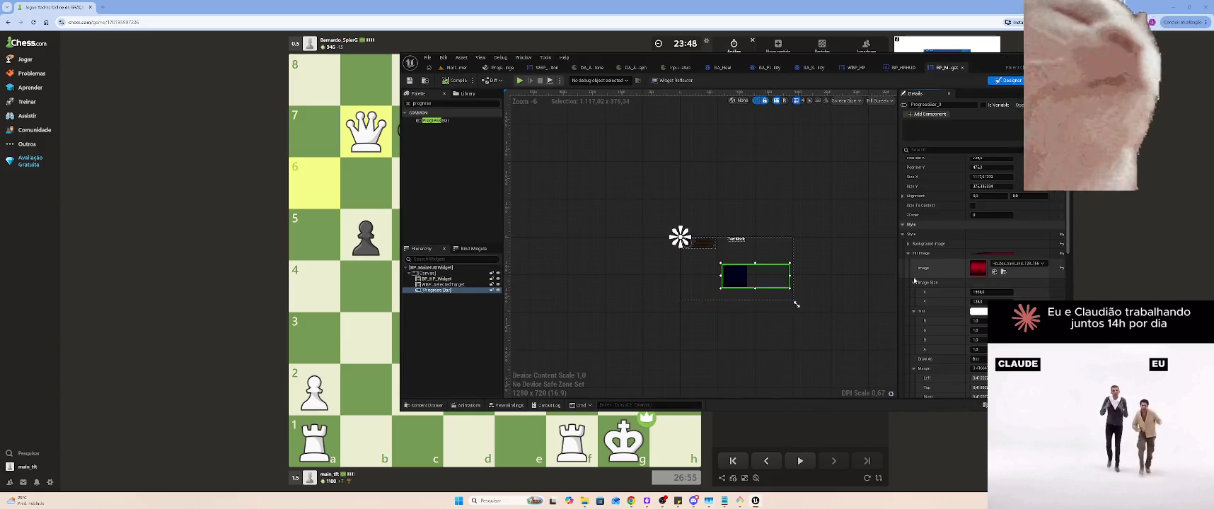
Check the Marquee Image settings, then drag the progress bar's corner to resize it
{"action": "scroll", "coordinate": [996, 286], "scroll_direction": "down", "scroll_amount": 4}
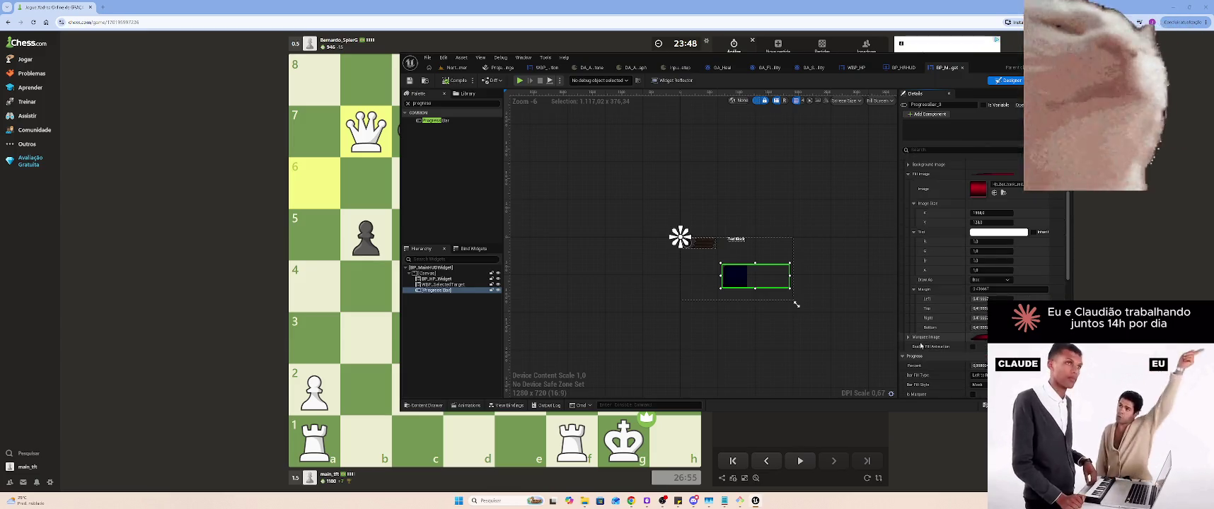
{"action": "left_click", "coordinate": [907, 338]}
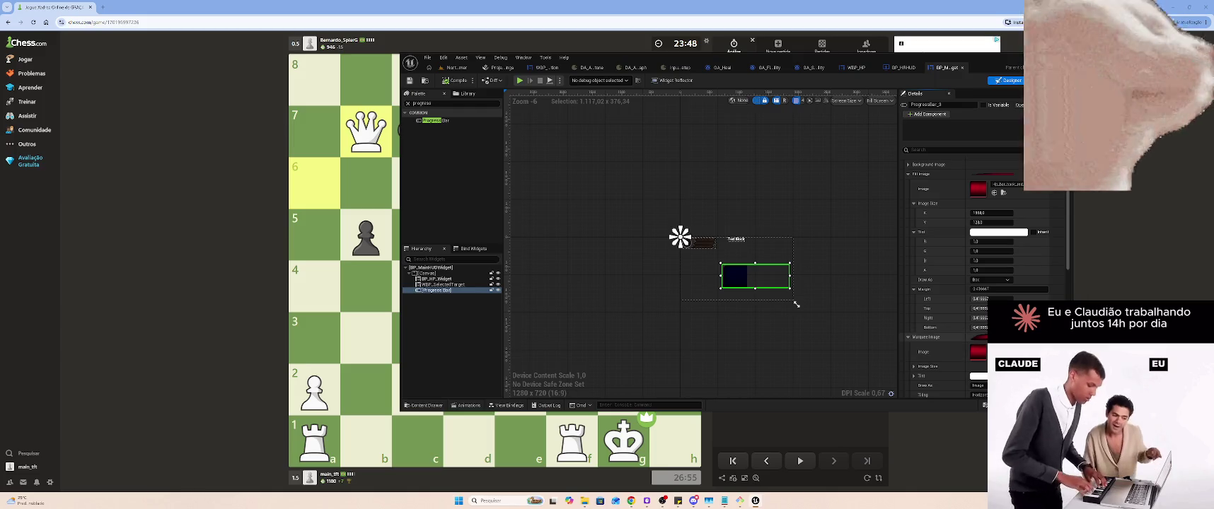
{"action": "left_click", "coordinate": [908, 338]}
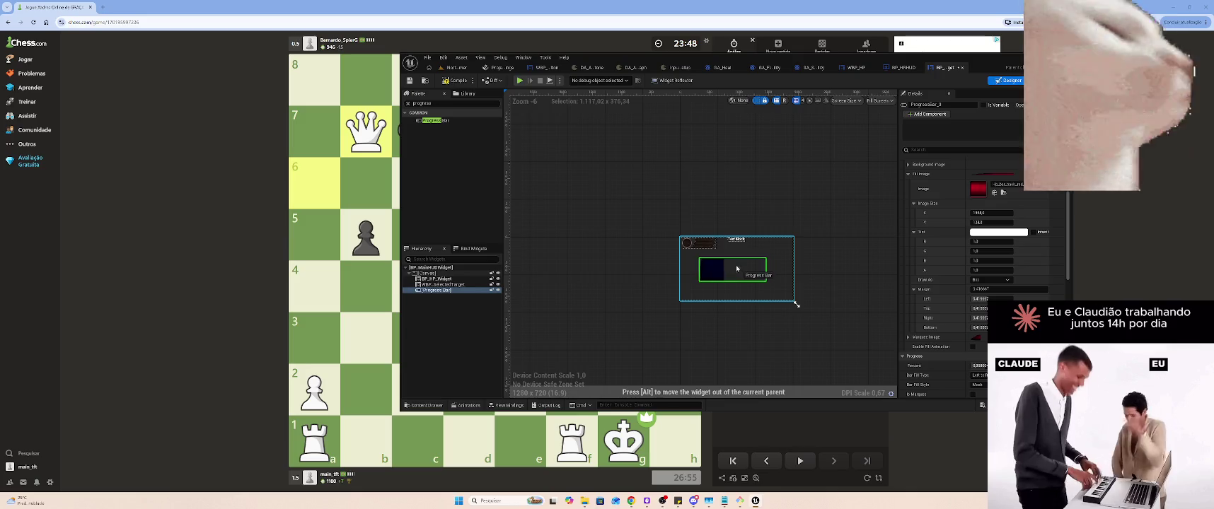
{"action": "scroll", "coordinate": [764, 276], "scroll_direction": "up", "scroll_amount": 7}
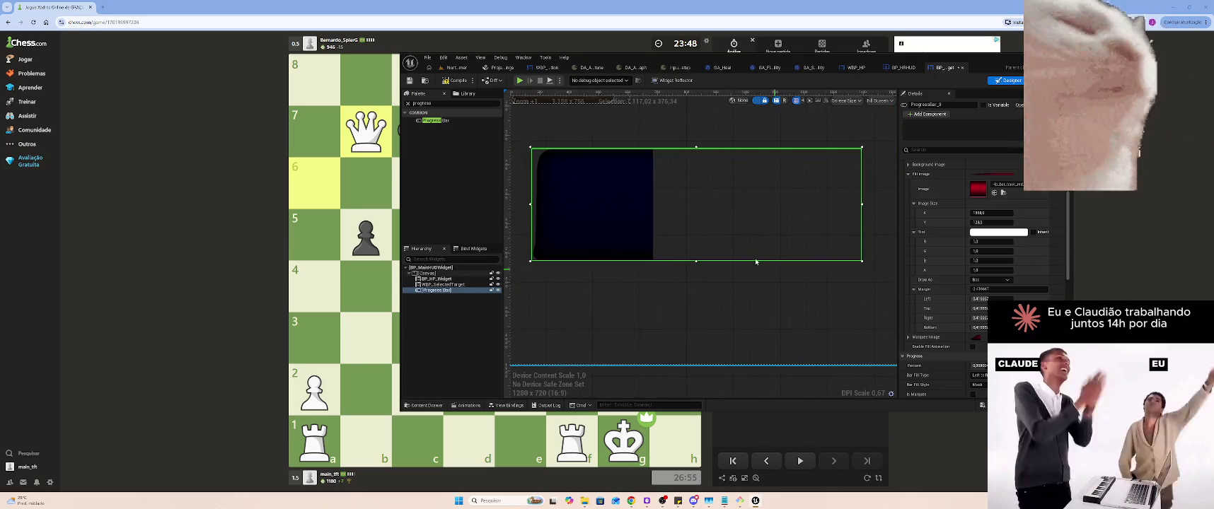
{"action": "mouse_move", "coordinate": [862, 262]}
{"action": "left_mouse_down"}
{"action": "mouse_move", "coordinate": [892, 375]}
{"action": "mouse_move", "coordinate": [849, 368]}
{"action": "mouse_move", "coordinate": [744, 283]}
{"action": "mouse_move", "coordinate": [700, 228]}
{"action": "left_mouse_up"}
Inspect the red hp_bar texture from the Content Browser, then return to the widget designer
{"action": "left_click", "coordinate": [453, 68]}
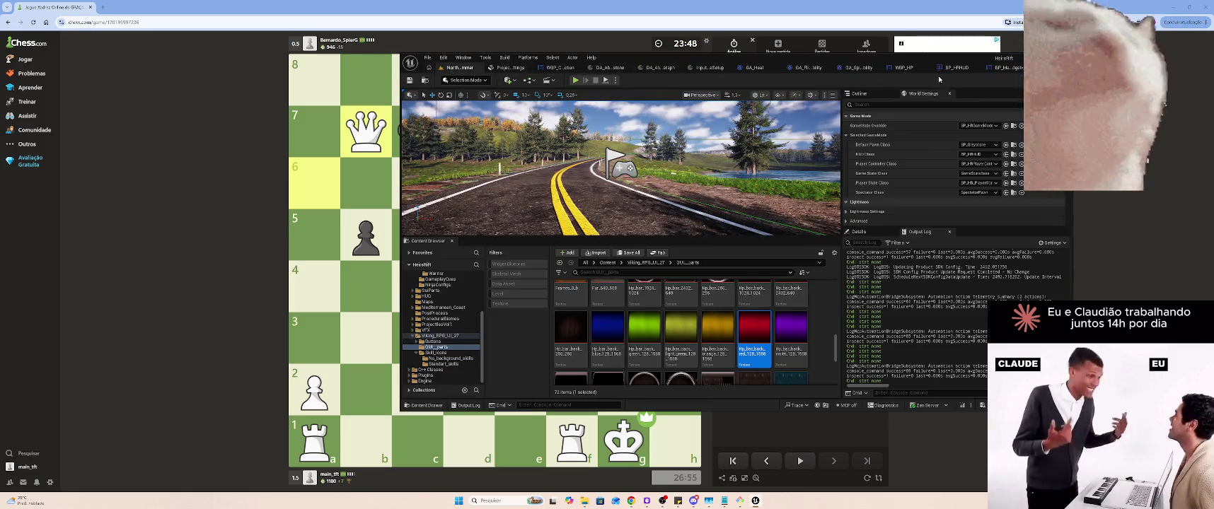
{"action": "left_click", "coordinate": [946, 68]}
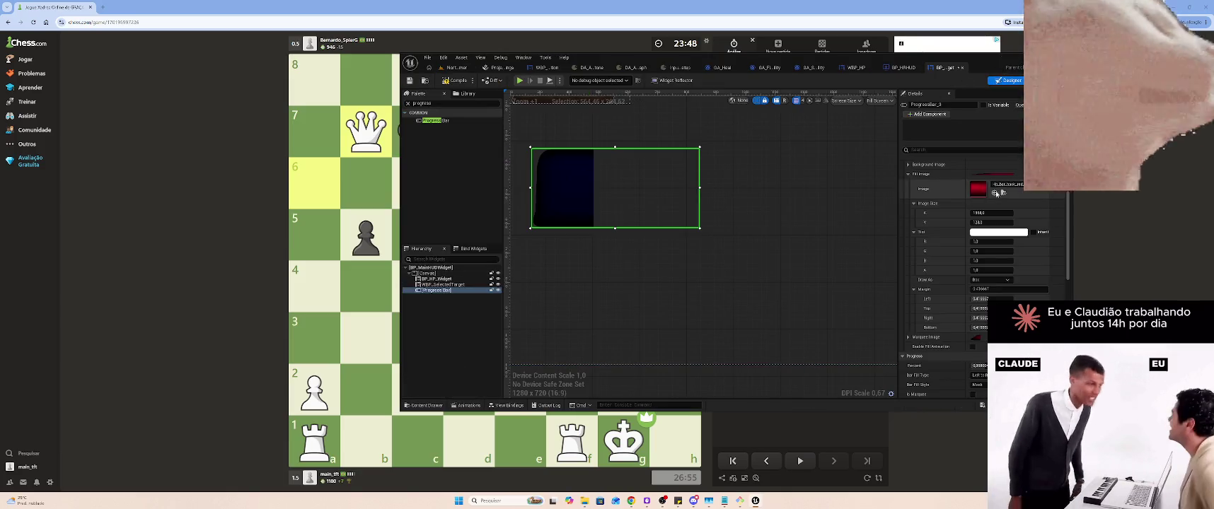
{"action": "left_click", "coordinate": [1004, 194]}
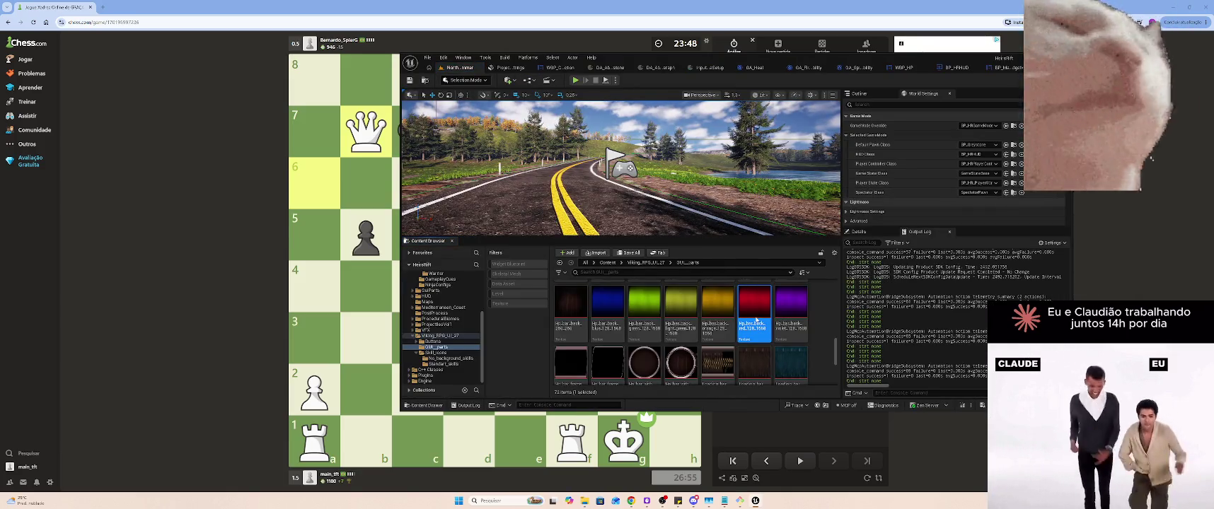
{"action": "double_click", "coordinate": [755, 300]}
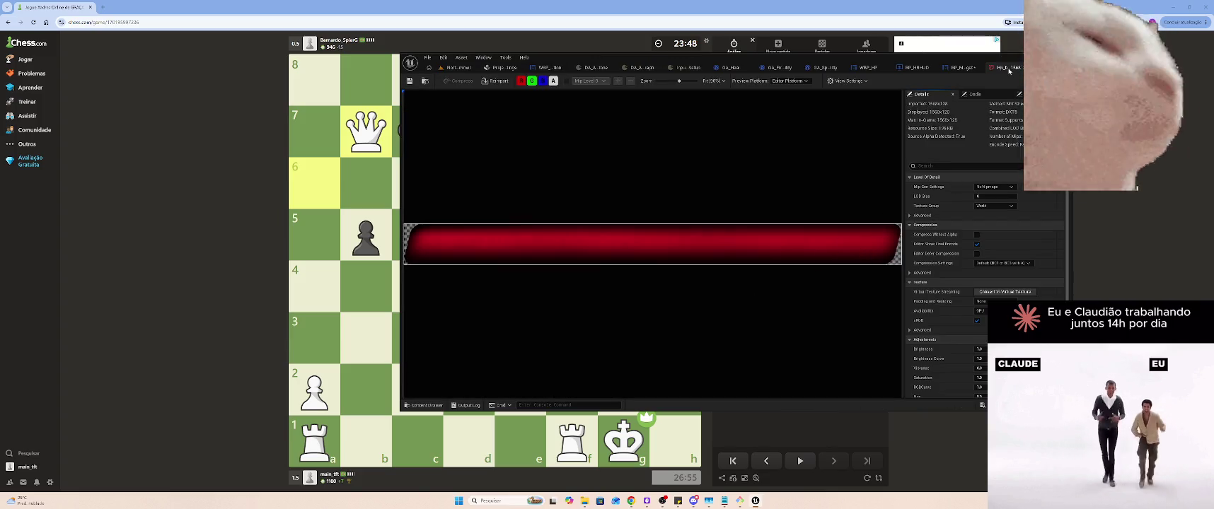
{"action": "left_click", "coordinate": [1009, 69]}
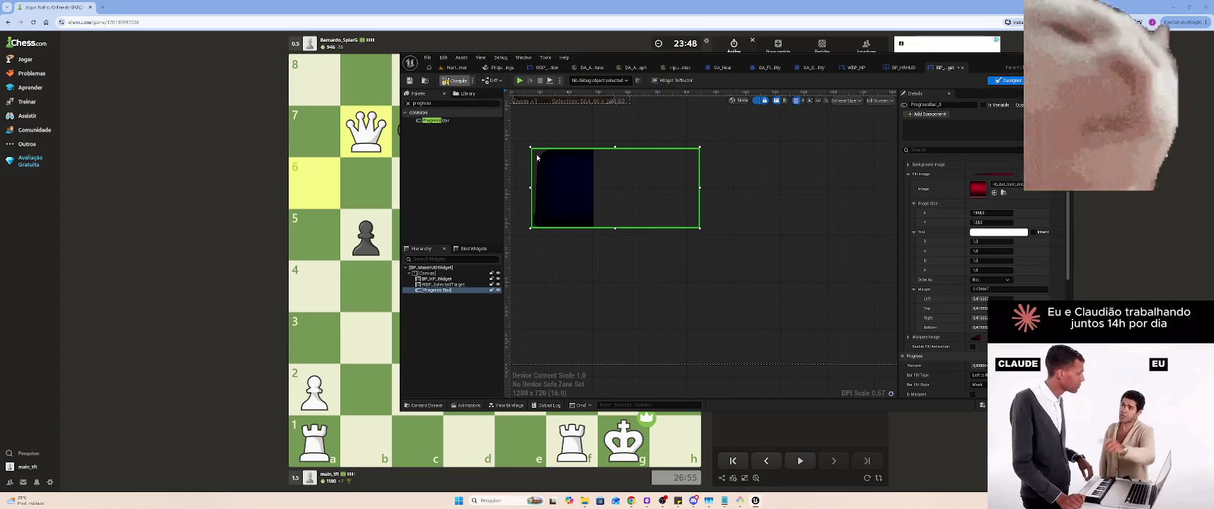
{"action": "left_click_drag", "start_coordinate": [761, 264], "coordinate": [774, 262]}
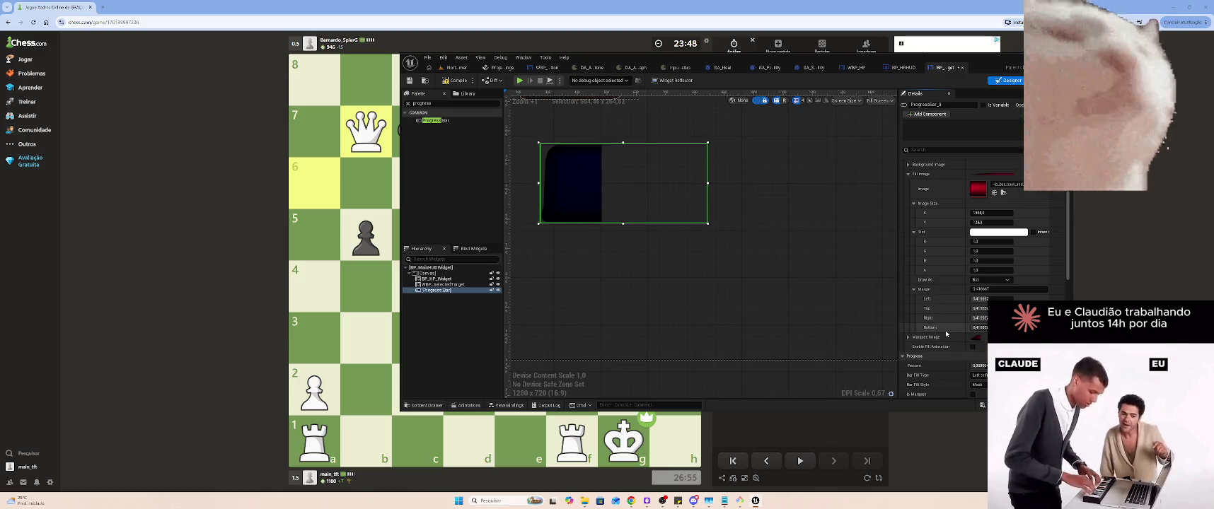
Set the fill colour opacity to 0, then reset it to its default
{"action": "scroll", "coordinate": [949, 333], "scroll_direction": "down", "scroll_amount": 2}
{"action": "scroll", "coordinate": [969, 336], "scroll_direction": "down", "scroll_amount": 3}
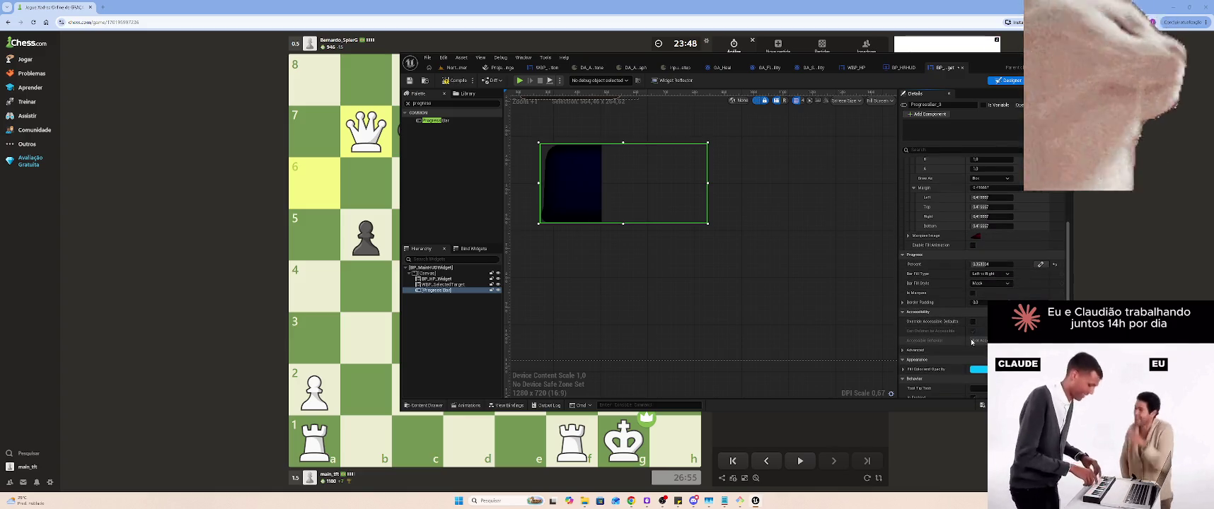
{"action": "left_click", "coordinate": [905, 347]}
{"action": "scroll", "coordinate": [906, 348], "scroll_direction": "down", "scroll_amount": 1}
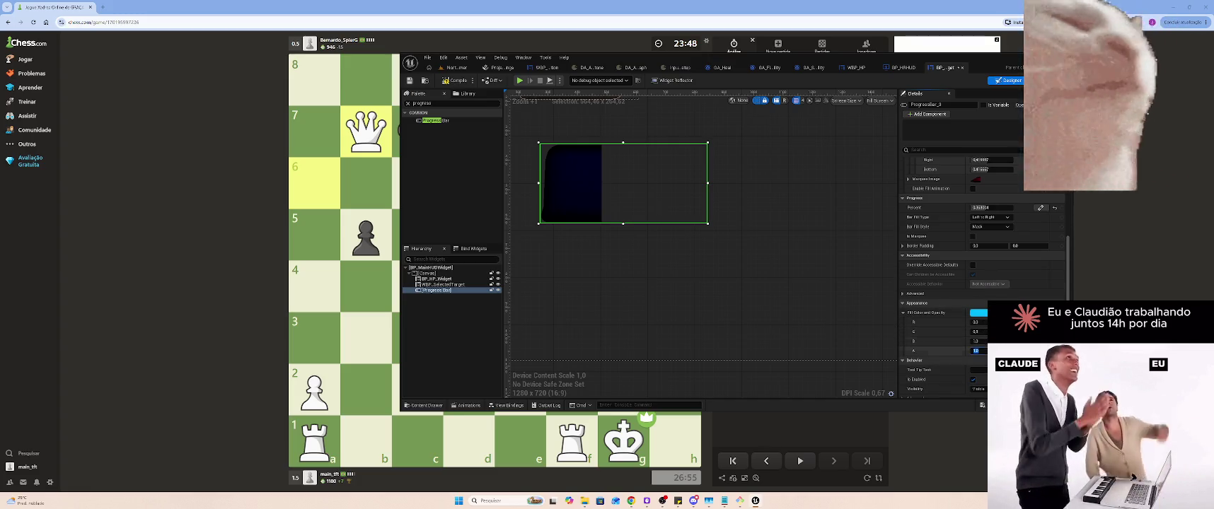
{"action": "type", "text": "0"}
{"action": "key", "text": "Return"}
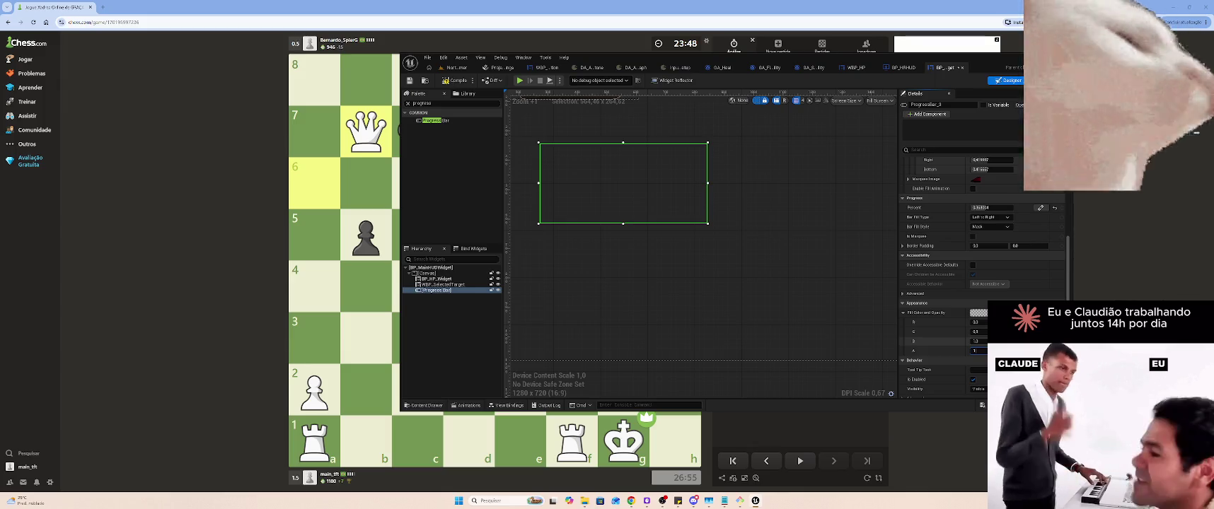
{"action": "key", "text": "Return"}
{"action": "scroll", "coordinate": [983, 283], "scroll_direction": "down", "scroll_amount": 4}
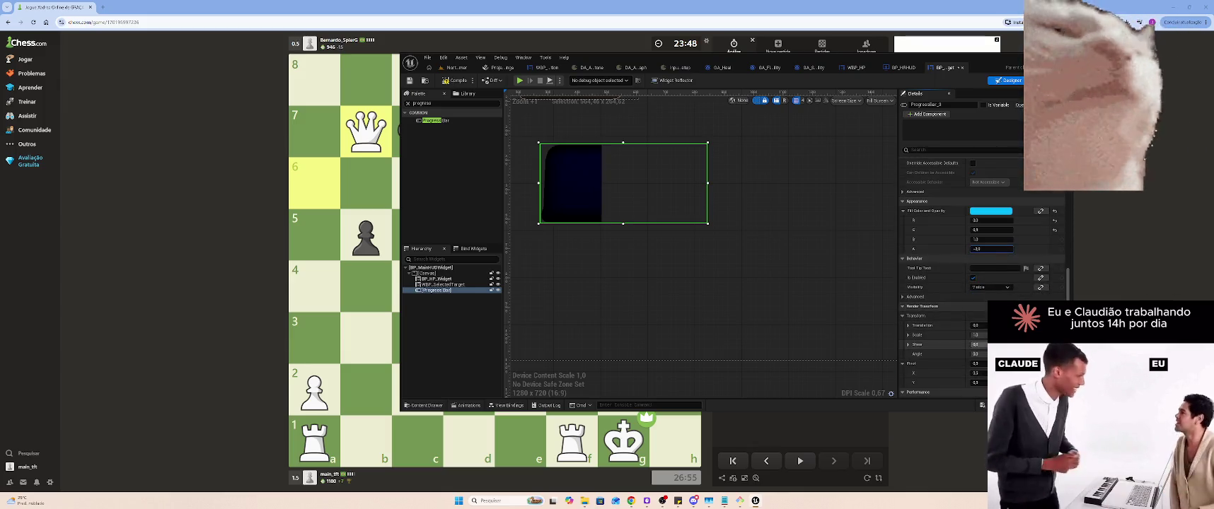
{"action": "left_click", "coordinate": [903, 297]}
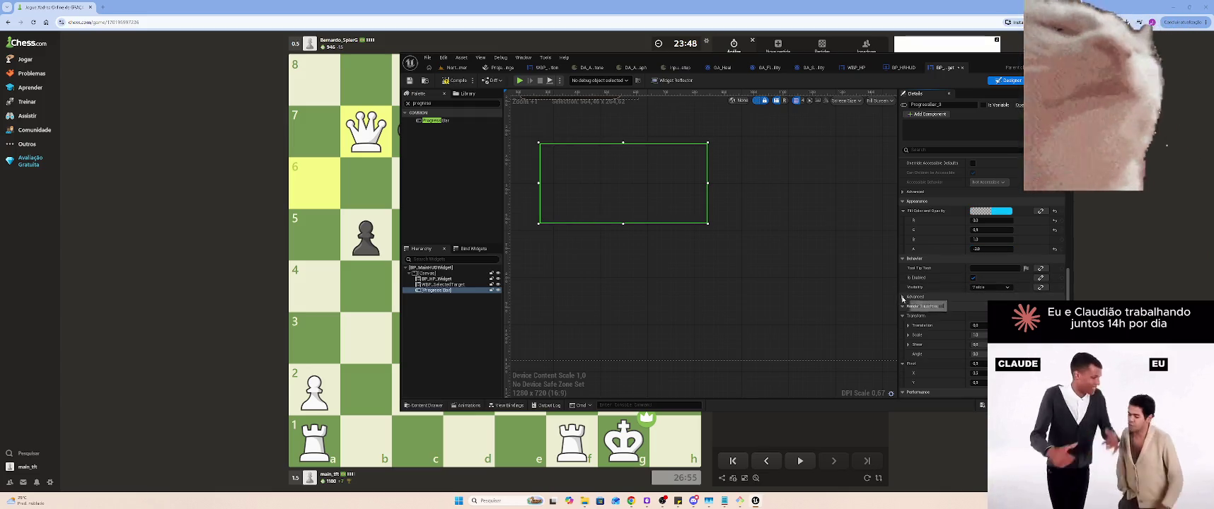
{"action": "left_click", "coordinate": [1054, 249]}
{"action": "scroll", "coordinate": [988, 255], "scroll_direction": "up", "scroll_amount": 1}
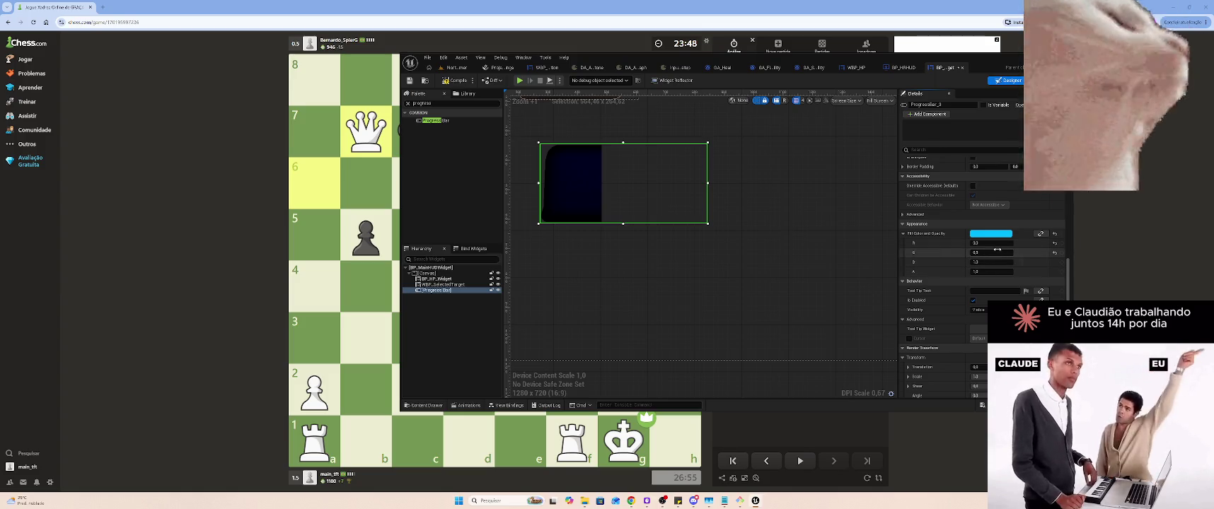
Set the Fill Color channels R, G and B to 1 so the fill is white
{"action": "left_click_drag", "start_coordinate": [996, 248], "coordinate": [991, 255]}
{"action": "key", "text": "Return"}
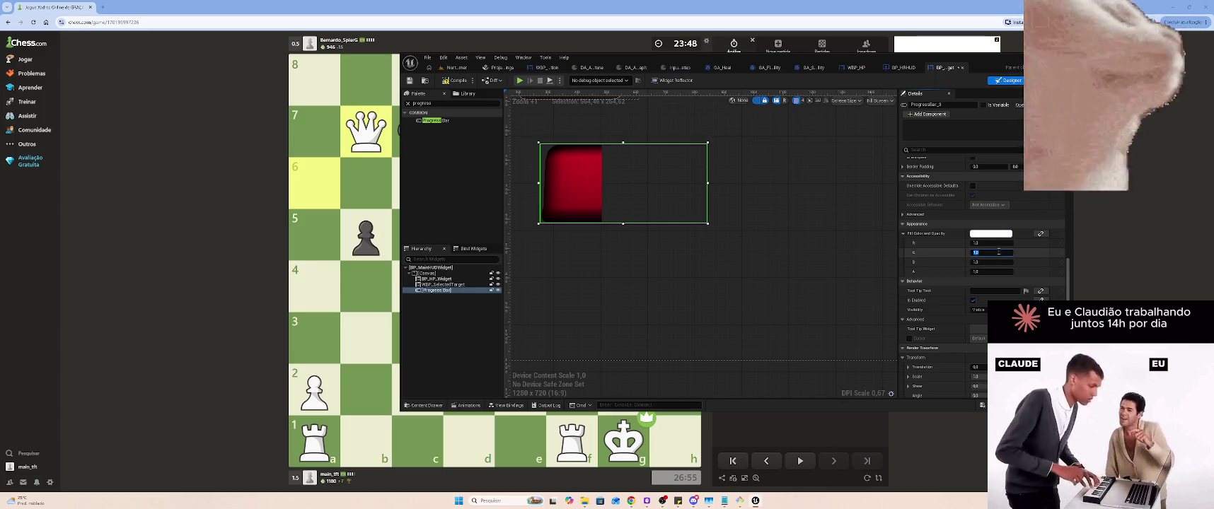
{"action": "type", "text": "0"}
{"action": "key", "text": "Return"}
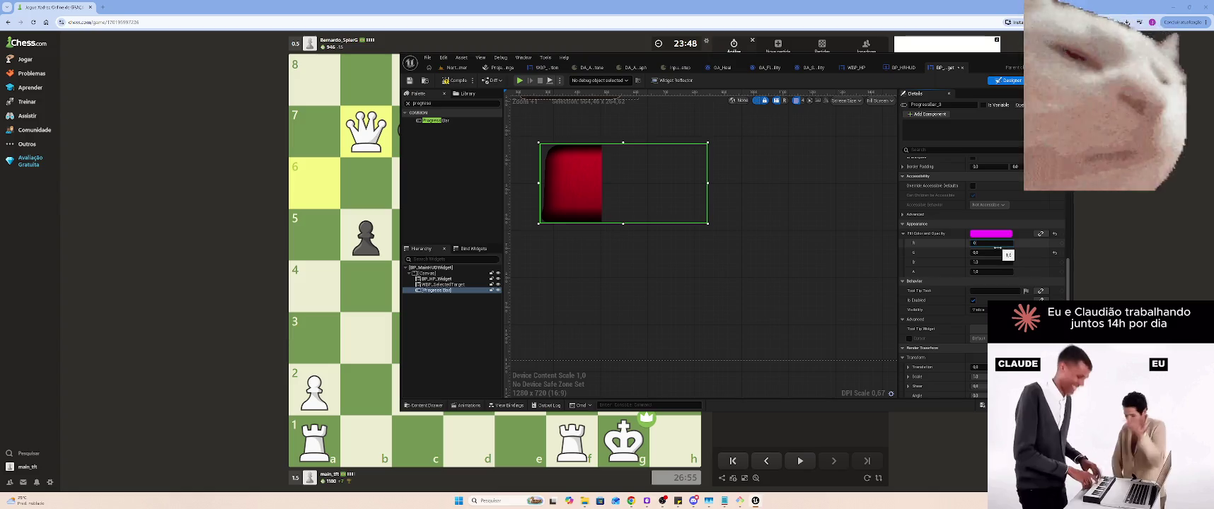
{"action": "key", "text": "Return"}
{"action": "type", "text": "0"}
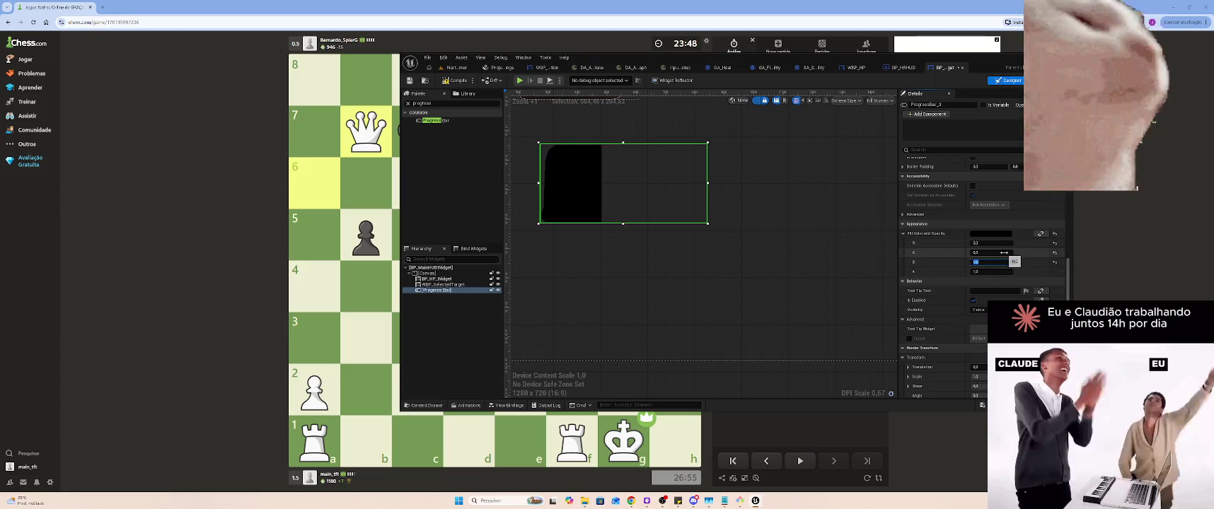
{"action": "key", "text": "Return"}
{"action": "type", "text": "1"}
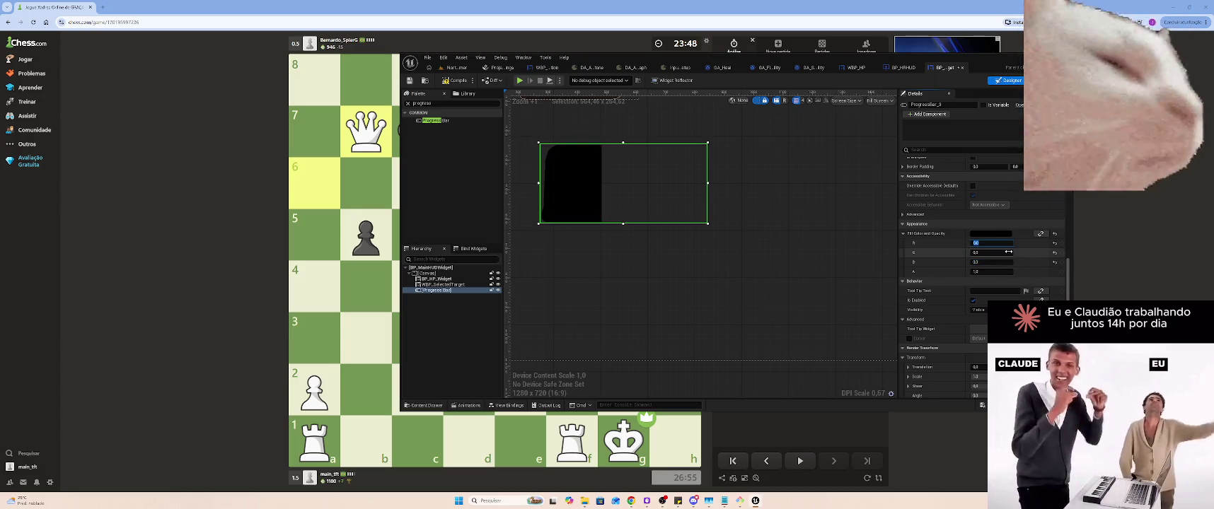
{"action": "key", "text": "Return"}
{"action": "left_click", "coordinate": [999, 253]}
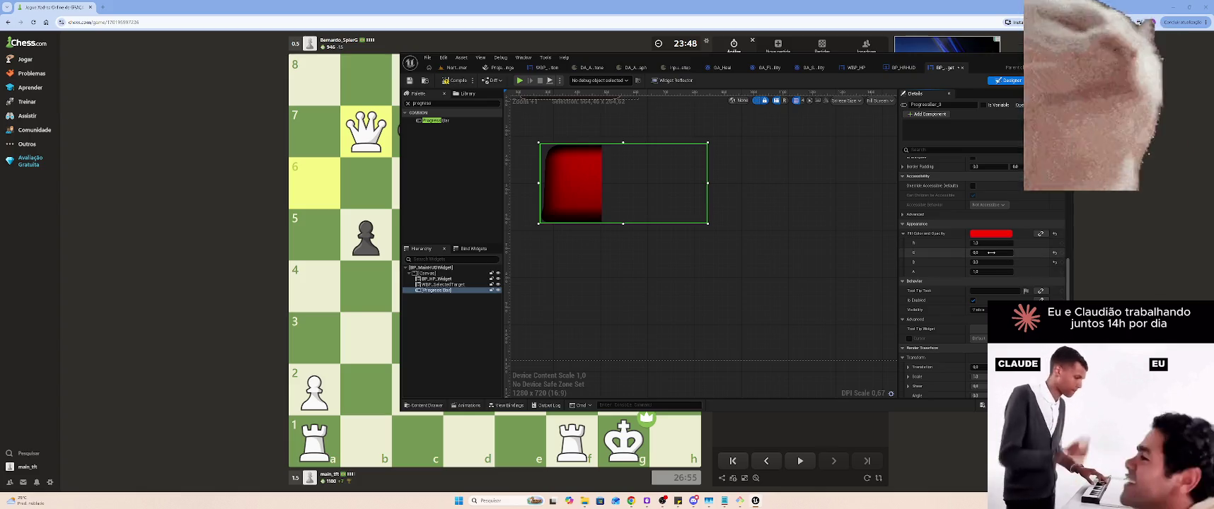
{"action": "type", "text": "1"}
{"action": "key", "text": "Return"}
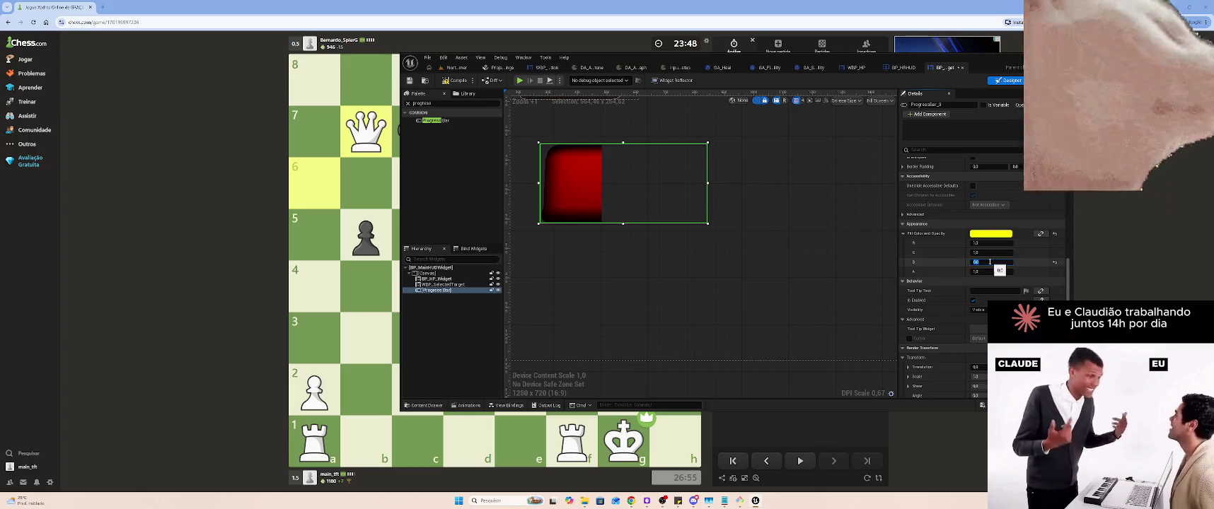
{"action": "key", "text": "Return"}
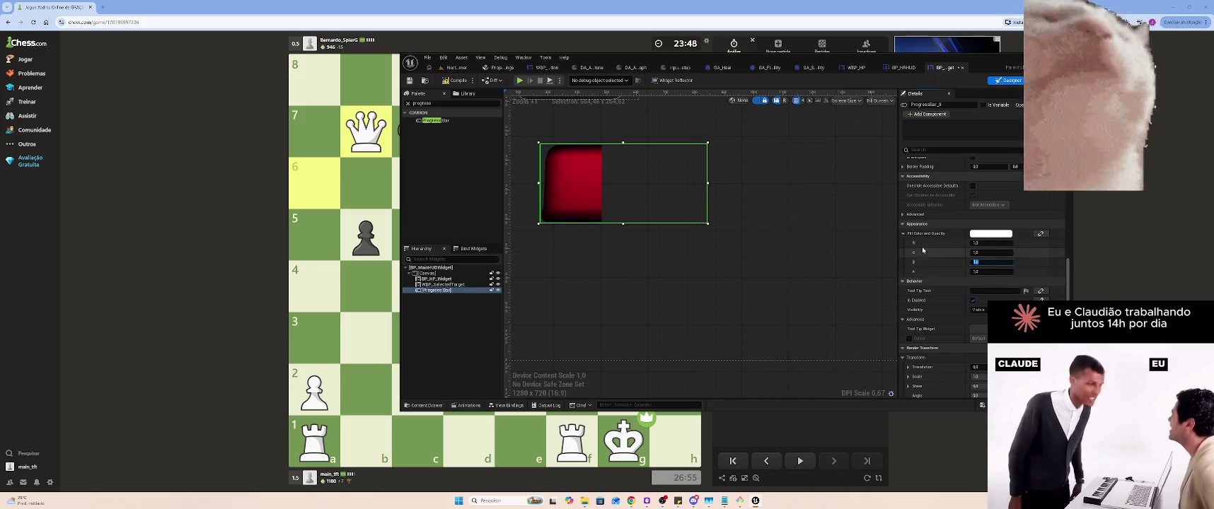
{"action": "left_click", "coordinate": [920, 234]}
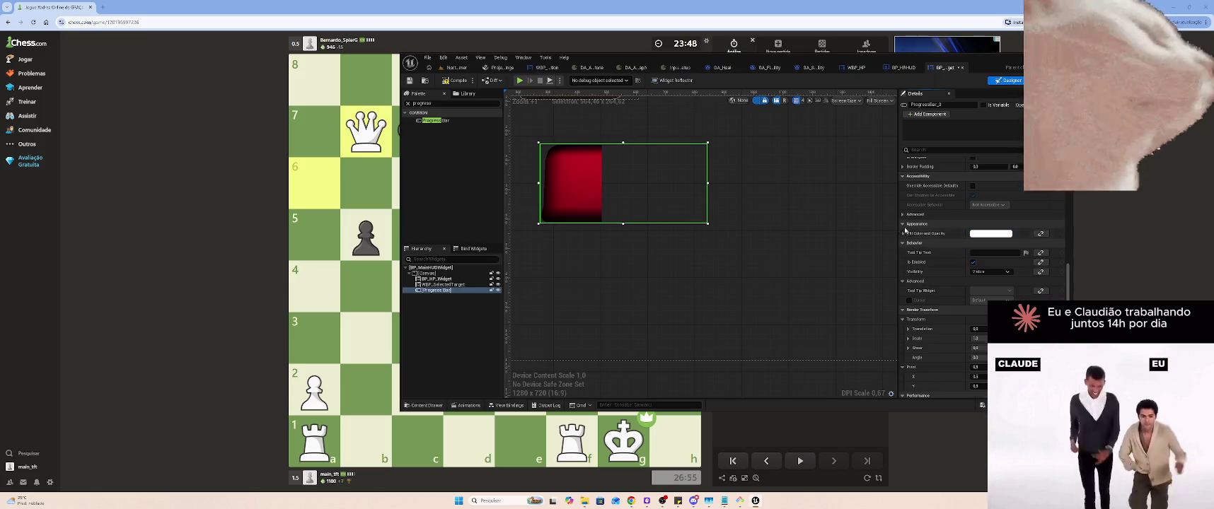
{"action": "scroll", "coordinate": [938, 231], "scroll_direction": "up", "scroll_amount": 1}
{"action": "scroll", "coordinate": [939, 230], "scroll_direction": "up", "scroll_amount": 5}
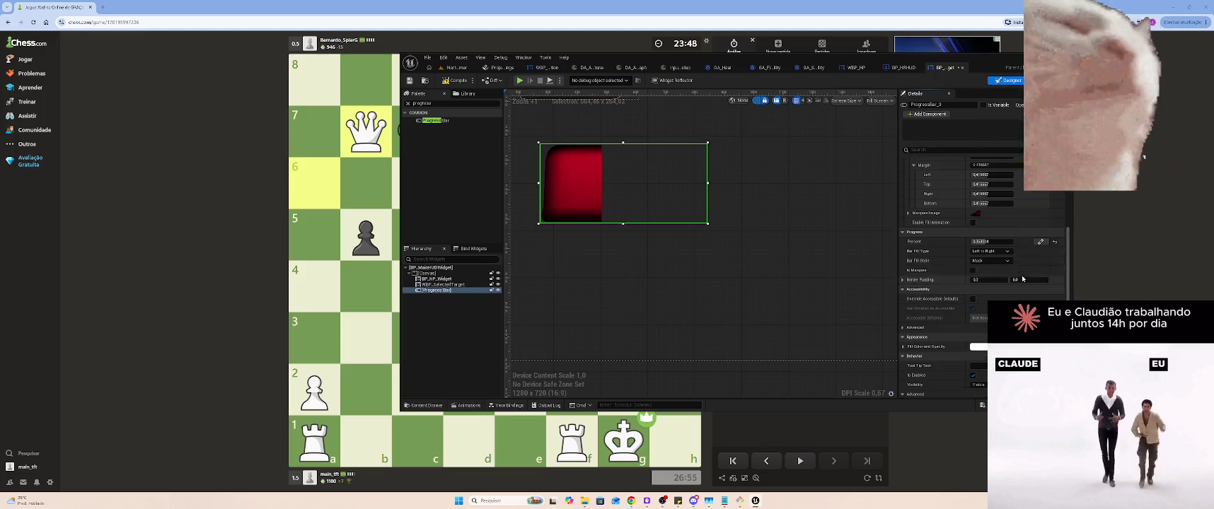
{"action": "scroll", "coordinate": [1017, 299], "scroll_direction": "up", "scroll_amount": 1}
Widen the red progress bar, toggling Size To Content on and back off
{"action": "left_click_drag", "start_coordinate": [990, 287], "coordinate": [1040, 287]}
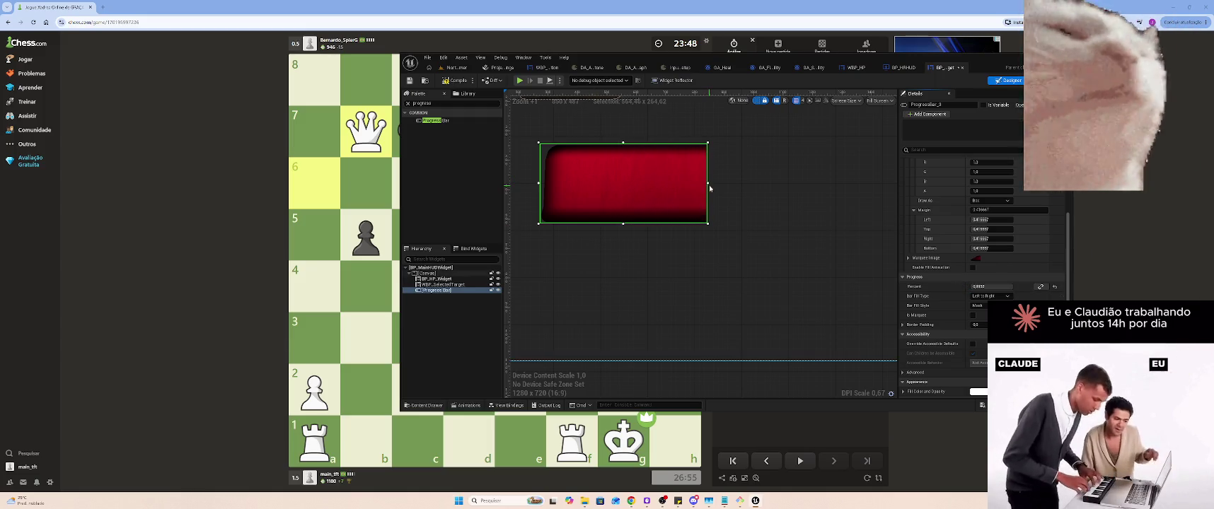
{"action": "mouse_move", "coordinate": [707, 184]}
{"action": "left_mouse_down"}
{"action": "mouse_move", "coordinate": [896, 184]}
{"action": "mouse_move", "coordinate": [790, 211]}
{"action": "left_mouse_up"}
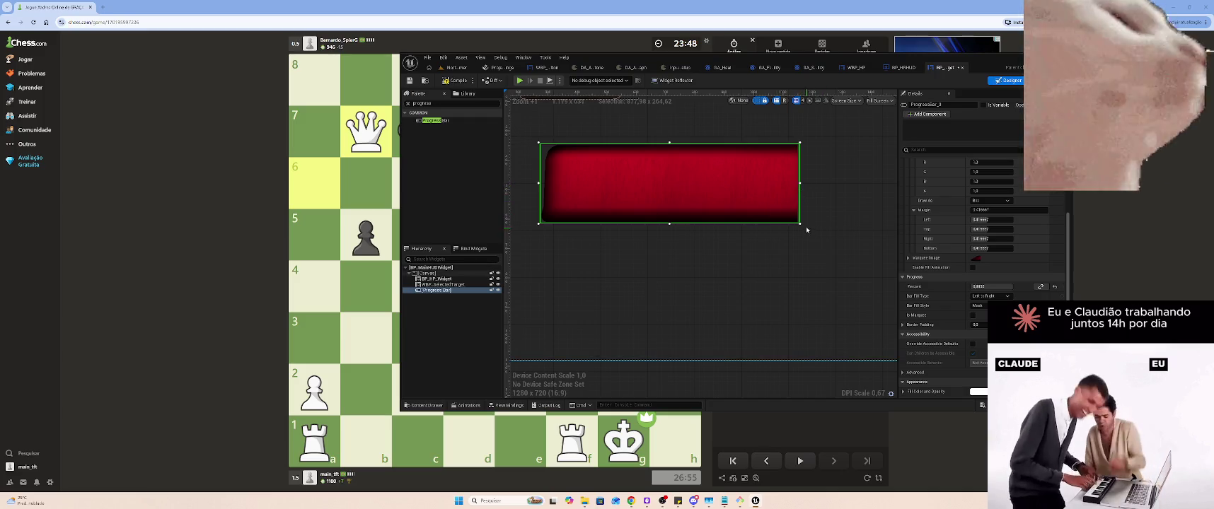
{"action": "scroll", "coordinate": [806, 230], "scroll_direction": "down", "scroll_amount": 5}
{"action": "mouse_move", "coordinate": [806, 233]}
{"action": "left_mouse_down"}
{"action": "mouse_move", "coordinate": [970, 229]}
{"action": "mouse_move", "coordinate": [844, 223]}
{"action": "mouse_move", "coordinate": [870, 230]}
{"action": "left_mouse_up"}
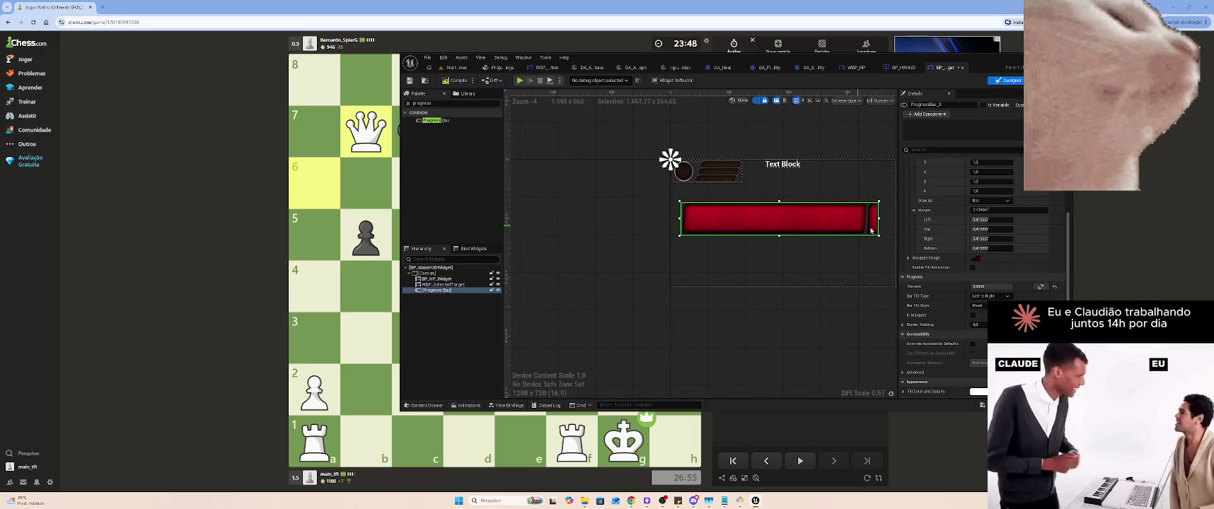
{"action": "scroll", "coordinate": [1006, 240], "scroll_direction": "up", "scroll_amount": 3}
{"action": "scroll", "coordinate": [1006, 240], "scroll_direction": "up", "scroll_amount": 5}
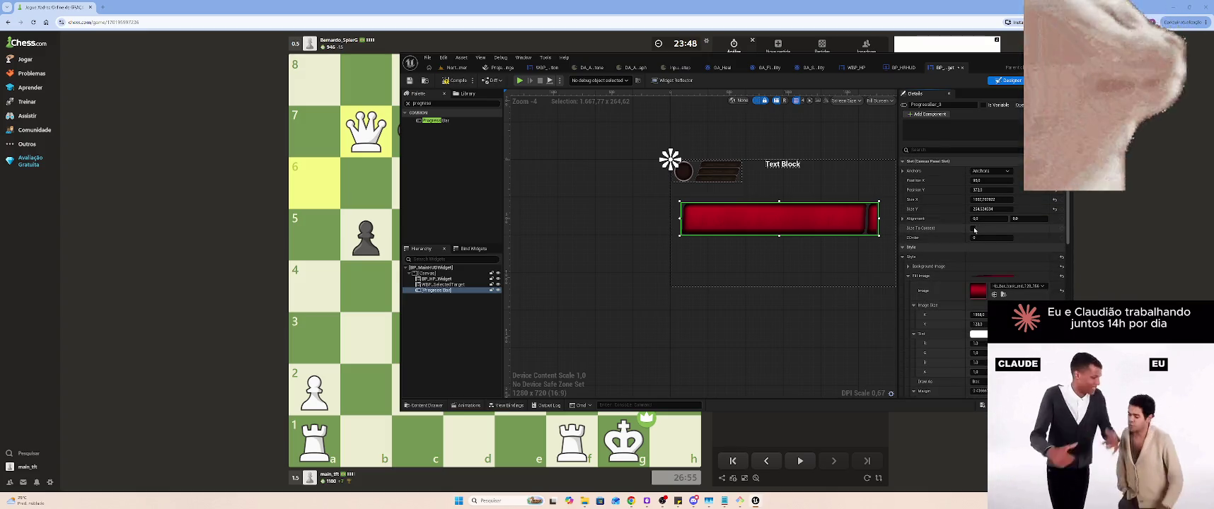
{"action": "left_click", "coordinate": [974, 229]}
{"action": "scroll", "coordinate": [687, 214], "scroll_direction": "up", "scroll_amount": 7}
{"action": "scroll", "coordinate": [687, 215], "scroll_direction": "up", "scroll_amount": 6}
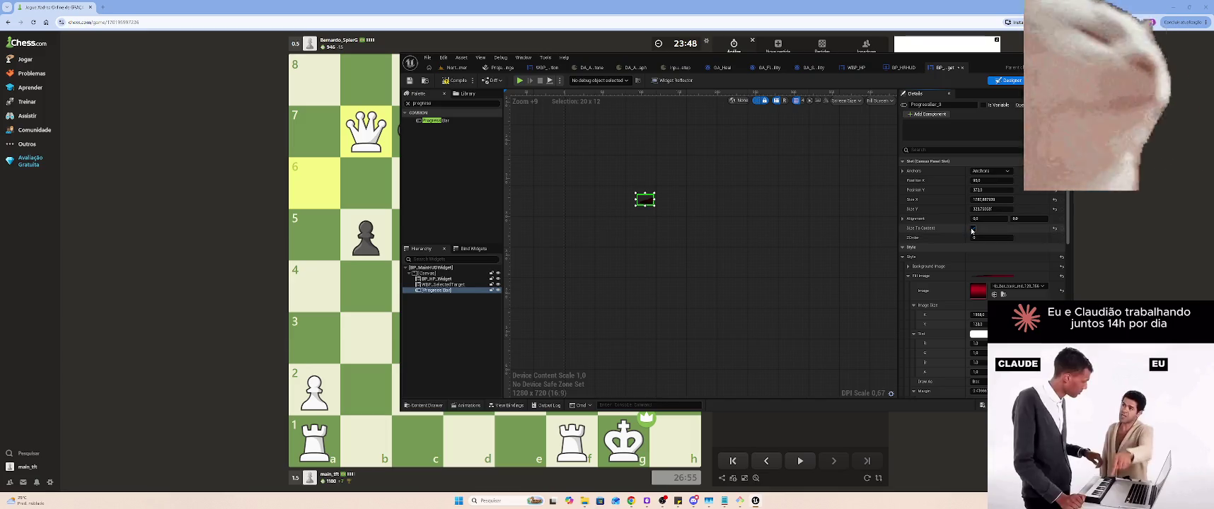
{"action": "left_click", "coordinate": [973, 228]}
{"action": "left_click_drag", "start_coordinate": [751, 233], "coordinate": [691, 184]}
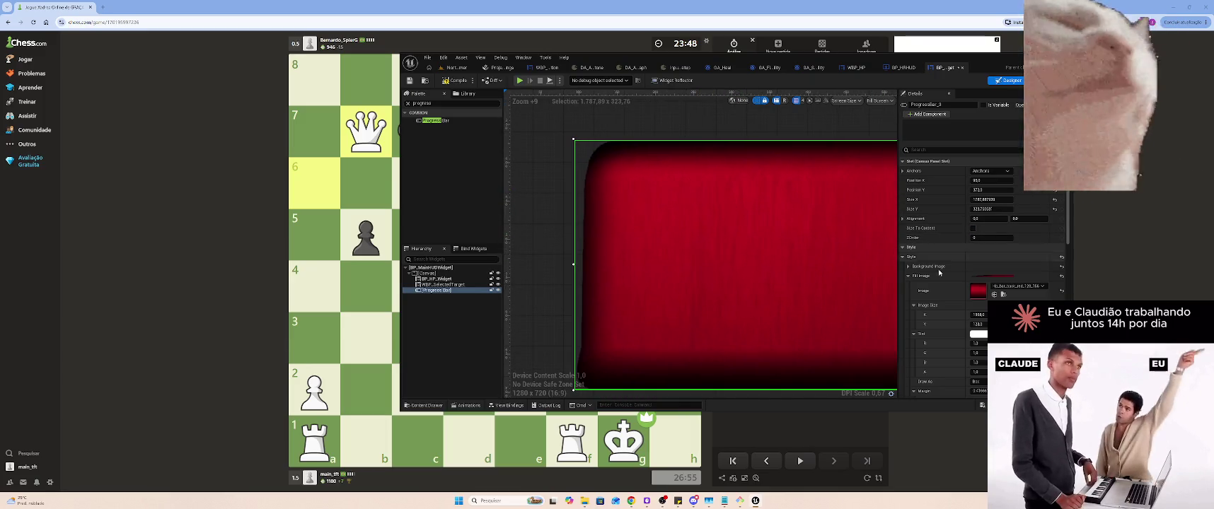
{"action": "scroll", "coordinate": [973, 280], "scroll_direction": "down", "scroll_amount": 2}
{"action": "scroll", "coordinate": [977, 283], "scroll_direction": "down", "scroll_amount": 3}
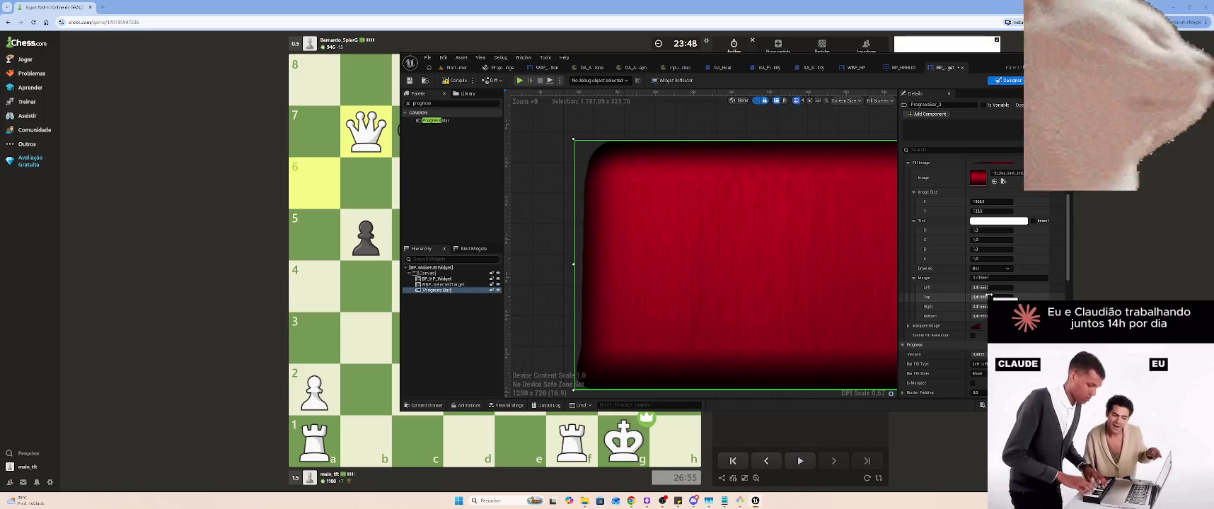
Set the fill's Draw As to Image and Tiling to No Tile
{"action": "left_click", "coordinate": [990, 269]}
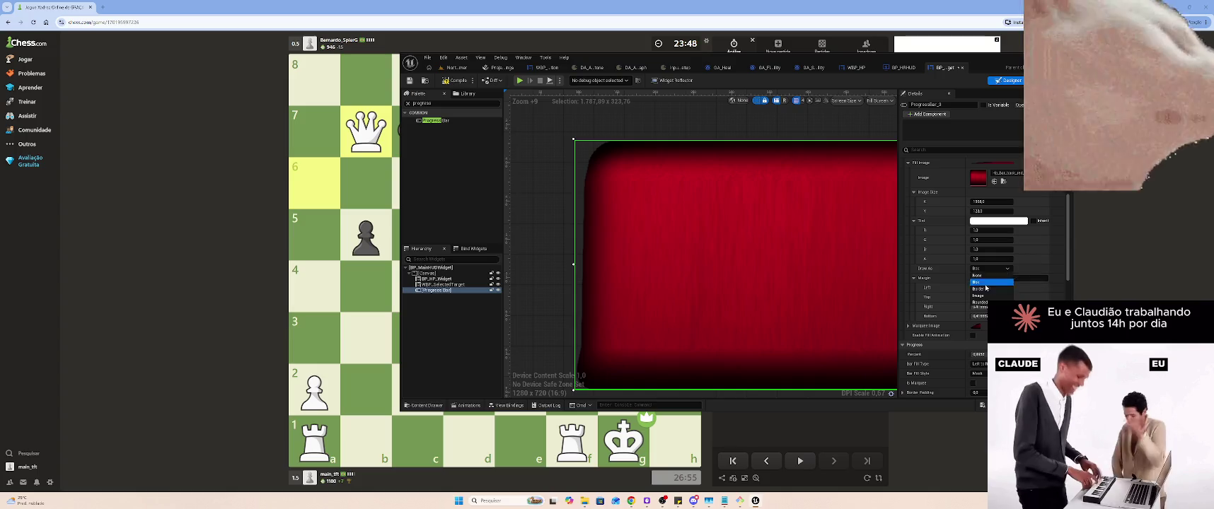
{"action": "left_click", "coordinate": [982, 296]}
{"action": "scroll", "coordinate": [707, 198], "scroll_direction": "down", "scroll_amount": 8}
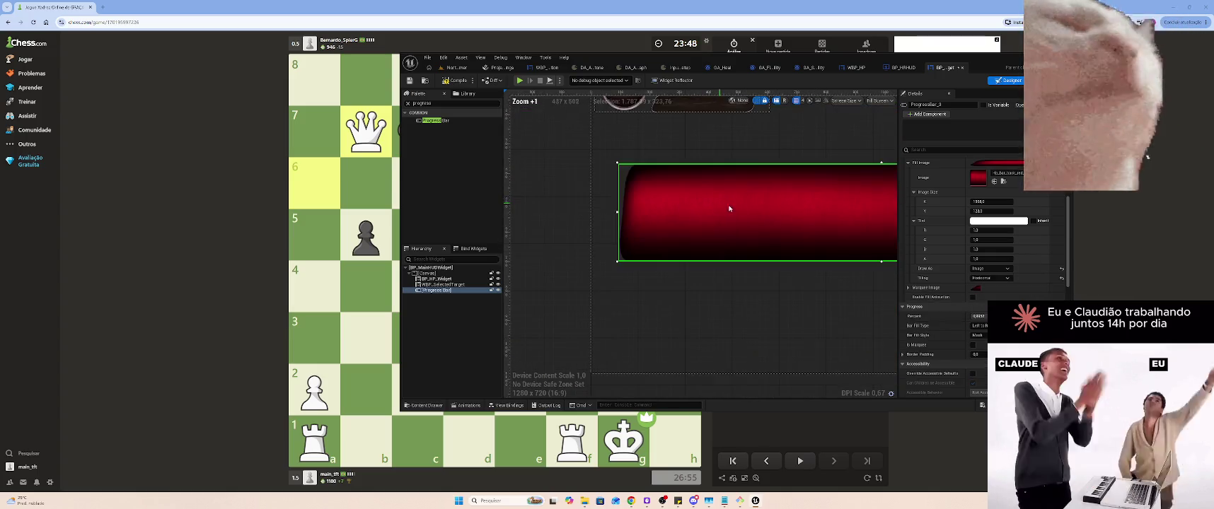
{"action": "scroll", "coordinate": [729, 209], "scroll_direction": "down", "scroll_amount": 7}
{"action": "scroll", "coordinate": [731, 218], "scroll_direction": "up", "scroll_amount": 1}
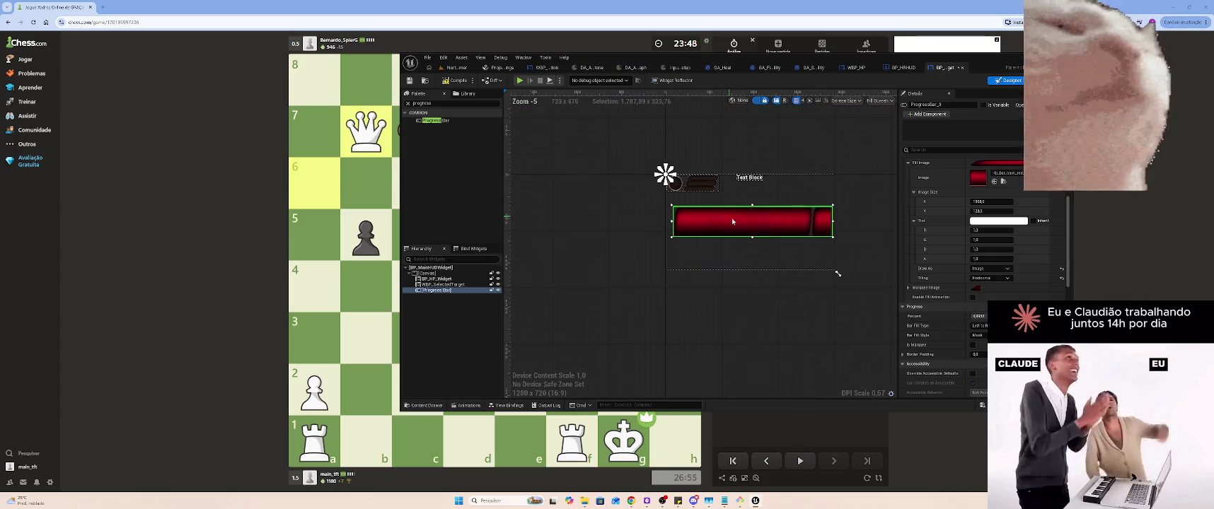
{"action": "left_click", "coordinate": [1000, 279]}
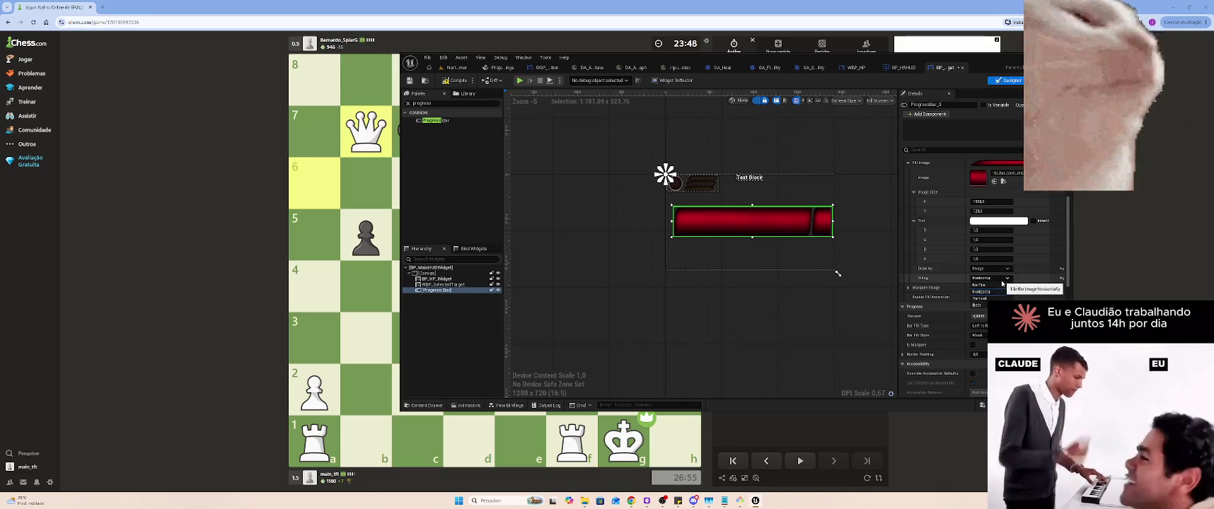
{"action": "left_click", "coordinate": [990, 284]}
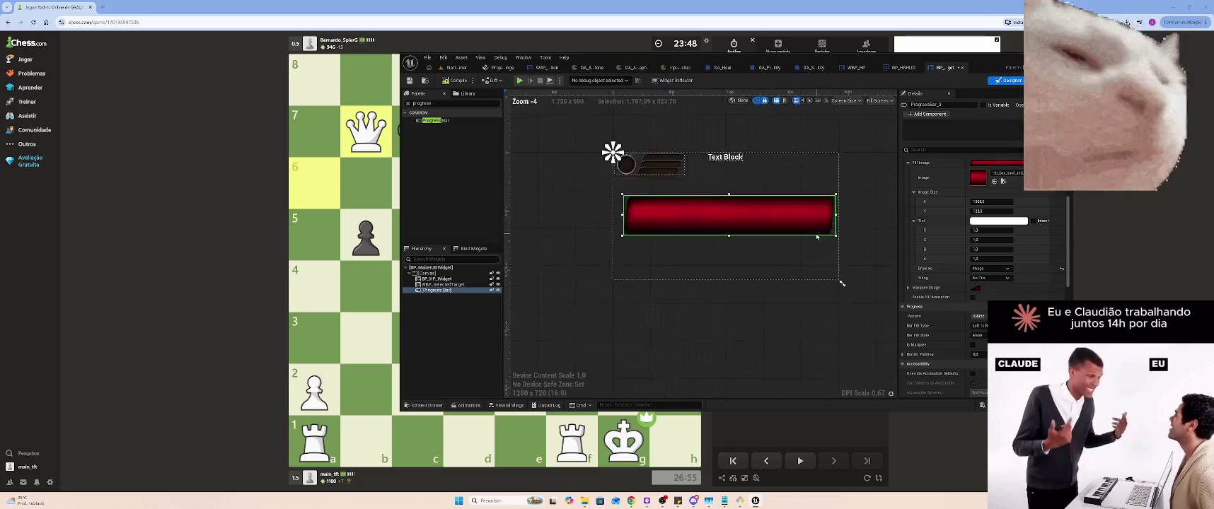
{"action": "scroll", "coordinate": [832, 225], "scroll_direction": "up", "scroll_amount": 3}
{"action": "scroll", "coordinate": [841, 233], "scroll_direction": "down", "scroll_amount": 1}
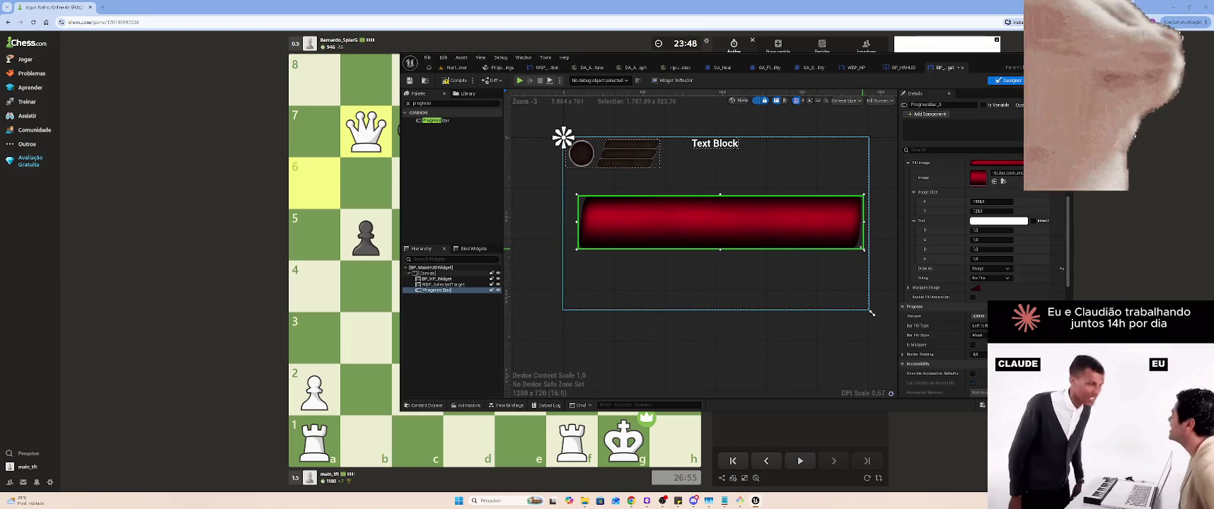
Shrink the red progress bar and move it up beside the Text Block onto the wooden frame
{"action": "left_click_drag", "start_coordinate": [864, 251], "coordinate": [718, 224]}
{"action": "scroll", "coordinate": [708, 218], "scroll_direction": "up", "scroll_amount": 4}
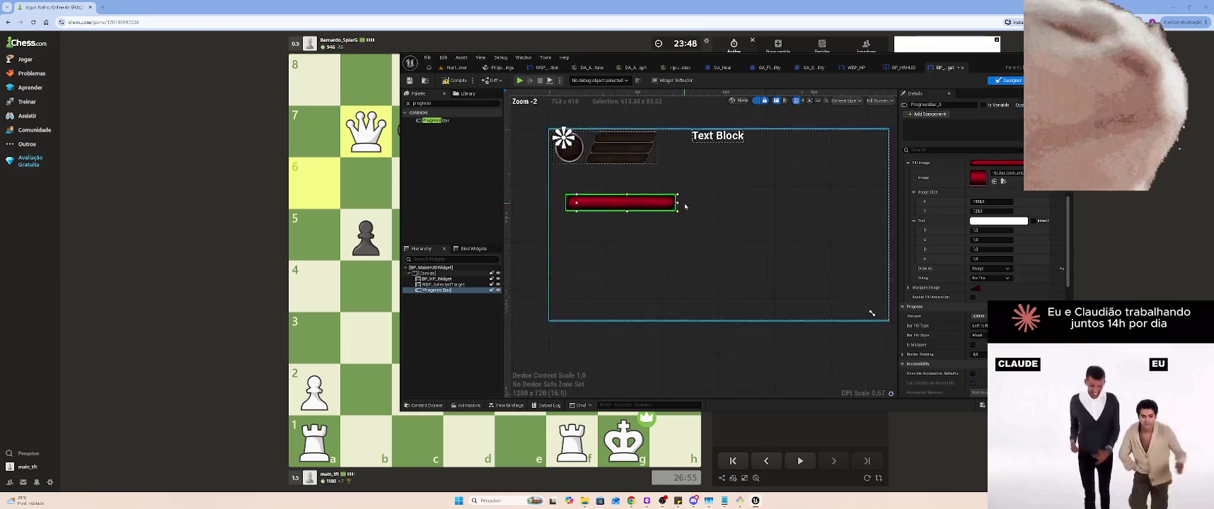
{"action": "left_click_drag", "start_coordinate": [723, 240], "coordinate": [764, 159]}
{"action": "scroll", "coordinate": [739, 165], "scroll_direction": "up", "scroll_amount": 10}
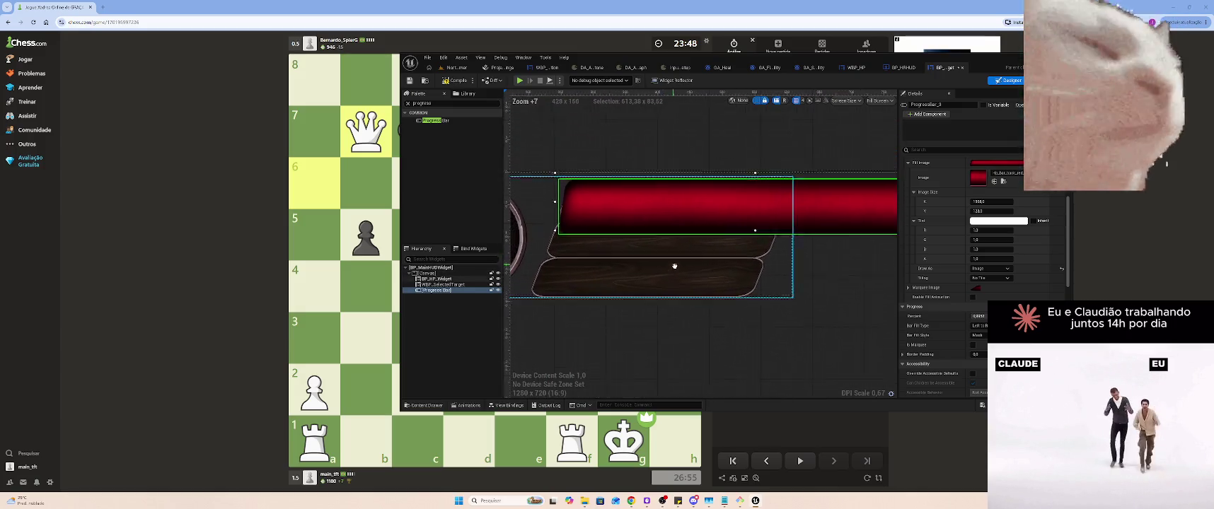
{"action": "mouse_move", "coordinate": [670, 222]}
{"action": "left_mouse_down"}
{"action": "mouse_move", "coordinate": [696, 219]}
{"action": "mouse_move", "coordinate": [687, 213]}
{"action": "left_mouse_up"}
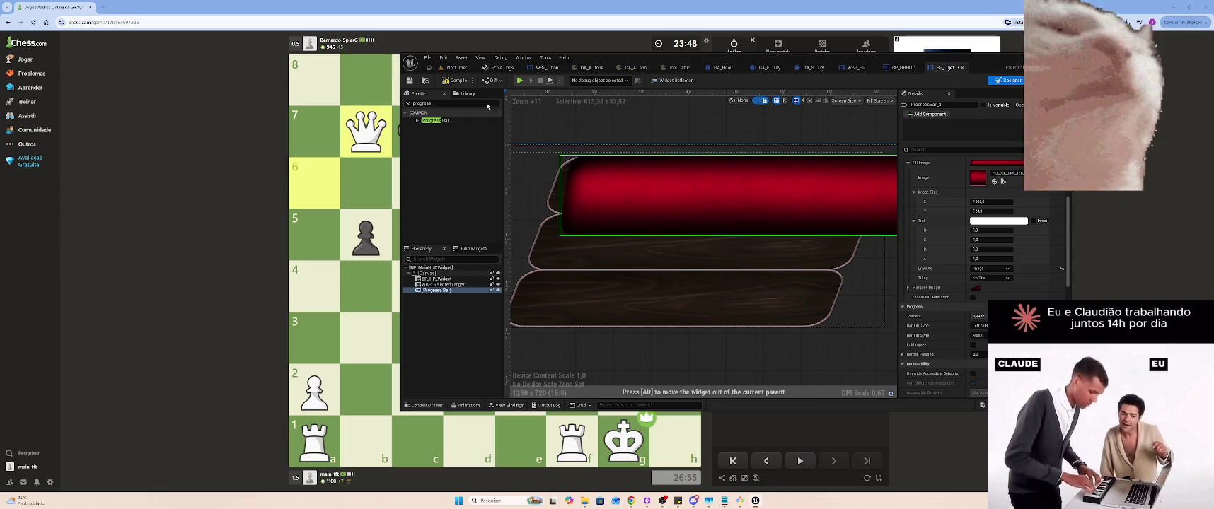
Open the Hp_bar_frame texture from the level editor's Content Browser
{"action": "left_click", "coordinate": [453, 67]}
{"action": "scroll", "coordinate": [707, 332], "scroll_direction": "down", "scroll_amount": 1}
{"action": "scroll", "coordinate": [769, 338], "scroll_direction": "up", "scroll_amount": 2}
{"action": "left_click", "coordinate": [770, 327]}
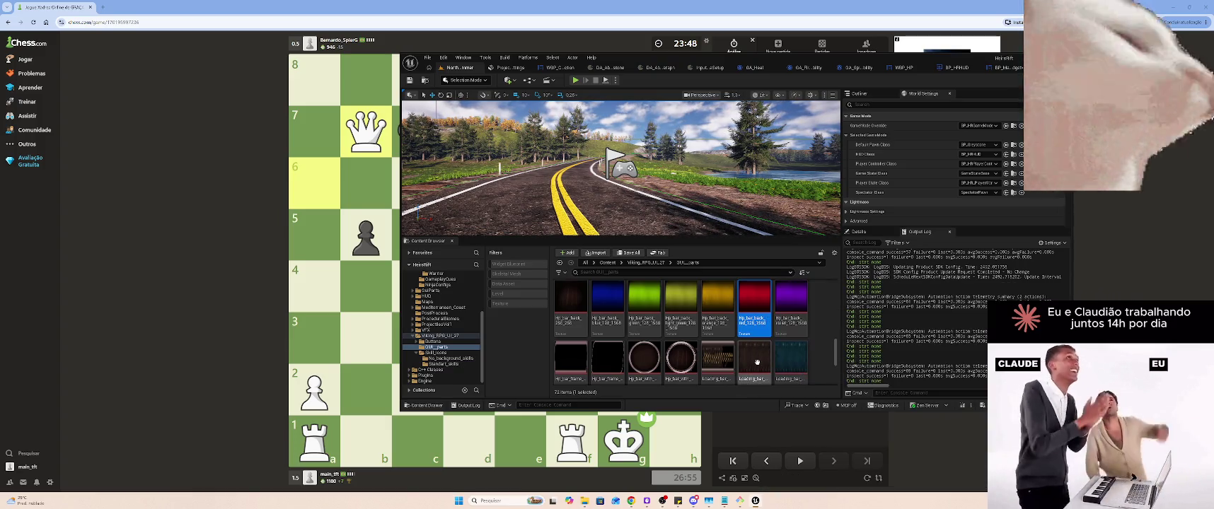
{"action": "mouse_move", "coordinate": [799, 361]}
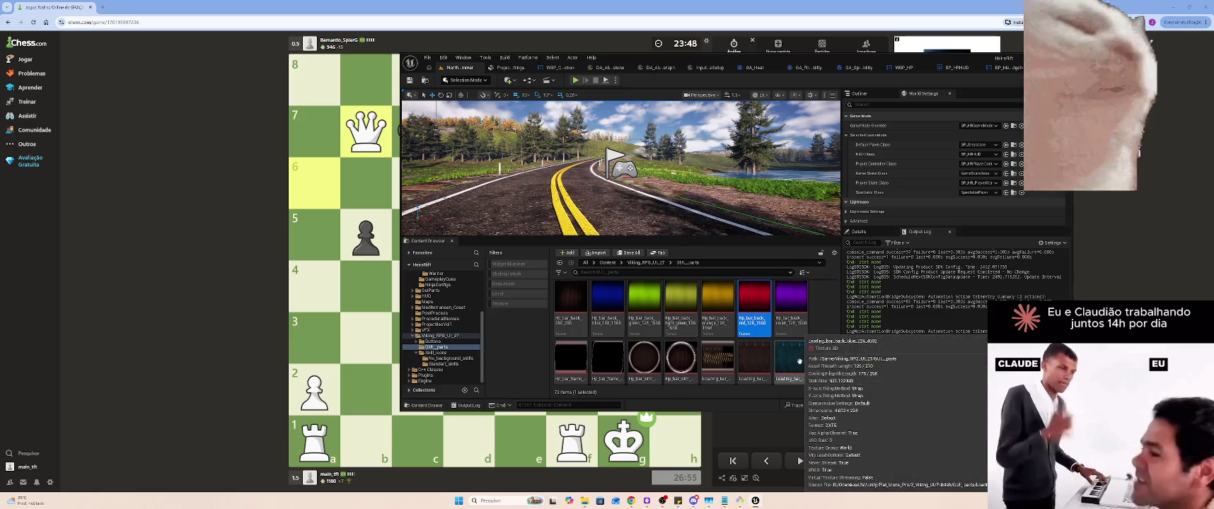
{"action": "double_click", "coordinate": [575, 370]}
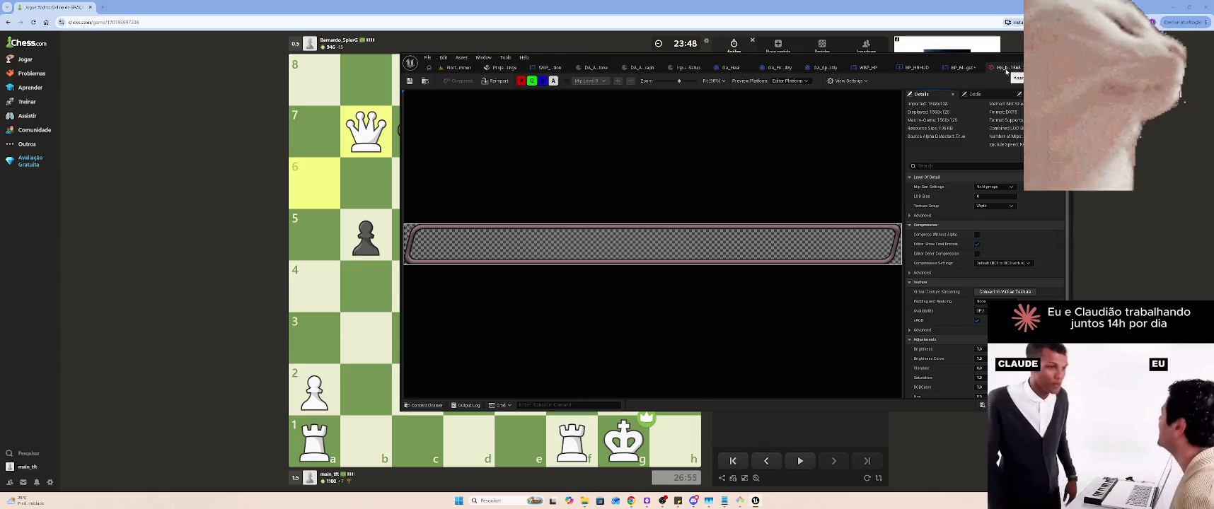
Close the Hp_bar_frame texture and drag the red progress bar below the wooden panels
{"action": "middle_click", "coordinate": [1006, 72]}
{"action": "left_click", "coordinate": [916, 67]}
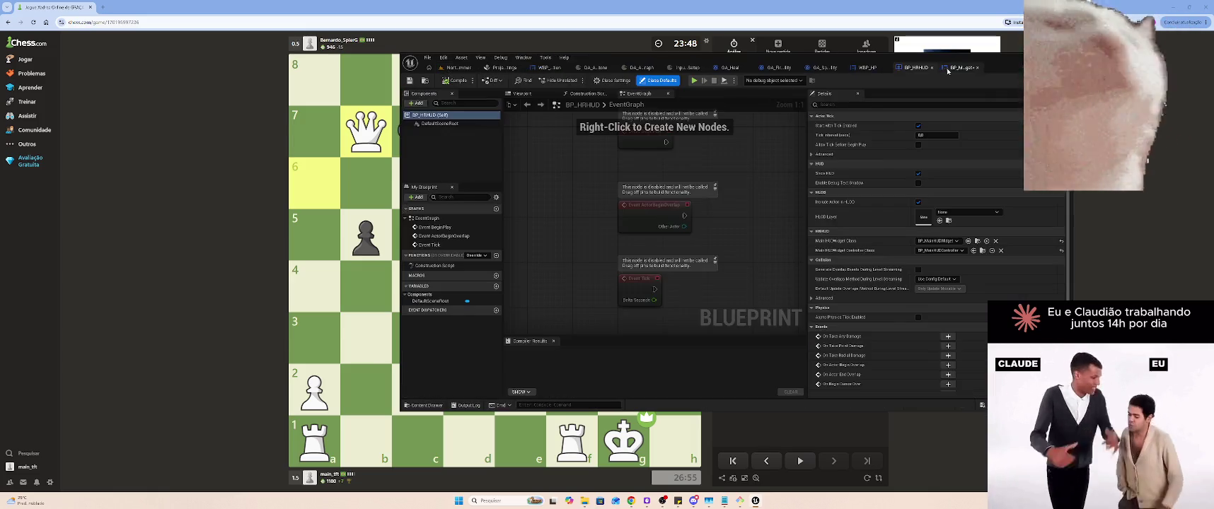
{"action": "left_click", "coordinate": [953, 70]}
{"action": "mouse_move", "coordinate": [765, 200]}
{"action": "left_mouse_down"}
{"action": "mouse_move", "coordinate": [737, 223]}
{"action": "mouse_move", "coordinate": [738, 239]}
{"action": "mouse_move", "coordinate": [781, 180]}
{"action": "mouse_move", "coordinate": [765, 320]}
{"action": "left_mouse_up"}
{"action": "scroll", "coordinate": [729, 206], "scroll_direction": "down", "scroll_amount": 5}
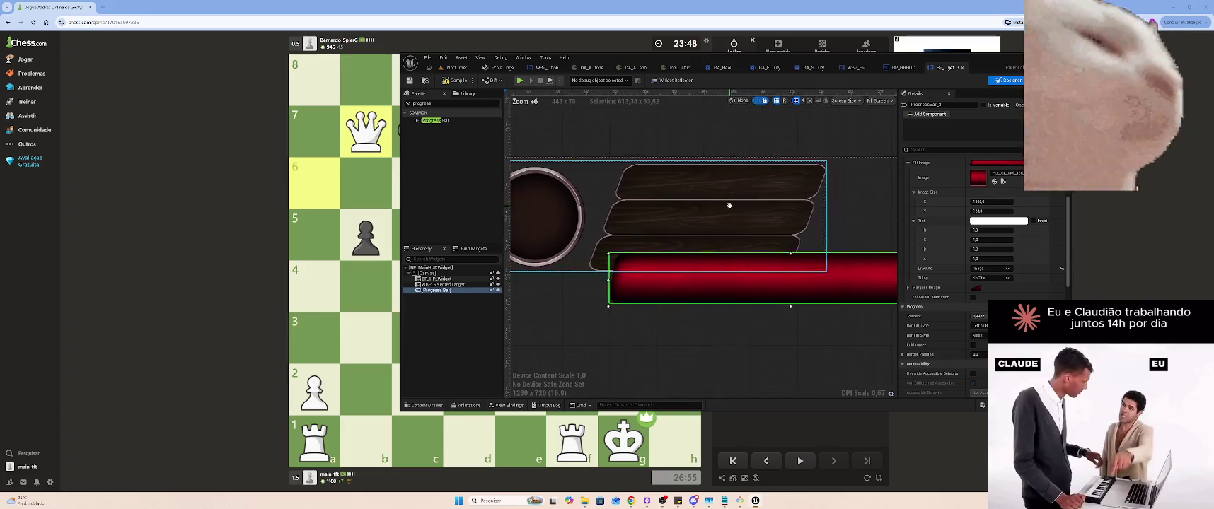
{"action": "left_click_drag", "start_coordinate": [749, 289], "coordinate": [754, 330]}
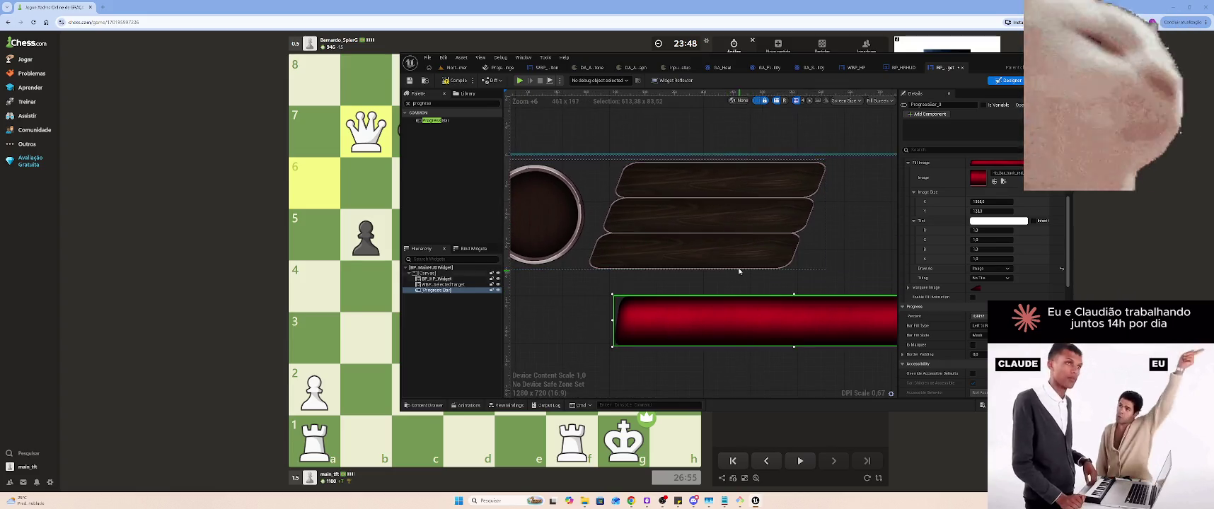
{"action": "left_click", "coordinate": [748, 243]}
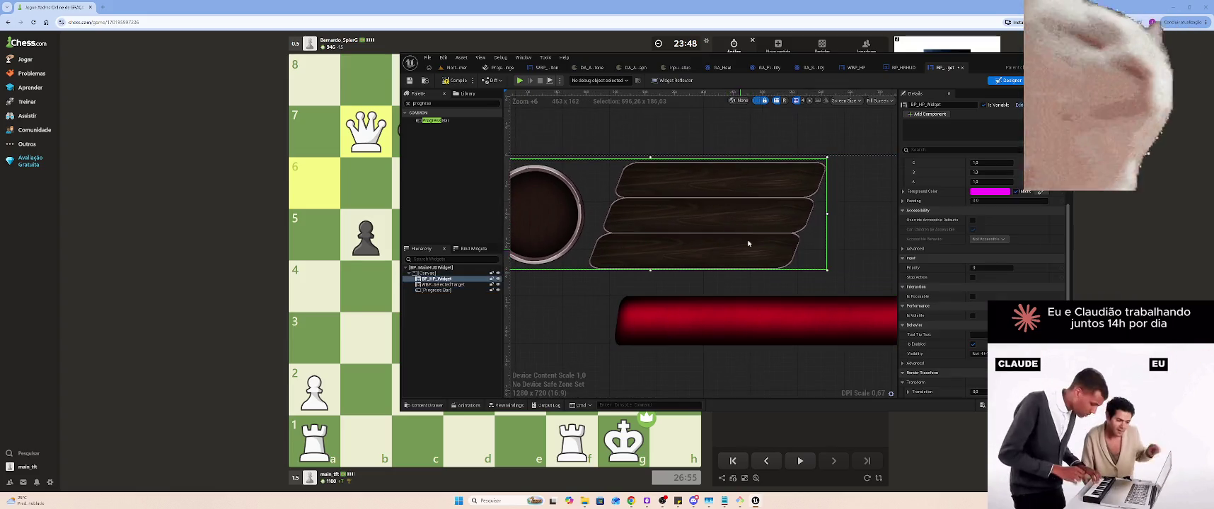
{"action": "left_click", "coordinate": [444, 285]}
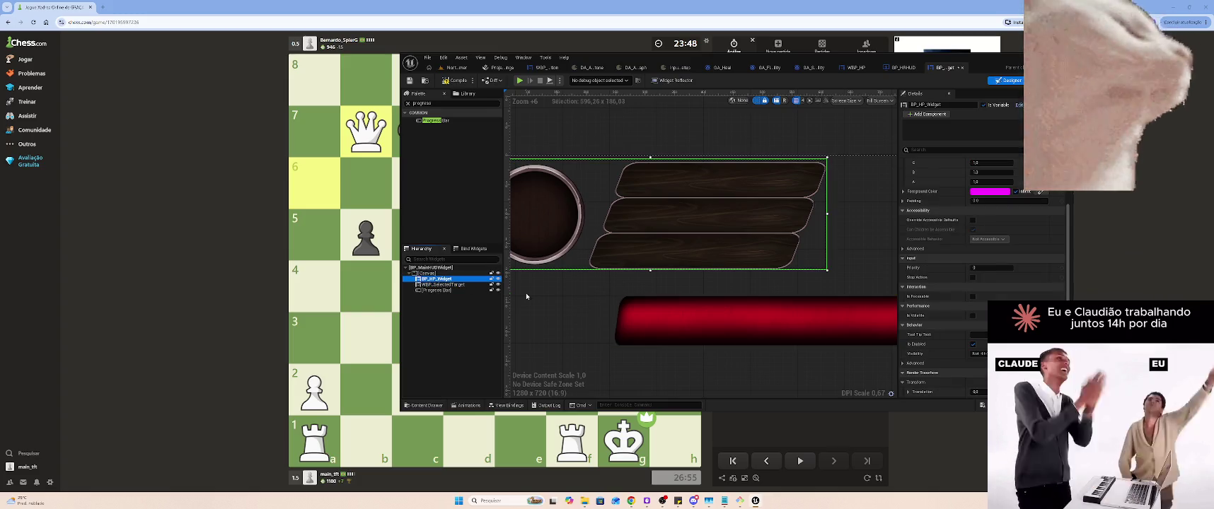
{"action": "left_click", "coordinate": [794, 332]}
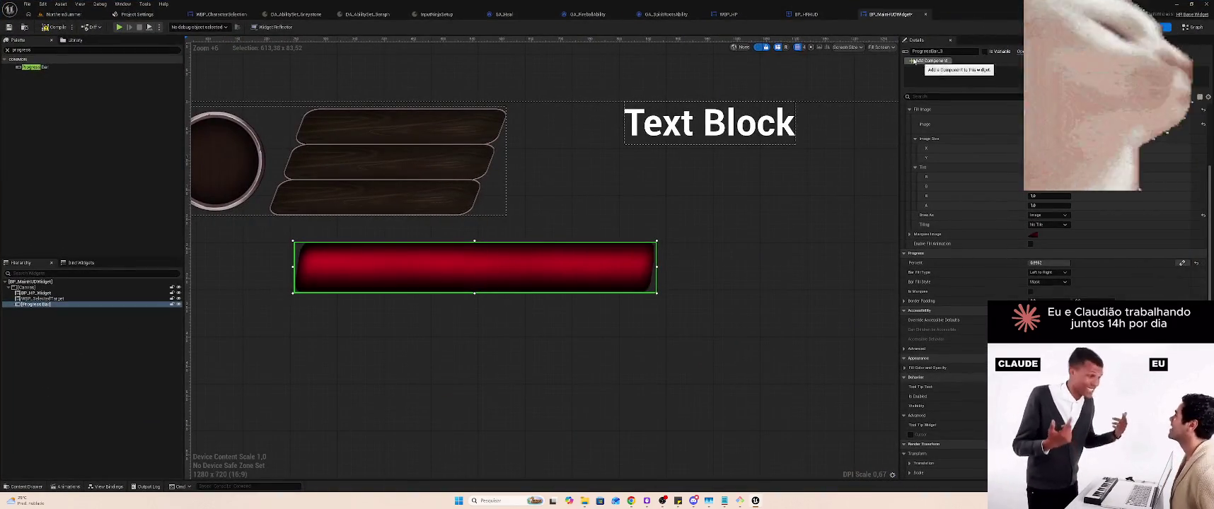
Paste the red progress bar onto the HP widget canvas and delete the copy in the main HUD
{"action": "left_click_drag", "start_coordinate": [749, 19], "coordinate": [909, 18]}
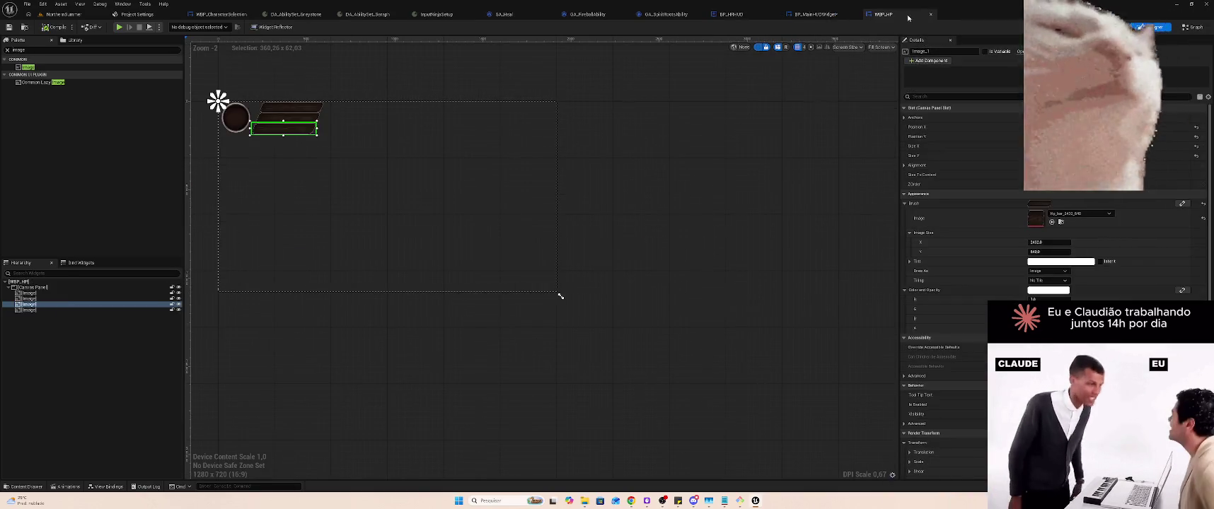
{"action": "left_click", "coordinate": [435, 142]}
{"action": "key", "text": "ctrl+v"}
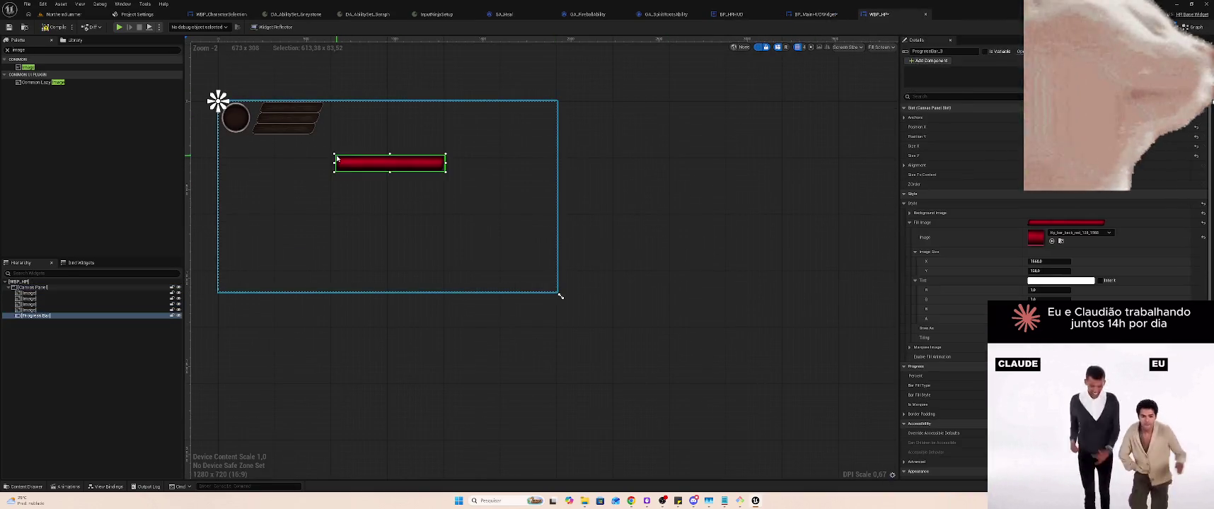
{"action": "left_click", "coordinate": [831, 16]}
{"action": "key", "text": "Delete"}
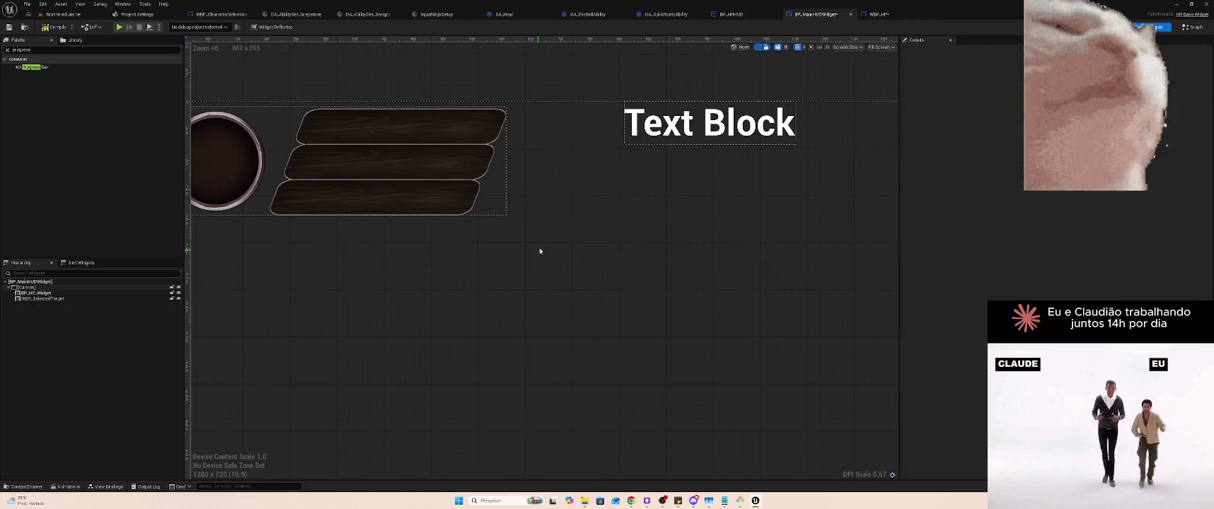
{"action": "left_click", "coordinate": [869, 14]}
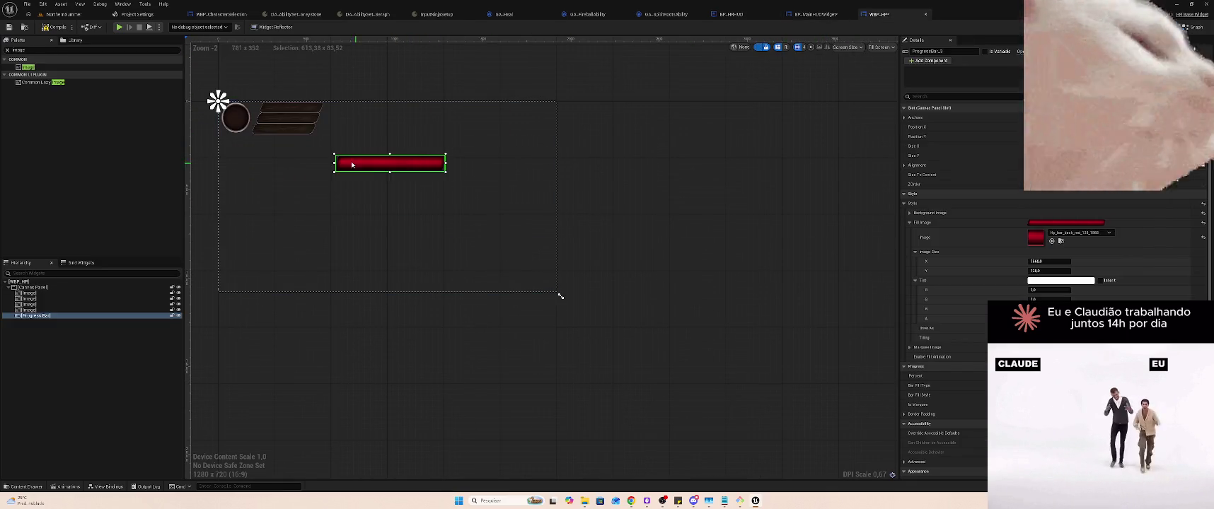
Add the Hp_bar_frame_128_1558 image and stretch it so the red bar sits inside
{"action": "left_click", "coordinate": [57, 15]}
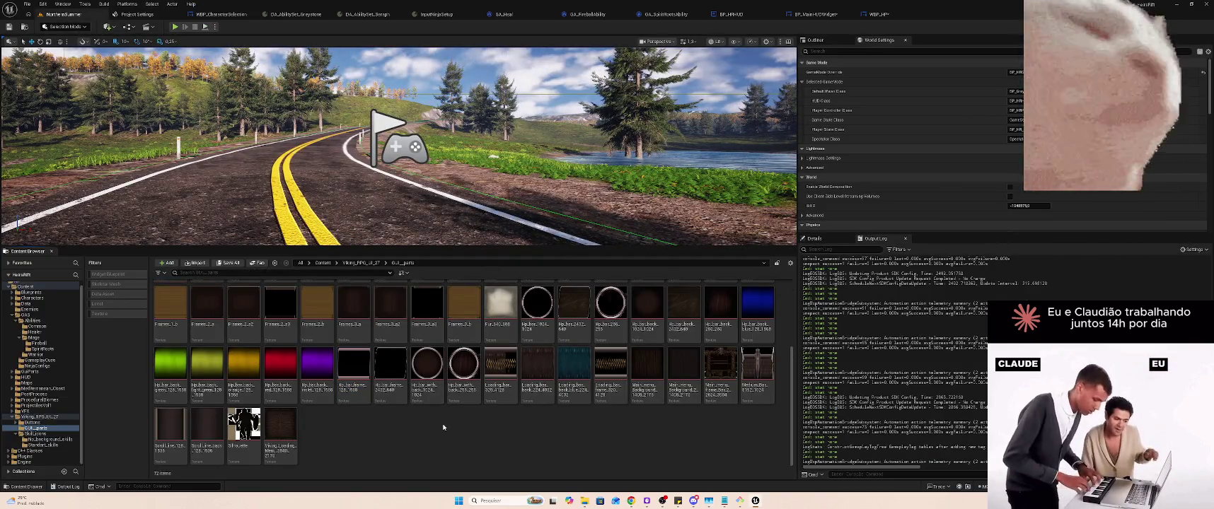
{"action": "mouse_move", "coordinate": [622, 259]}
{"action": "left_mouse_down"}
{"action": "mouse_move", "coordinate": [885, 14]}
{"action": "mouse_move", "coordinate": [847, 44]}
{"action": "mouse_move", "coordinate": [417, 228]}
{"action": "mouse_move", "coordinate": [398, 250]}
{"action": "left_mouse_up"}
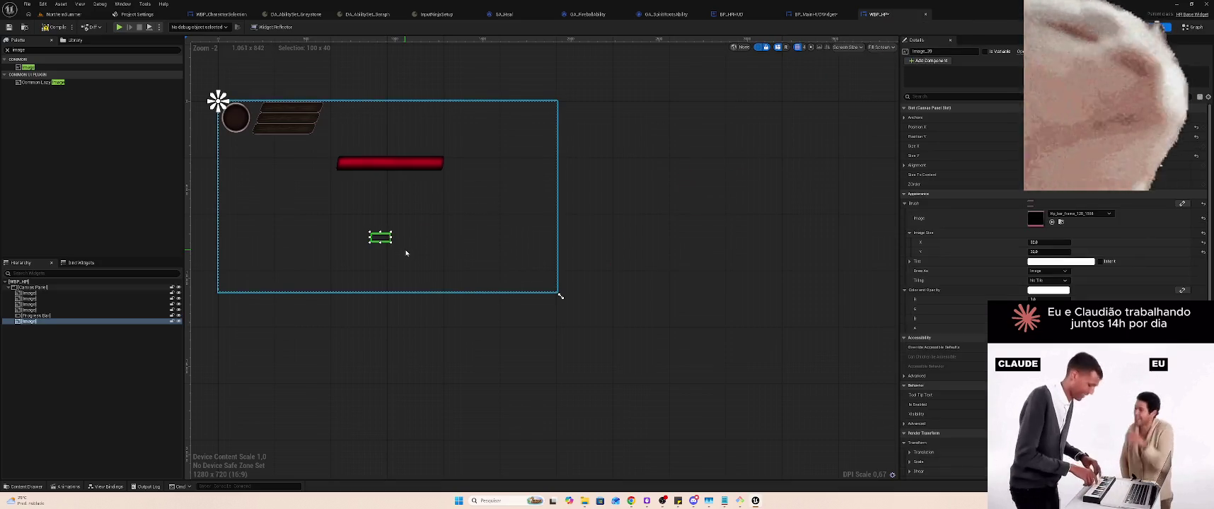
{"action": "scroll", "coordinate": [390, 251], "scroll_direction": "up", "scroll_amount": 5}
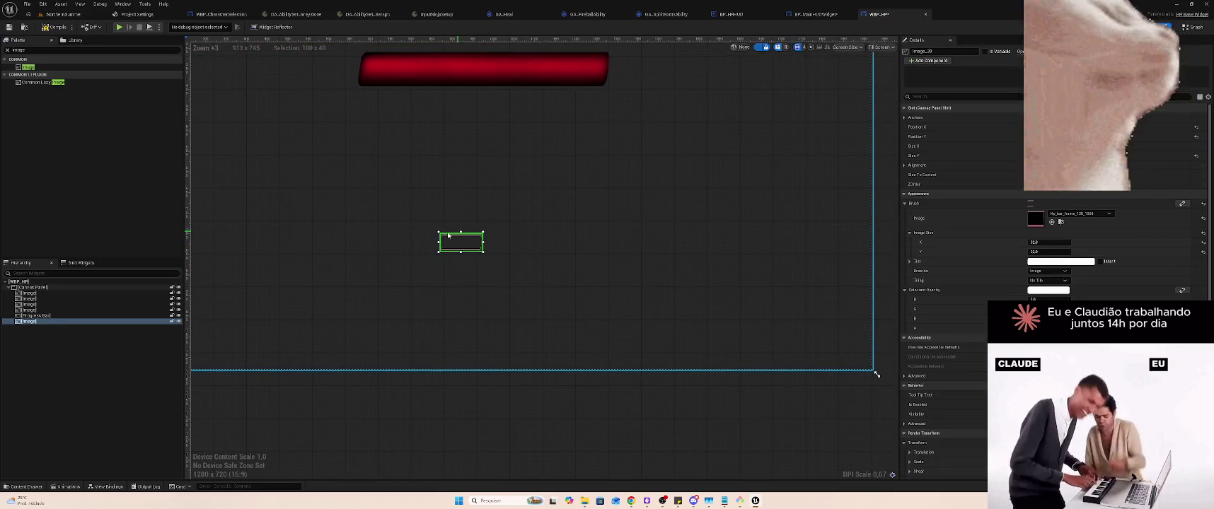
{"action": "left_click_drag", "start_coordinate": [438, 231], "coordinate": [285, 117]}
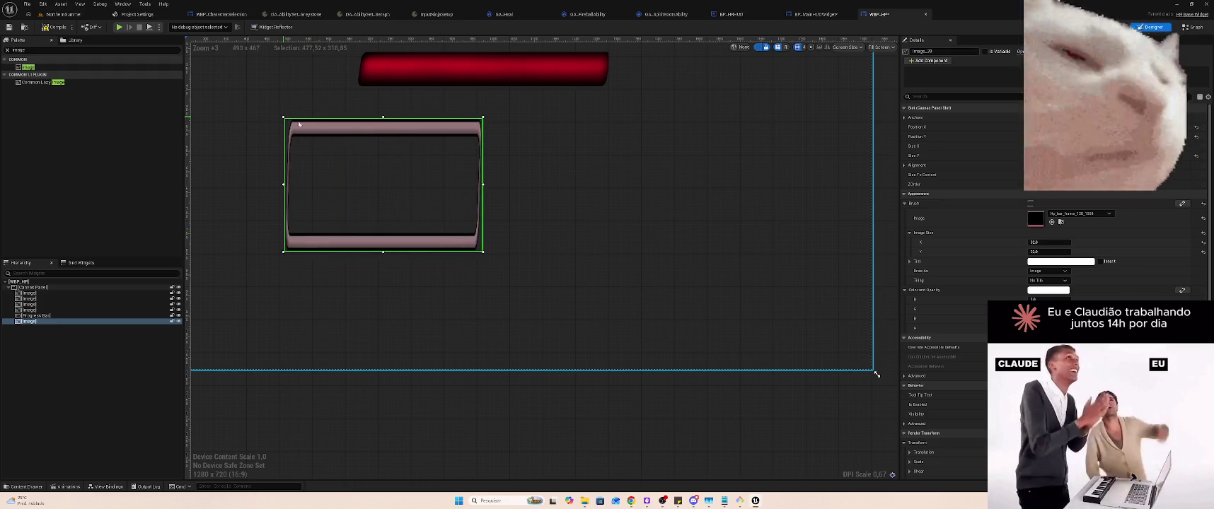
{"action": "left_click_drag", "start_coordinate": [483, 184], "coordinate": [684, 184]}
{"action": "left_click_drag", "start_coordinate": [509, 82], "coordinate": [449, 156]}
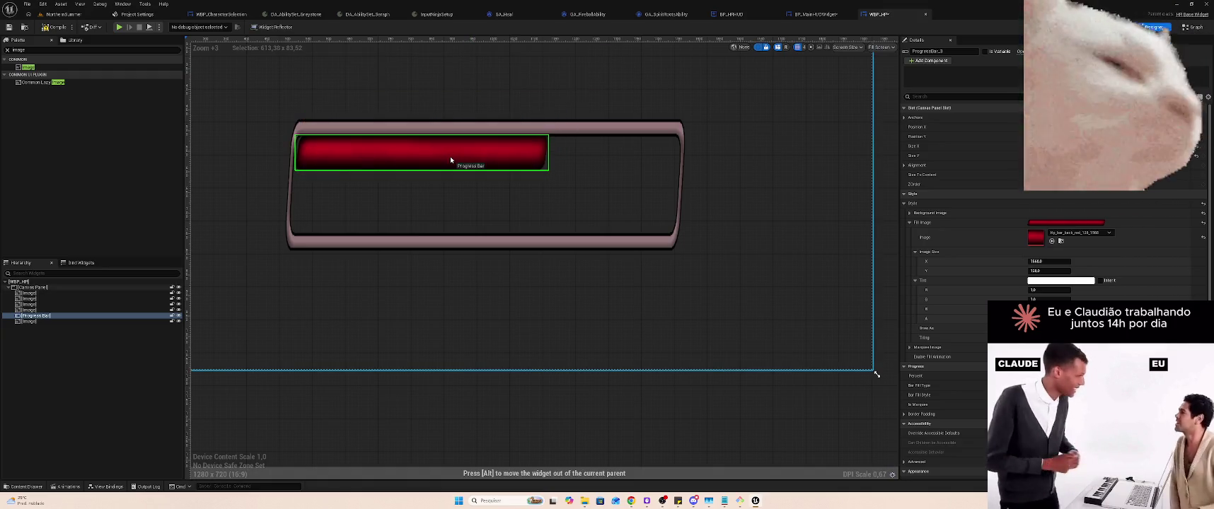
{"action": "left_click", "coordinate": [599, 213]}
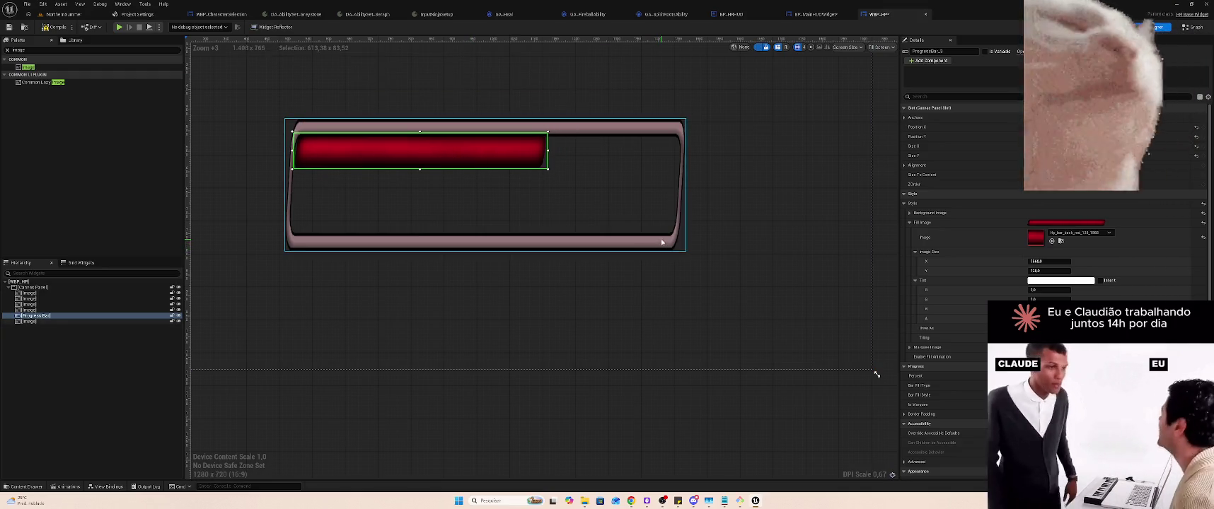
{"action": "mouse_move", "coordinate": [685, 253]}
{"action": "left_mouse_down"}
{"action": "mouse_move", "coordinate": [559, 193]}
{"action": "mouse_move", "coordinate": [522, 155]}
{"action": "mouse_move", "coordinate": [554, 156]}
{"action": "left_mouse_up"}
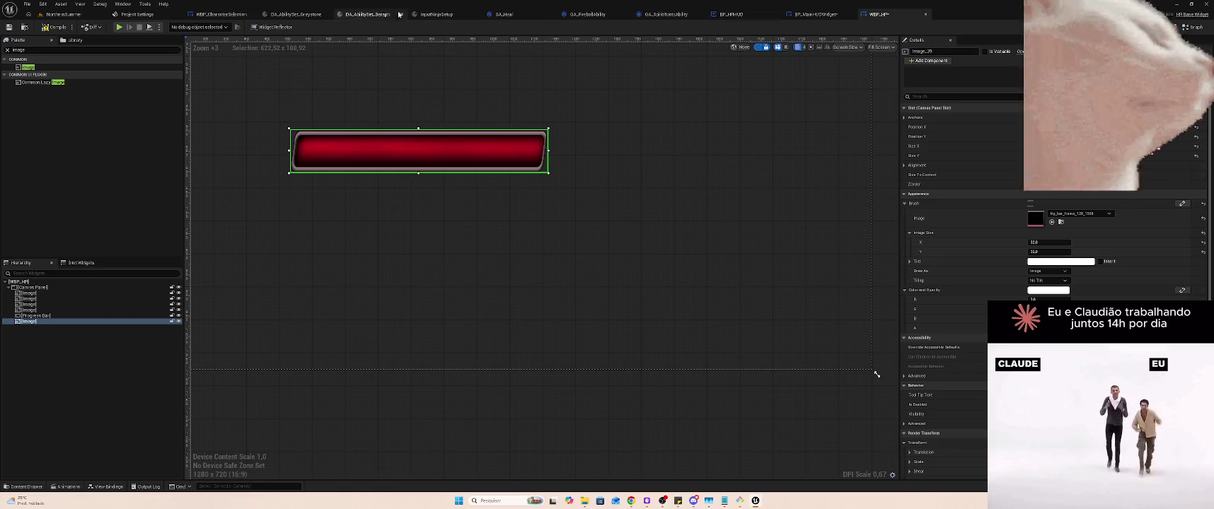
{"action": "left_click", "coordinate": [54, 14]}
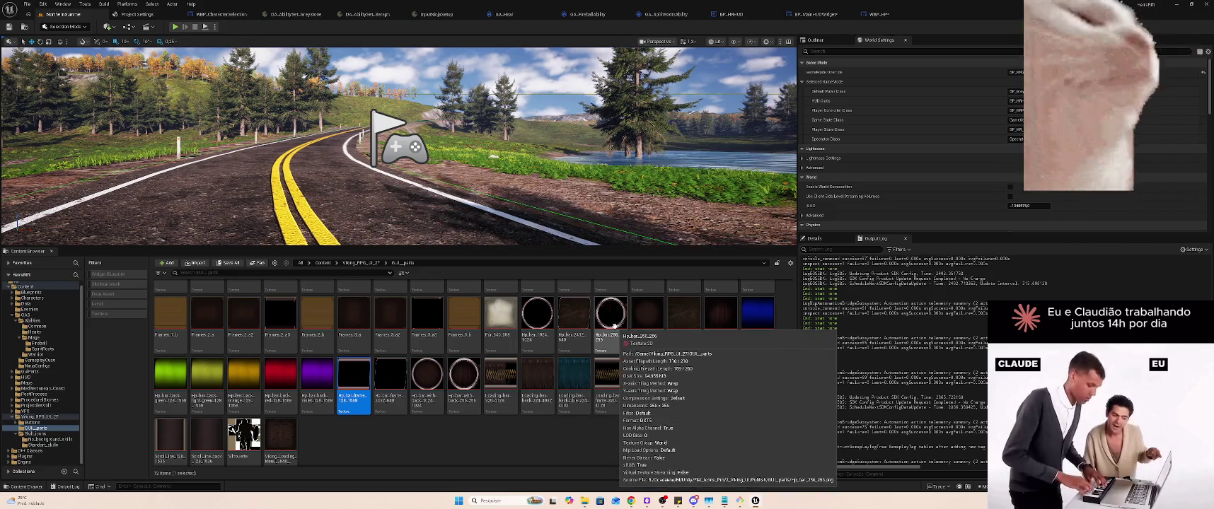
Test the Hp_bar_2432_640 wooden bar behind the red bar, then delete it and the old frame
{"action": "left_click", "coordinate": [581, 328]}
{"action": "mouse_move", "coordinate": [581, 329]}
{"action": "left_mouse_down"}
{"action": "mouse_move", "coordinate": [806, 67]}
{"action": "mouse_move", "coordinate": [890, 15]}
{"action": "mouse_move", "coordinate": [672, 141]}
{"action": "mouse_move", "coordinate": [455, 222]}
{"action": "mouse_move", "coordinate": [332, 219]}
{"action": "mouse_move", "coordinate": [576, 227]}
{"action": "left_mouse_up"}
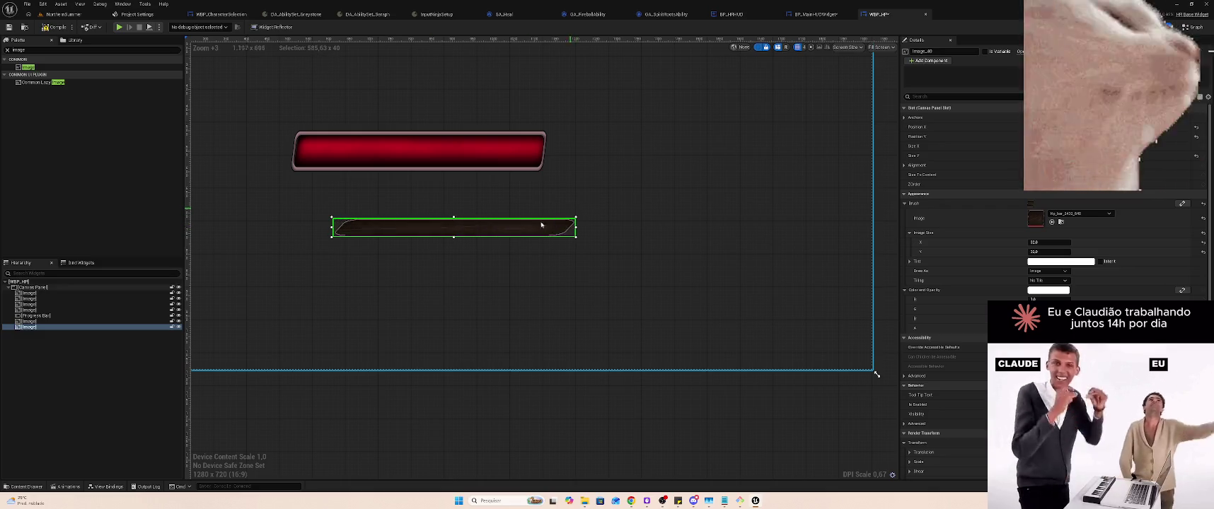
{"action": "left_click_drag", "start_coordinate": [455, 239], "coordinate": [454, 248]}
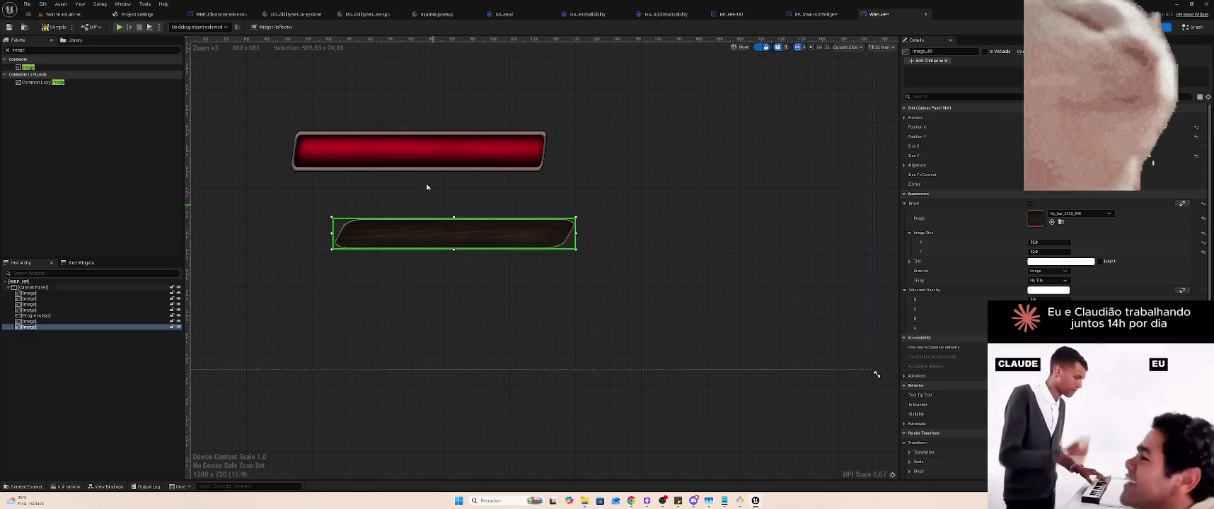
{"action": "left_click", "coordinate": [432, 151]}
{"action": "mouse_move", "coordinate": [448, 153]}
{"action": "left_mouse_down"}
{"action": "mouse_move", "coordinate": [514, 172]}
{"action": "mouse_move", "coordinate": [678, 163]}
{"action": "left_mouse_up"}
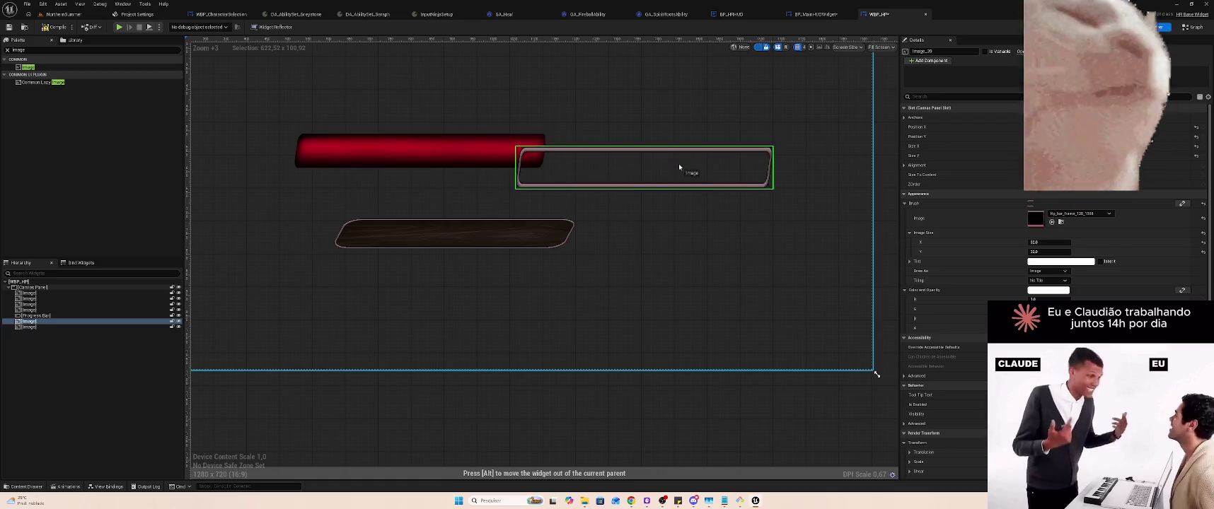
{"action": "key", "text": "Delete"}
{"action": "mouse_move", "coordinate": [478, 153]}
{"action": "left_mouse_down"}
{"action": "mouse_move", "coordinate": [526, 232]}
{"action": "mouse_move", "coordinate": [513, 238]}
{"action": "mouse_move", "coordinate": [657, 236]}
{"action": "left_mouse_up"}
{"action": "left_click", "coordinate": [373, 226]}
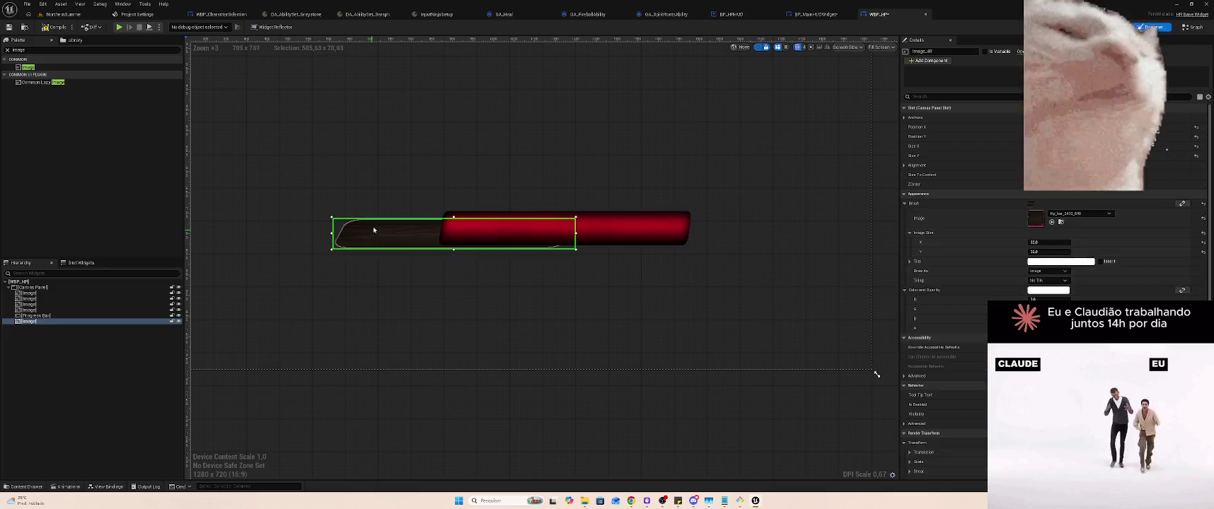
{"action": "key", "text": "Delete"}
Add the Hp_bar_frame_2432_640 frame and resize it around the red bar
{"action": "left_click", "coordinate": [56, 15]}
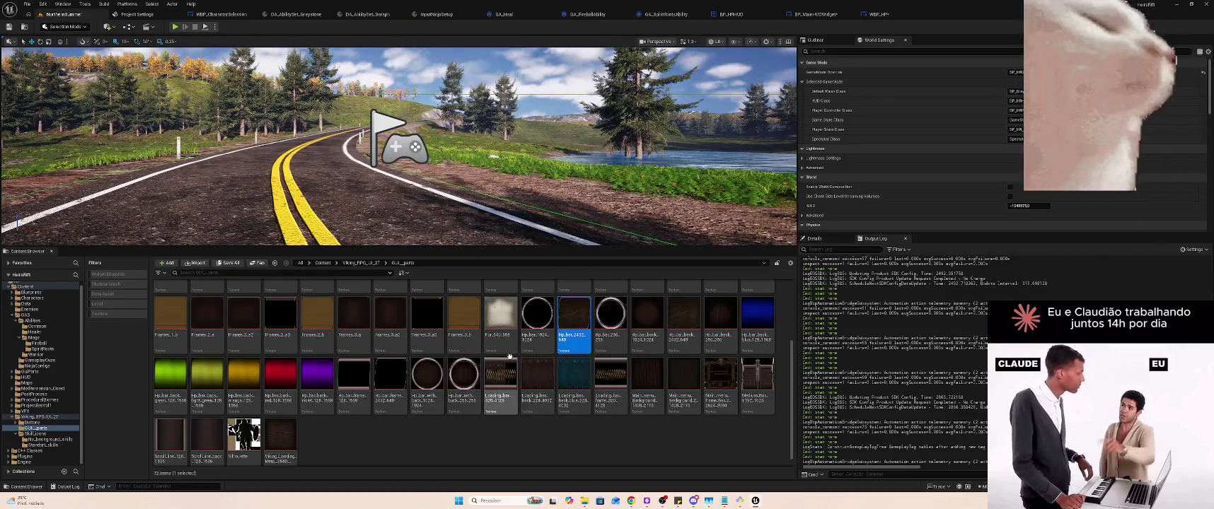
{"action": "left_click", "coordinate": [390, 382]}
{"action": "mouse_move", "coordinate": [389, 382]}
{"action": "left_mouse_down"}
{"action": "mouse_move", "coordinate": [566, 177]}
{"action": "mouse_move", "coordinate": [880, 15]}
{"action": "mouse_move", "coordinate": [442, 170]}
{"action": "mouse_move", "coordinate": [651, 168]}
{"action": "left_mouse_up"}
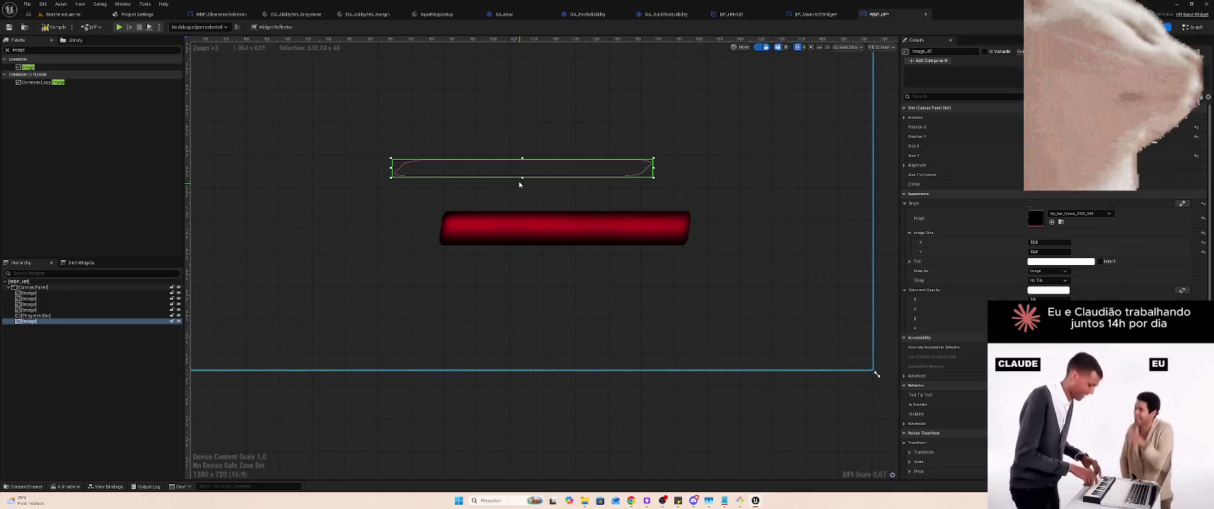
{"action": "mouse_move", "coordinate": [522, 178]}
{"action": "left_mouse_down"}
{"action": "mouse_move", "coordinate": [522, 202]}
{"action": "mouse_move", "coordinate": [481, 176]}
{"action": "left_mouse_up"}
{"action": "left_click", "coordinate": [601, 181]}
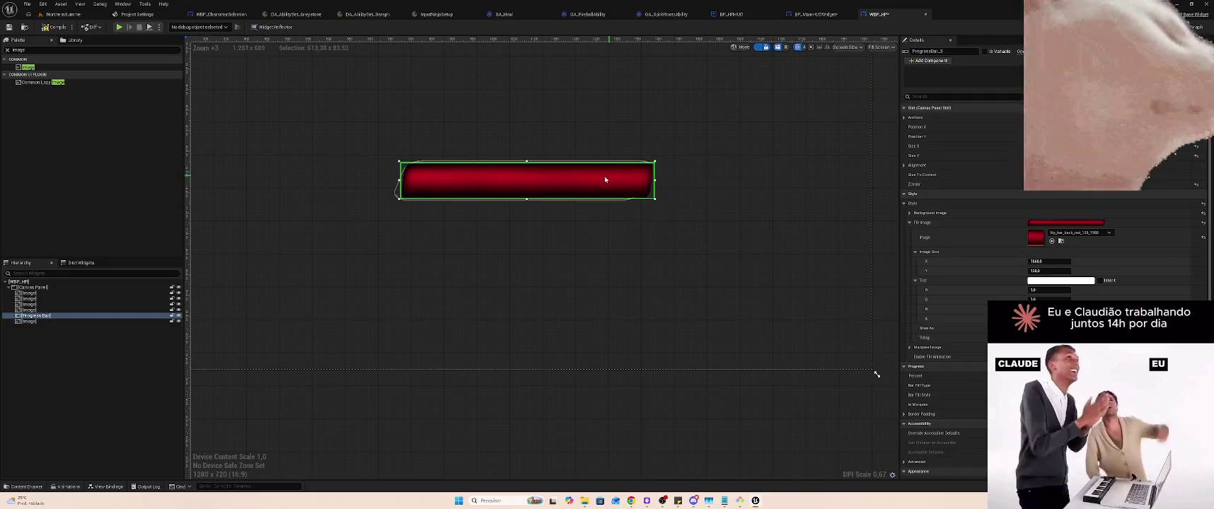
{"action": "left_click", "coordinate": [397, 195]}
{"action": "left_click", "coordinate": [776, 101]}
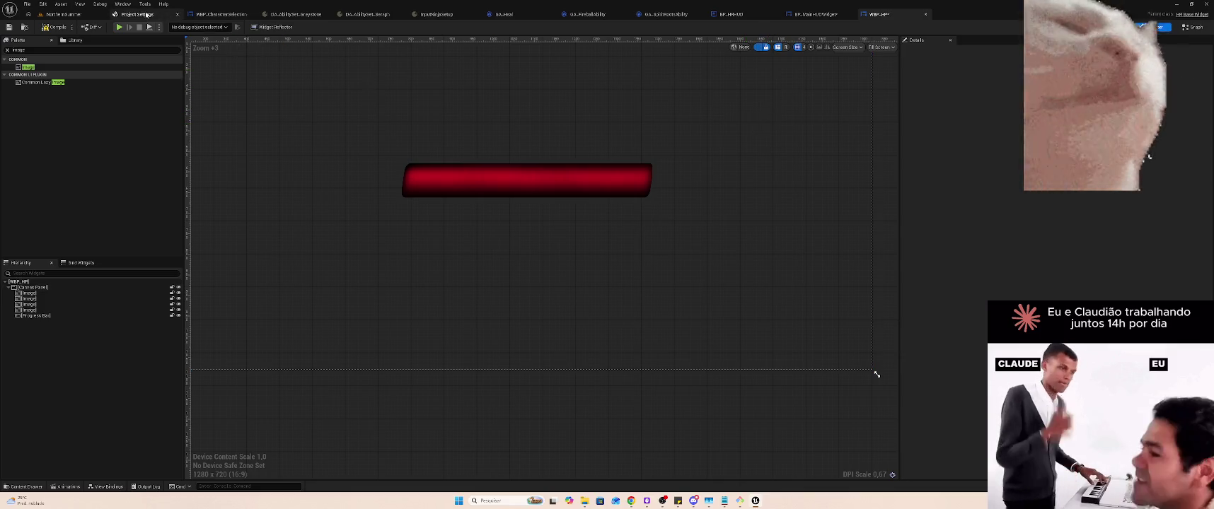
{"action": "left_click", "coordinate": [65, 14]}
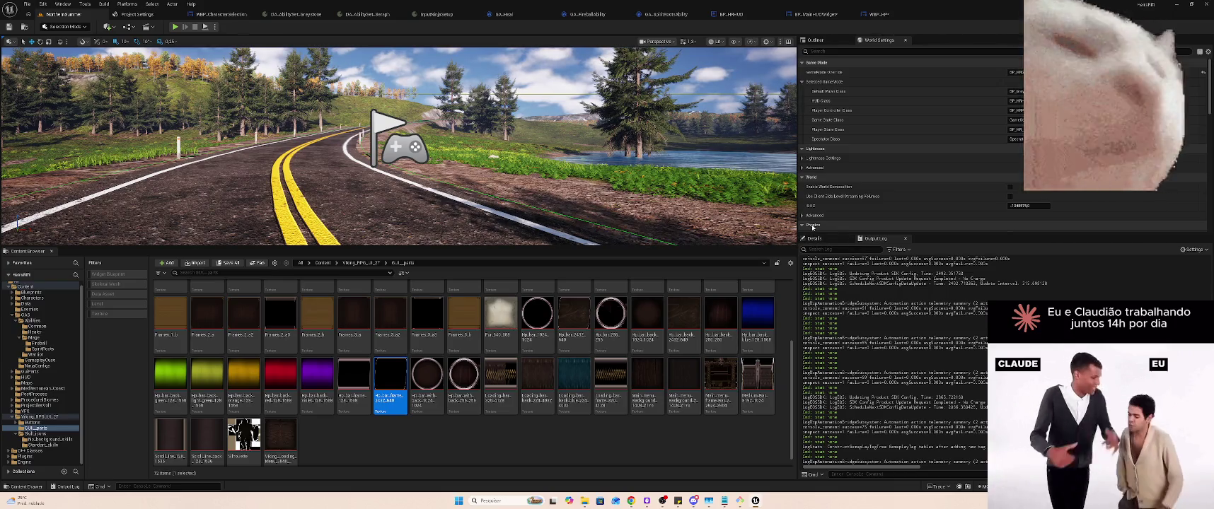
Add the Hp_bar_frame_128_1068 frame beside the portrait circle and delete the three wooden bar images
{"action": "scroll", "coordinate": [687, 331], "scroll_direction": "up", "scroll_amount": 2}
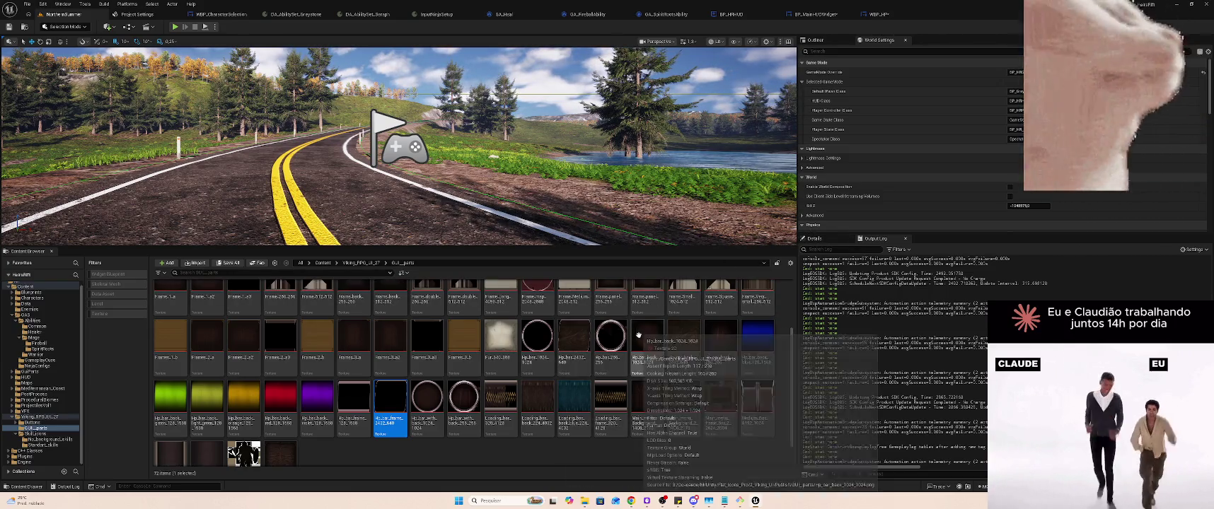
{"action": "scroll", "coordinate": [687, 332], "scroll_direction": "down", "scroll_amount": 2}
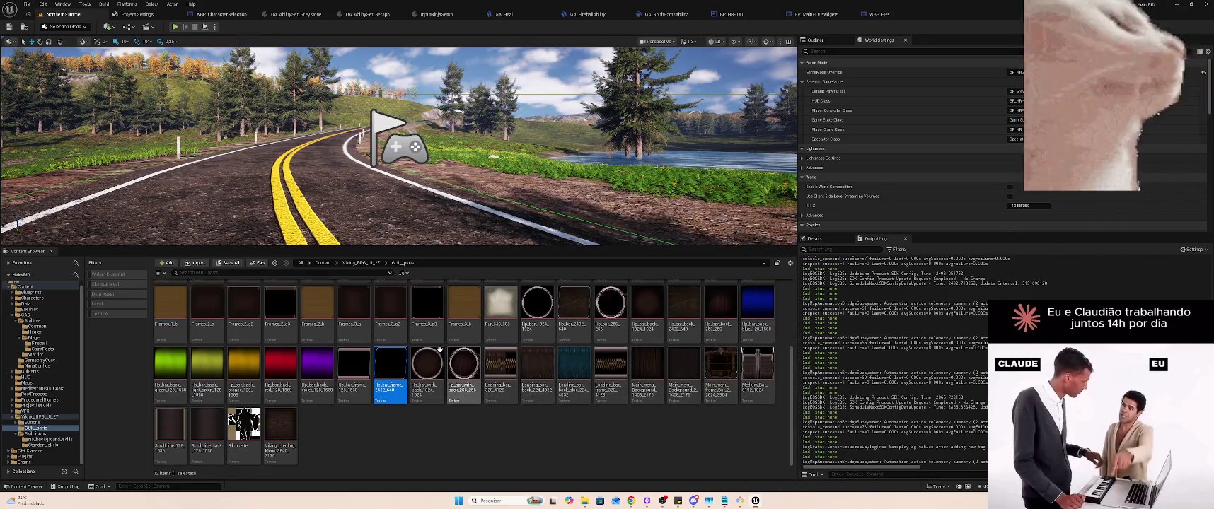
{"action": "mouse_move", "coordinate": [432, 320]}
{"action": "left_mouse_down"}
{"action": "mouse_move", "coordinate": [892, 30]}
{"action": "mouse_move", "coordinate": [637, 212]}
{"action": "mouse_move", "coordinate": [333, 136]}
{"action": "mouse_move", "coordinate": [354, 135]}
{"action": "left_mouse_up"}
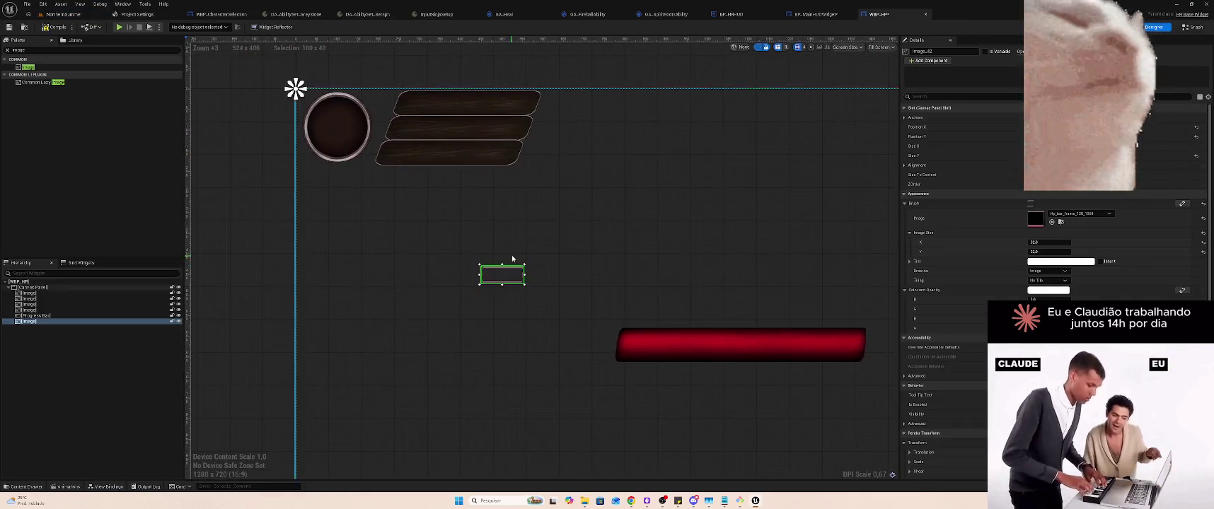
{"action": "scroll", "coordinate": [512, 259], "scroll_direction": "down", "scroll_amount": 2}
{"action": "left_click", "coordinate": [481, 147]}
{"action": "left_click", "coordinate": [477, 168], "text": "ctrl"}
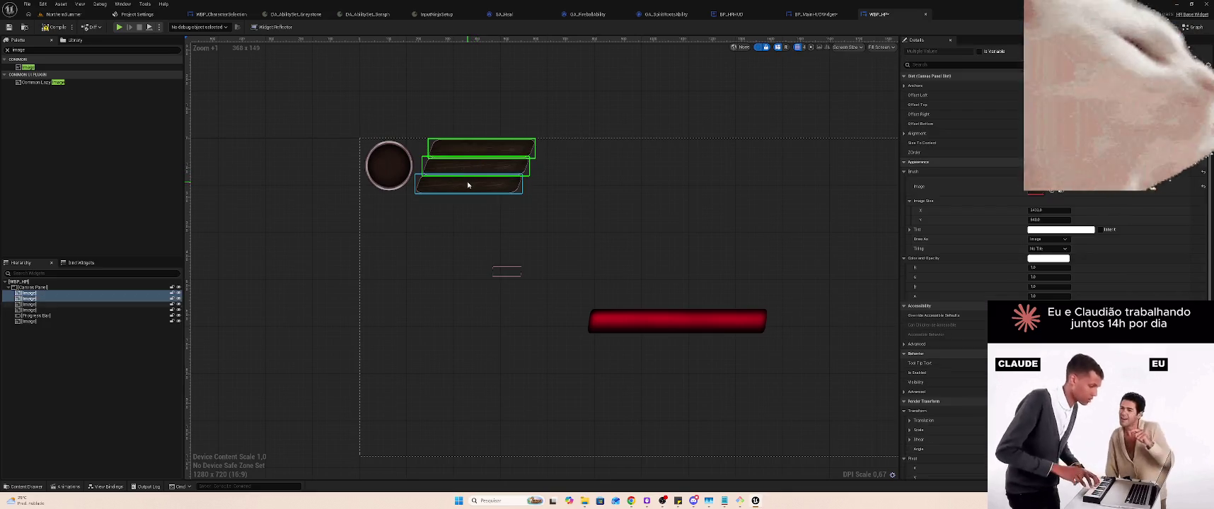
{"action": "left_click", "coordinate": [468, 185], "text": "ctrl"}
{"action": "key", "text": "Delete"}
{"action": "left_click_drag", "start_coordinate": [502, 274], "coordinate": [474, 164]}
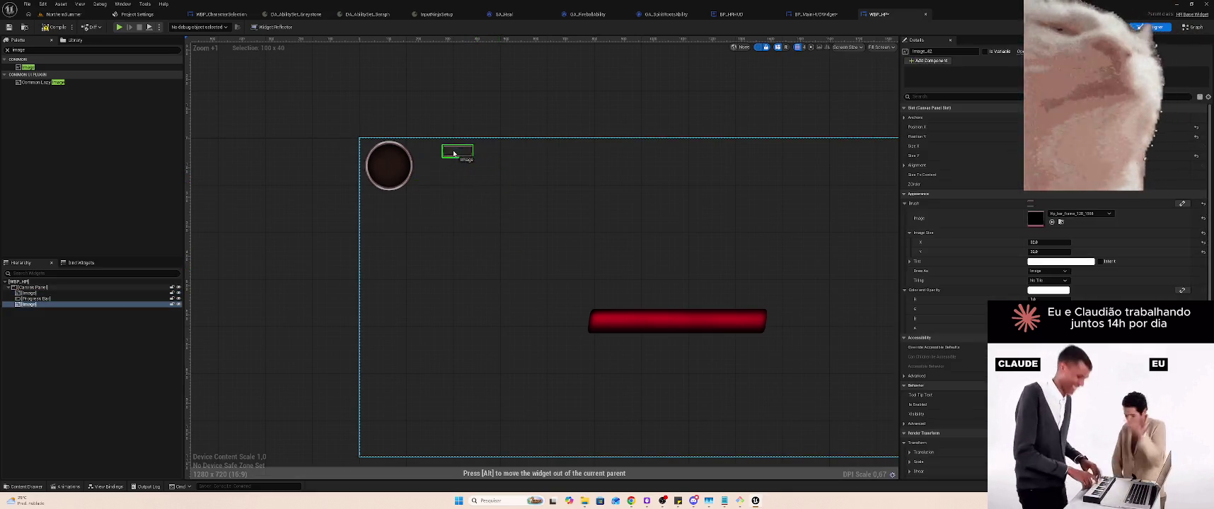
{"action": "left_click", "coordinate": [473, 162]}
{"action": "left_click", "coordinate": [467, 156]}
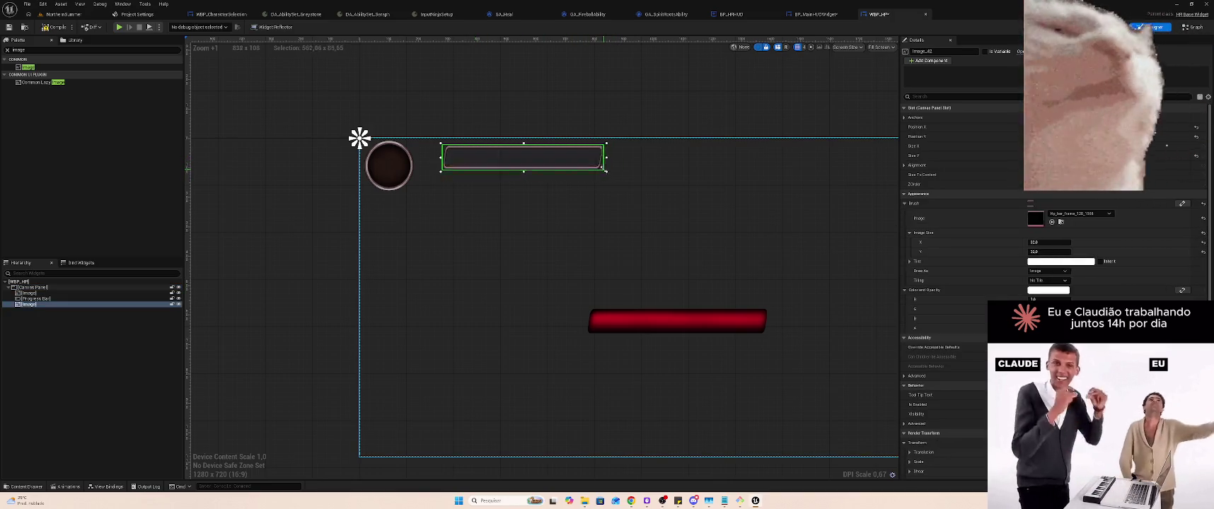
{"action": "mouse_move", "coordinate": [560, 160]}
{"action": "left_mouse_down"}
{"action": "mouse_move", "coordinate": [507, 154]}
{"action": "mouse_move", "coordinate": [543, 156]}
{"action": "left_mouse_up"}
Size the red progress bar to 400 x 50 and move it beside the round portrait
{"action": "mouse_move", "coordinate": [668, 320]}
{"action": "left_mouse_down"}
{"action": "mouse_move", "coordinate": [527, 158]}
{"action": "mouse_move", "coordinate": [569, 166]}
{"action": "left_mouse_up"}
{"action": "key", "text": "ctrl+z"}
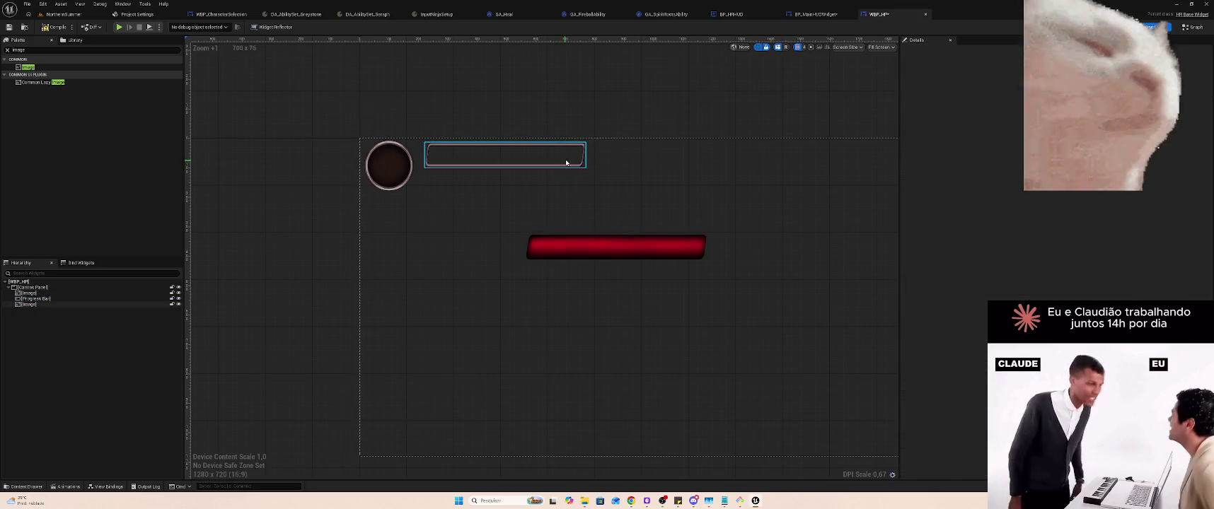
{"action": "left_click", "coordinate": [569, 158]}
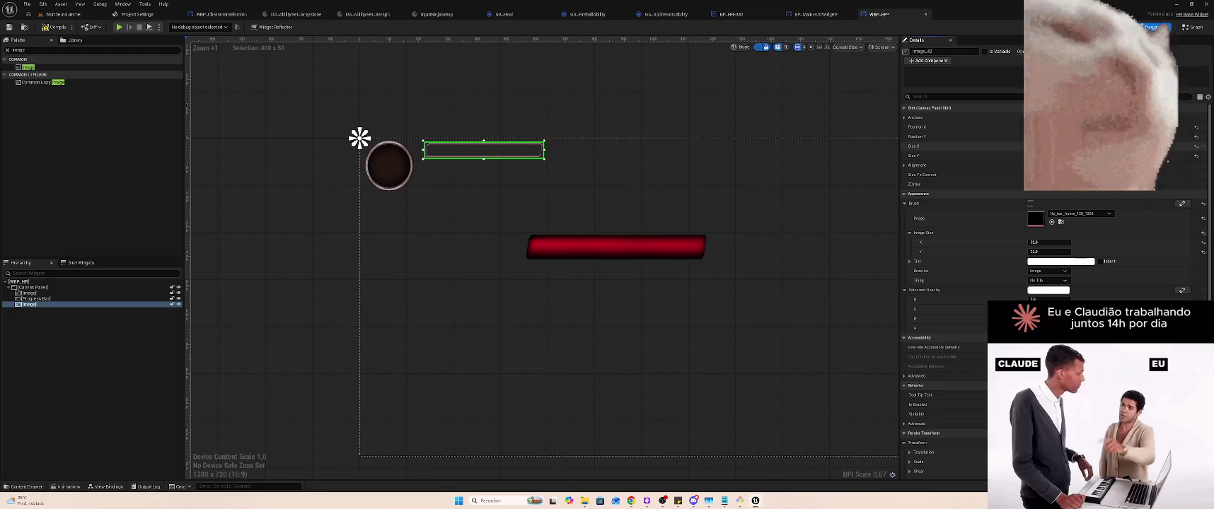
{"action": "left_click", "coordinate": [625, 246]}
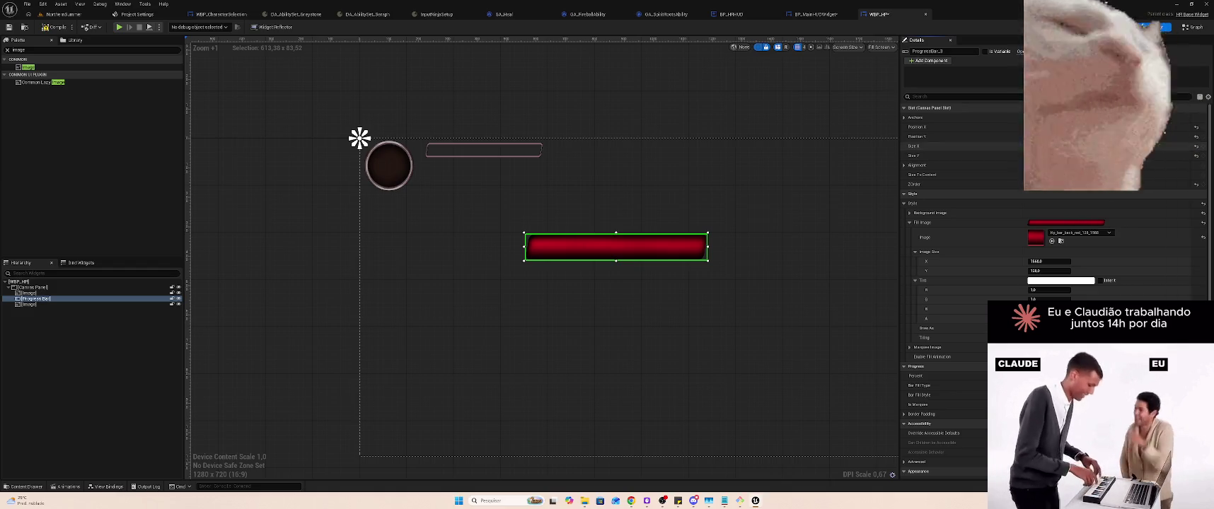
{"action": "key", "text": "Tab"}
{"action": "type", "text": "50"}
{"action": "key", "text": "Return"}
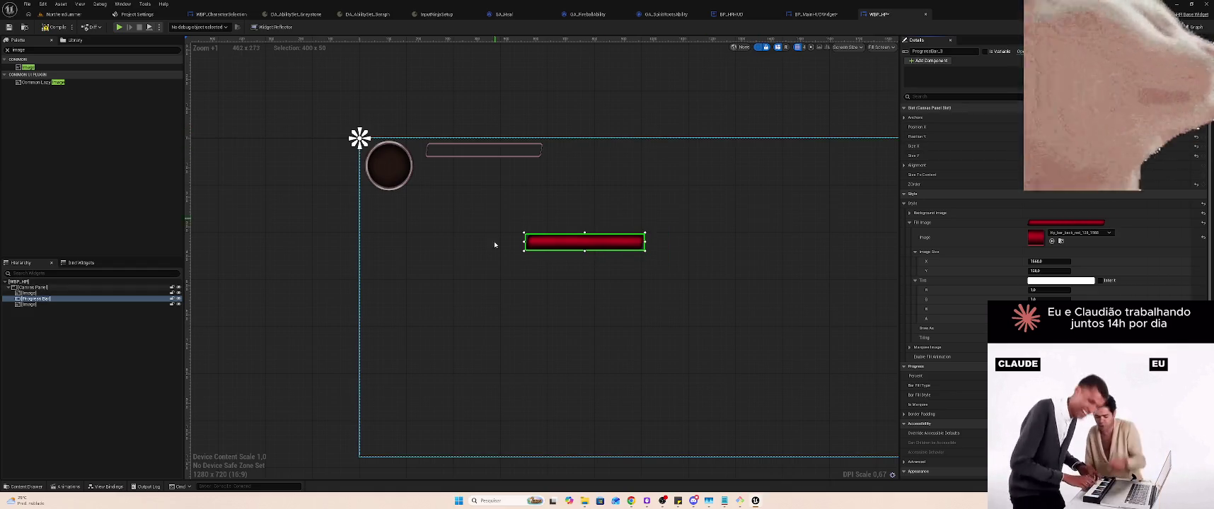
{"action": "left_click_drag", "start_coordinate": [603, 244], "coordinate": [509, 157]}
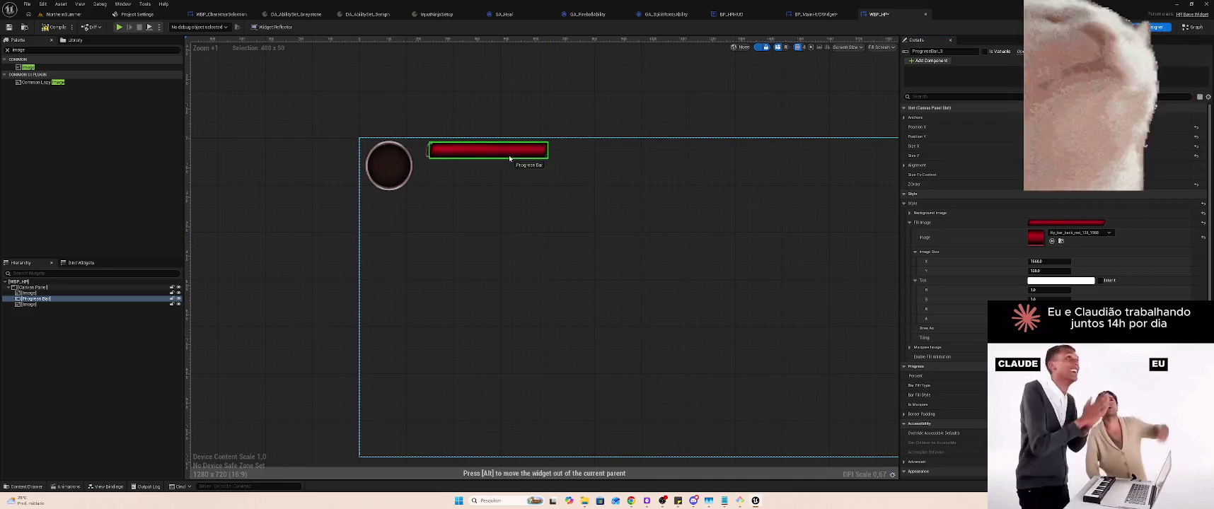
Shrink the red bar to about 393 x 40 and fit it inside its frame
{"action": "scroll", "coordinate": [528, 170], "scroll_direction": "up", "scroll_amount": 3}
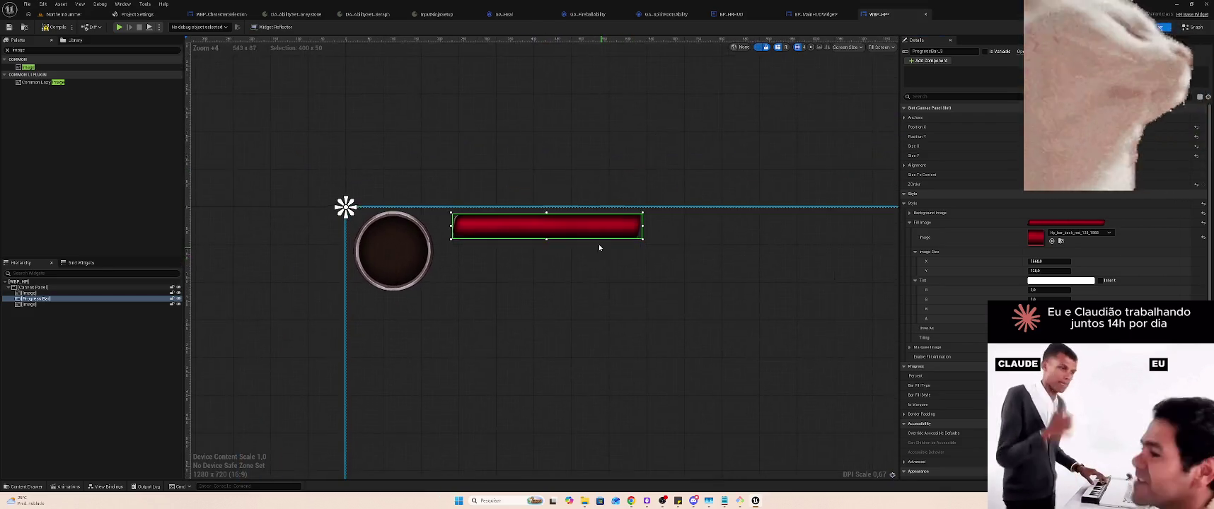
{"action": "scroll", "coordinate": [599, 244], "scroll_direction": "up", "scroll_amount": 7}
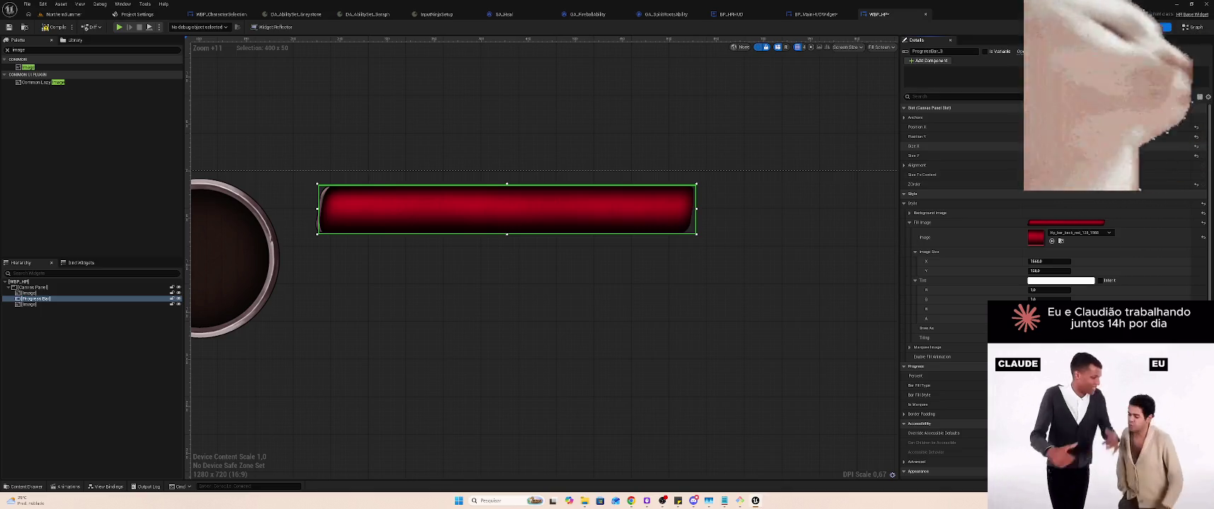
{"action": "left_click_drag", "start_coordinate": [1047, 146], "coordinate": [1033, 146]}
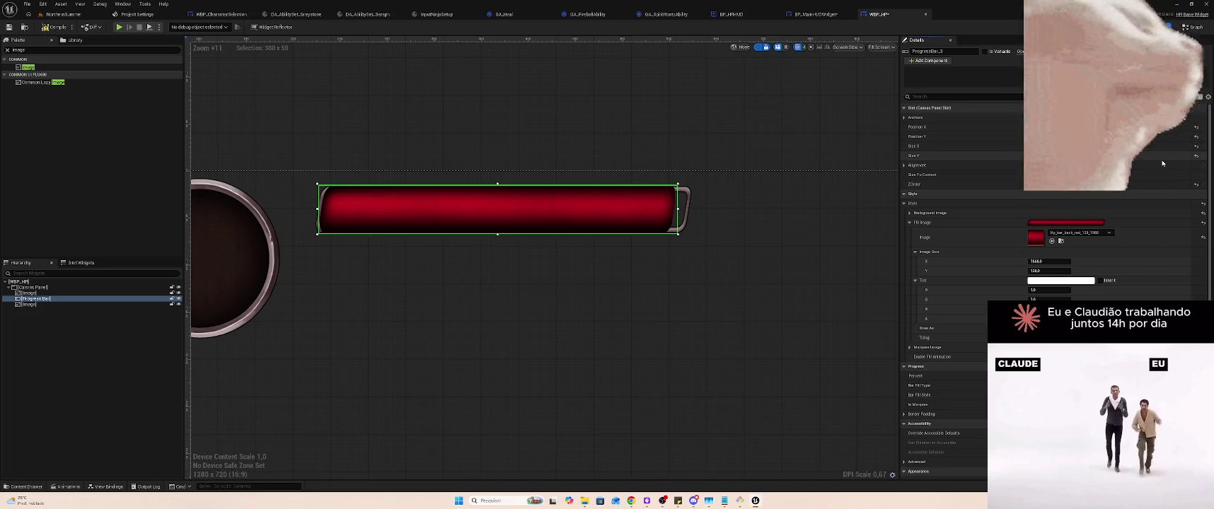
{"action": "left_click_drag", "start_coordinate": [1161, 163], "coordinate": [1155, 162]}
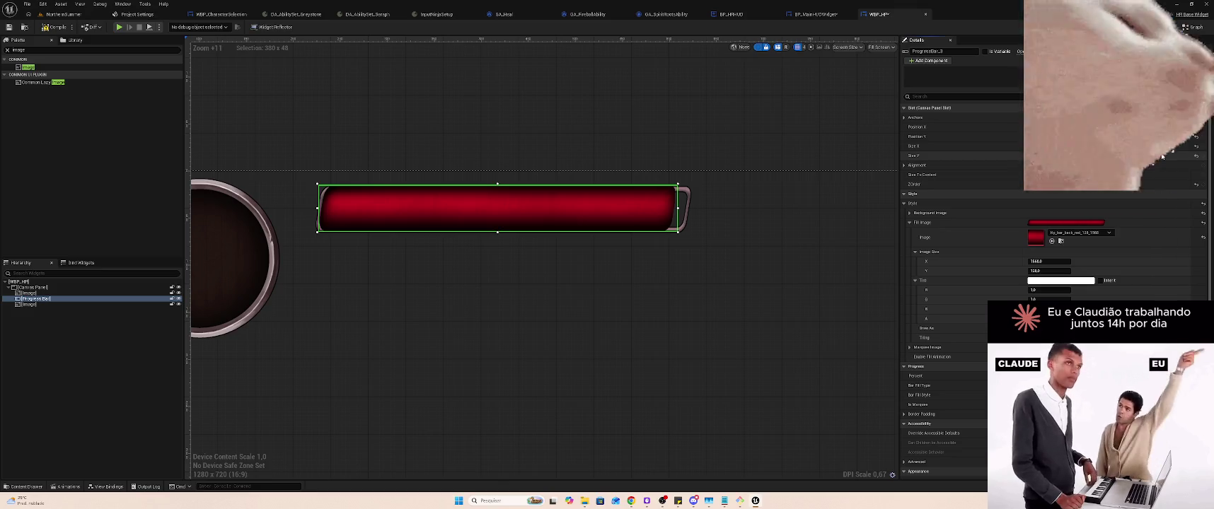
{"action": "type", "text": "40"}
{"action": "key", "text": "Return"}
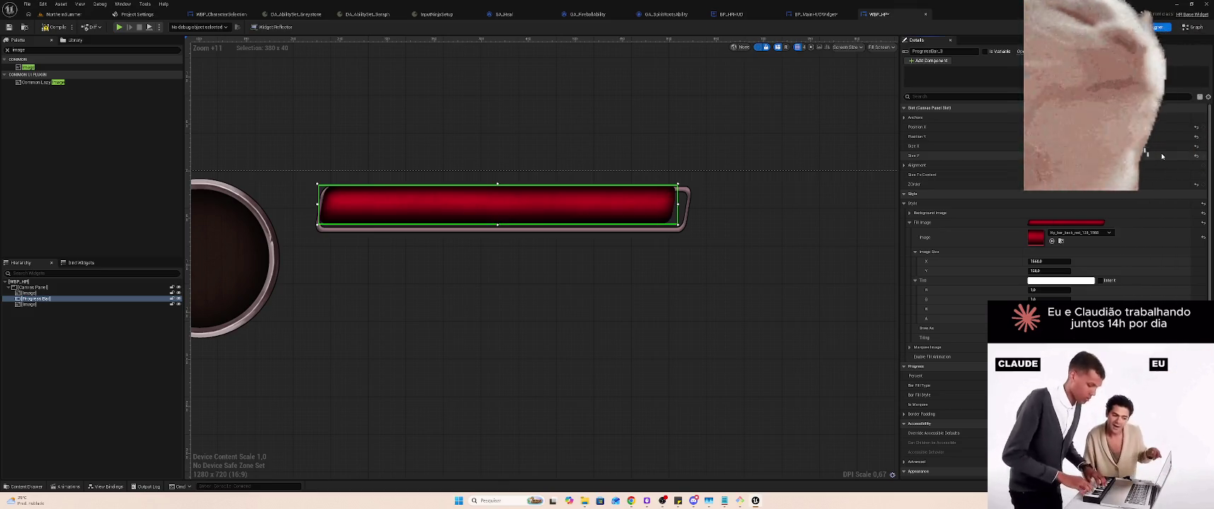
{"action": "mouse_move", "coordinate": [591, 204]}
{"action": "left_mouse_down"}
{"action": "mouse_move", "coordinate": [610, 213]}
{"action": "mouse_move", "coordinate": [588, 210]}
{"action": "left_mouse_up"}
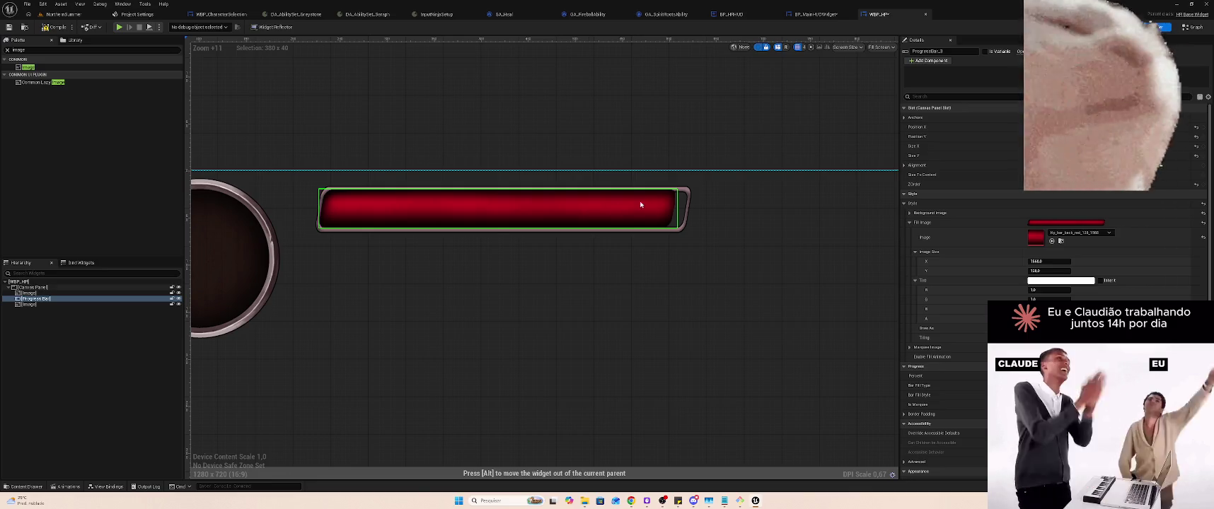
{"action": "left_click_drag", "start_coordinate": [678, 209], "coordinate": [687, 209]}
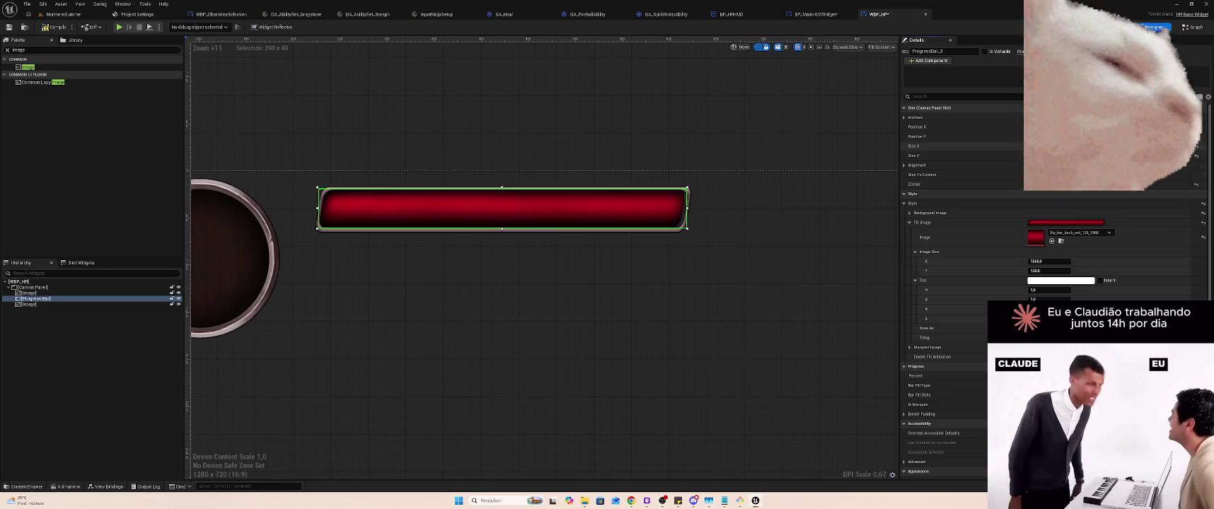
{"action": "left_click_drag", "start_coordinate": [688, 208], "coordinate": [692, 208]}
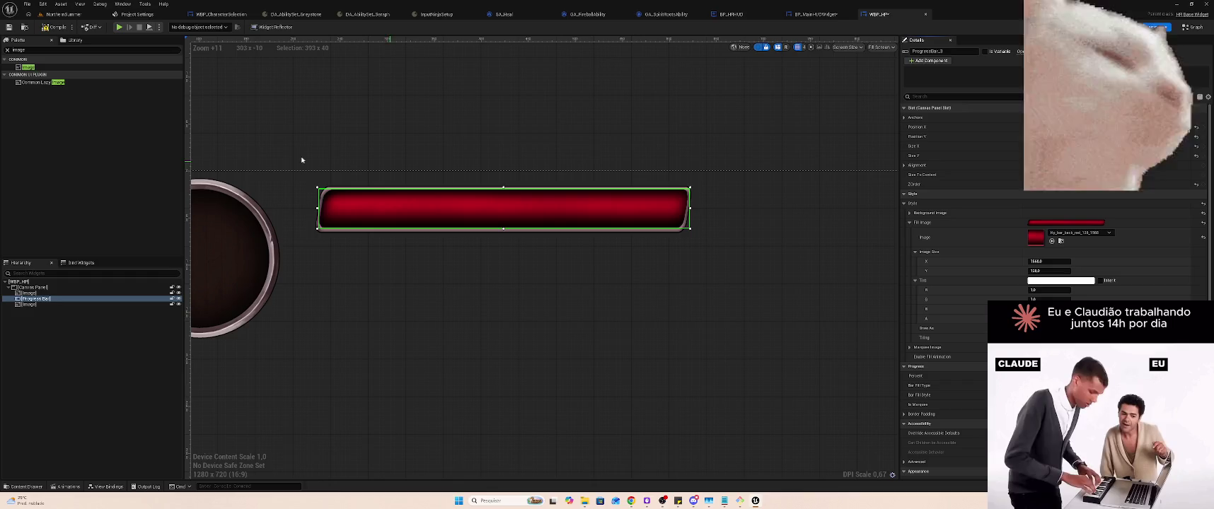
{"action": "left_click", "coordinate": [70, 15]}
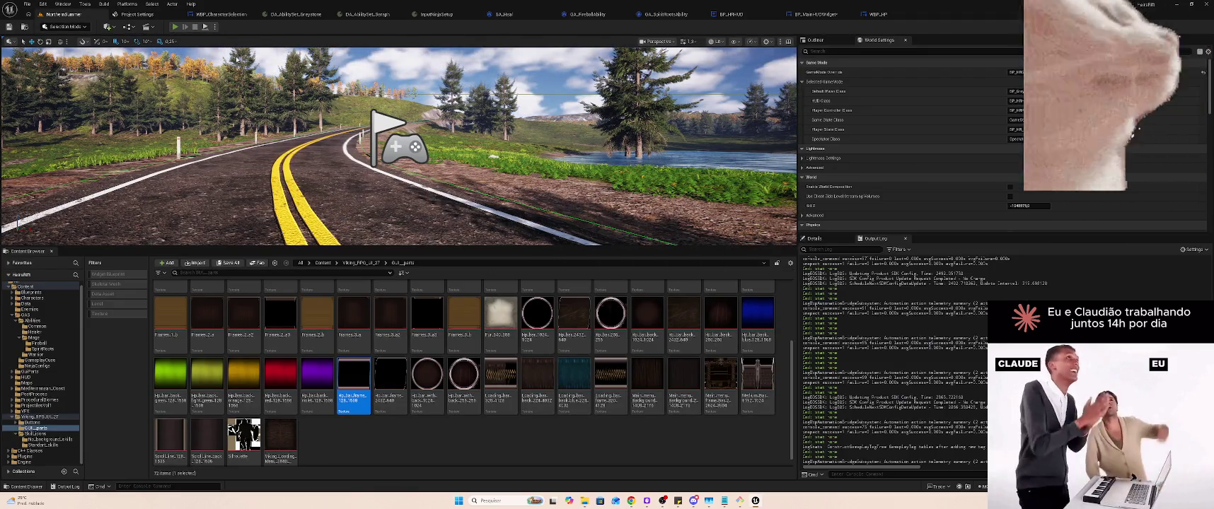
{"action": "left_click", "coordinate": [175, 26]}
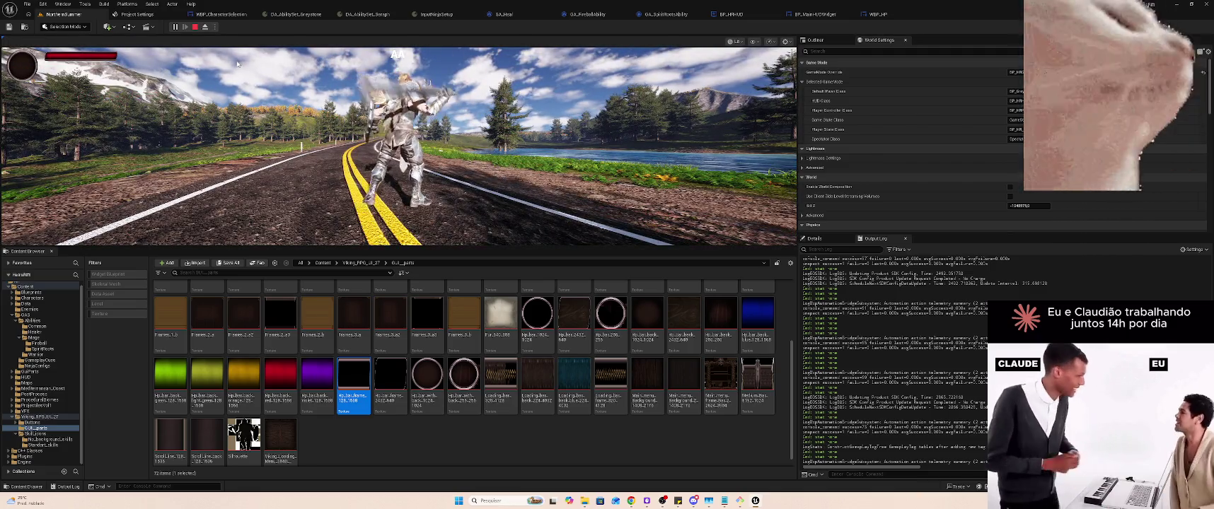
{"action": "key", "text": "Escape"}
{"action": "left_click", "coordinate": [878, 14]}
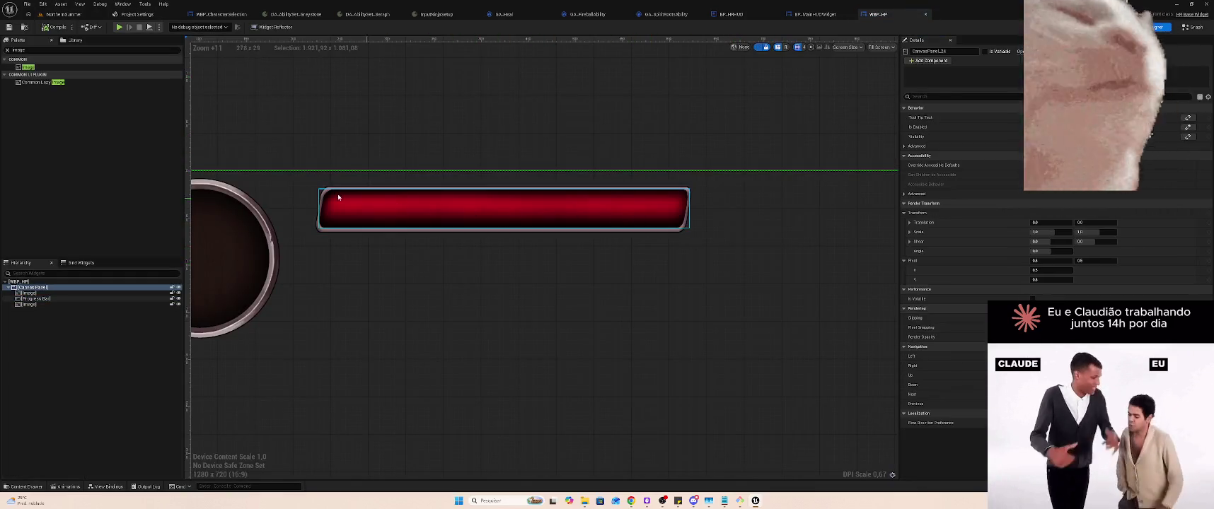
Select the progress bar and frame image together, shift them toward the portrait, and tick Is Variable
{"action": "left_click", "coordinate": [54, 299]}
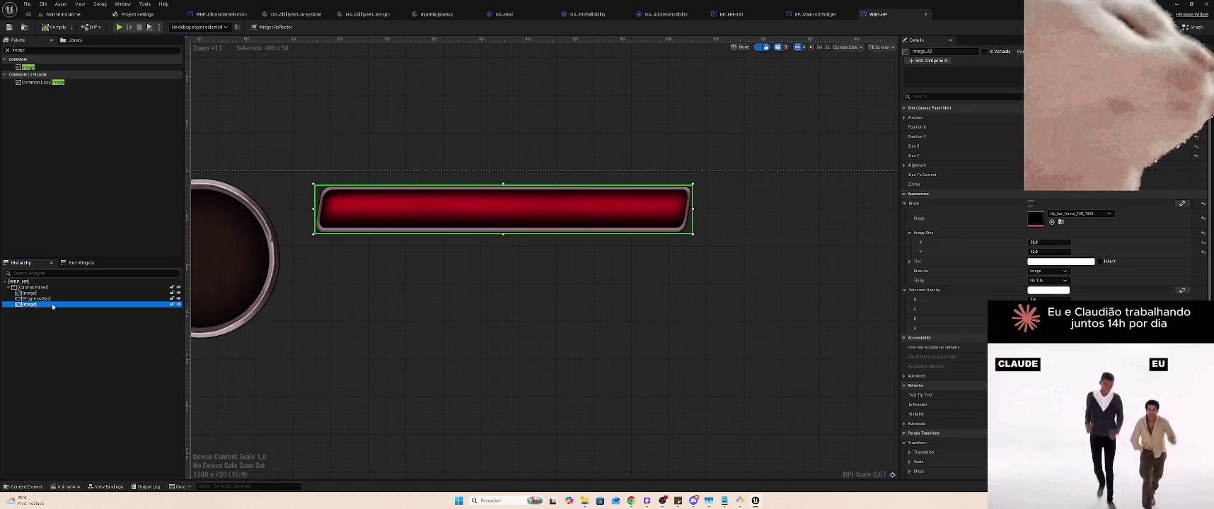
{"action": "left_click_drag", "start_coordinate": [47, 310], "coordinate": [41, 303]}
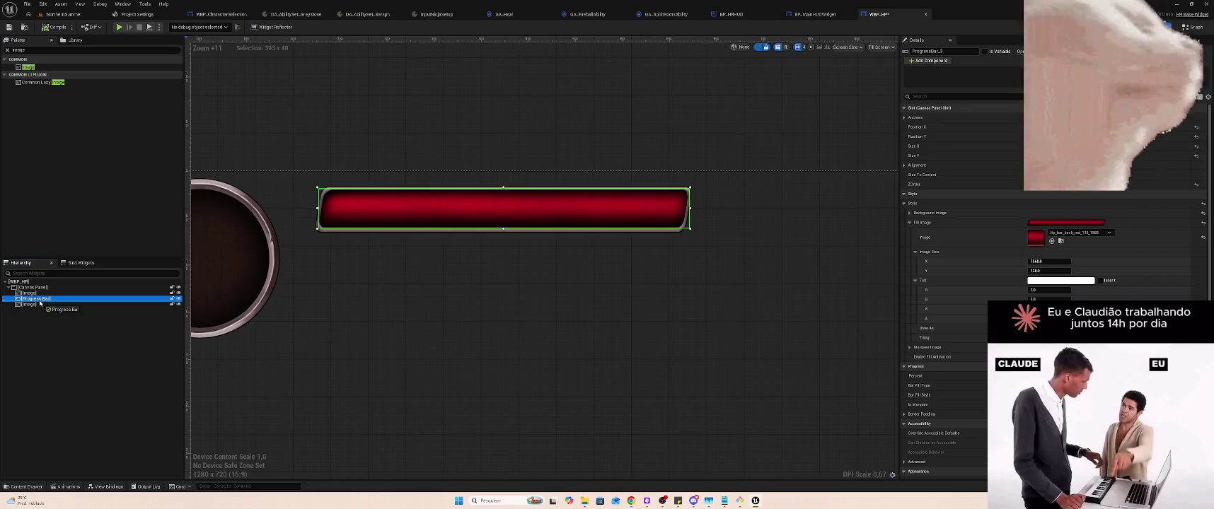
{"action": "left_click", "coordinate": [34, 305]}
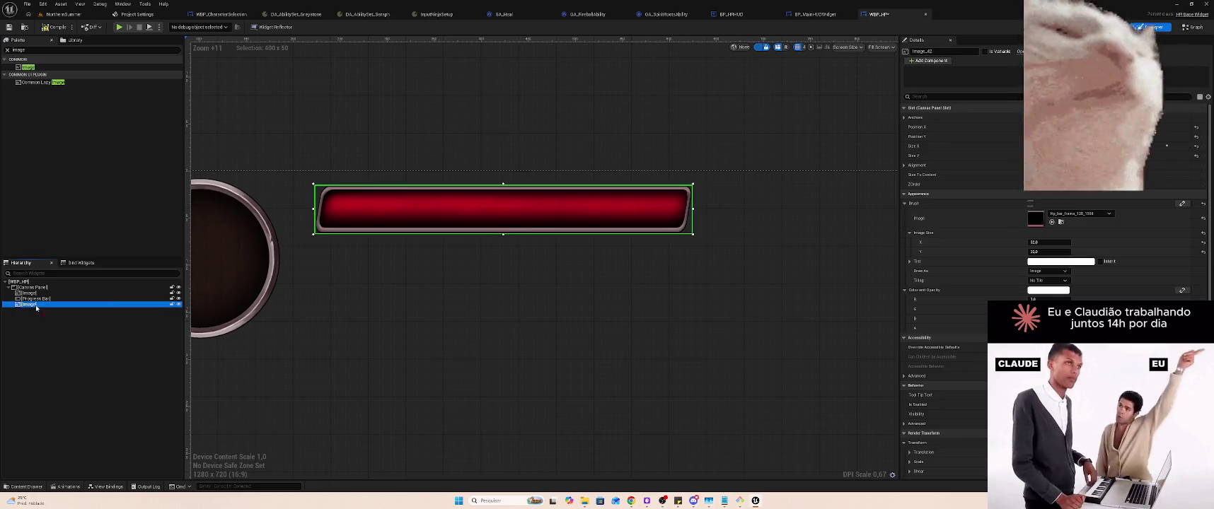
{"action": "left_click", "coordinate": [35, 299], "text": "ctrl"}
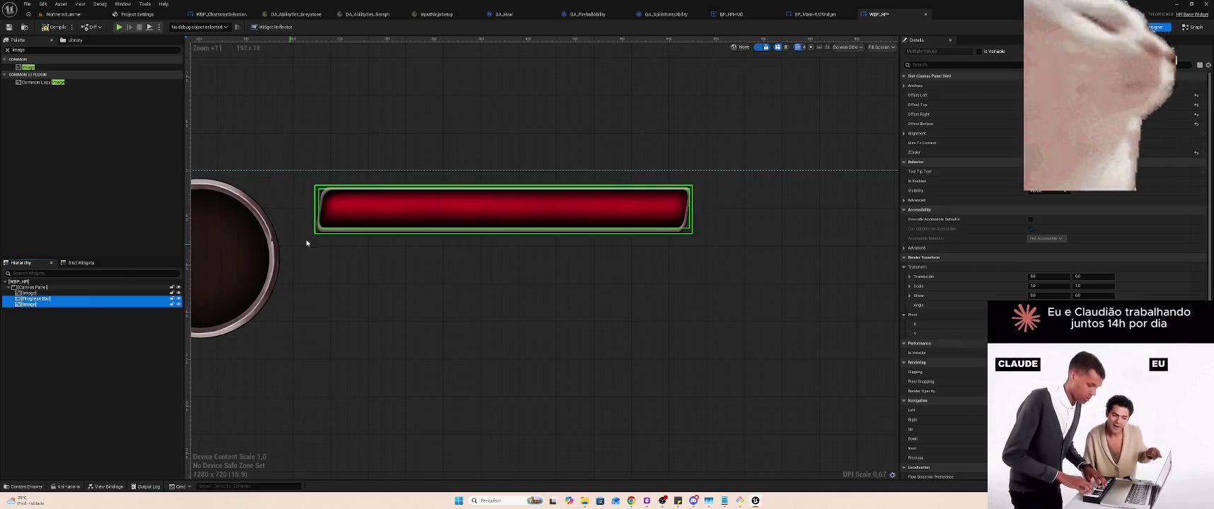
{"action": "mouse_move", "coordinate": [508, 200]}
{"action": "left_mouse_down"}
{"action": "mouse_move", "coordinate": [475, 206]}
{"action": "mouse_move", "coordinate": [477, 219]}
{"action": "left_mouse_up"}
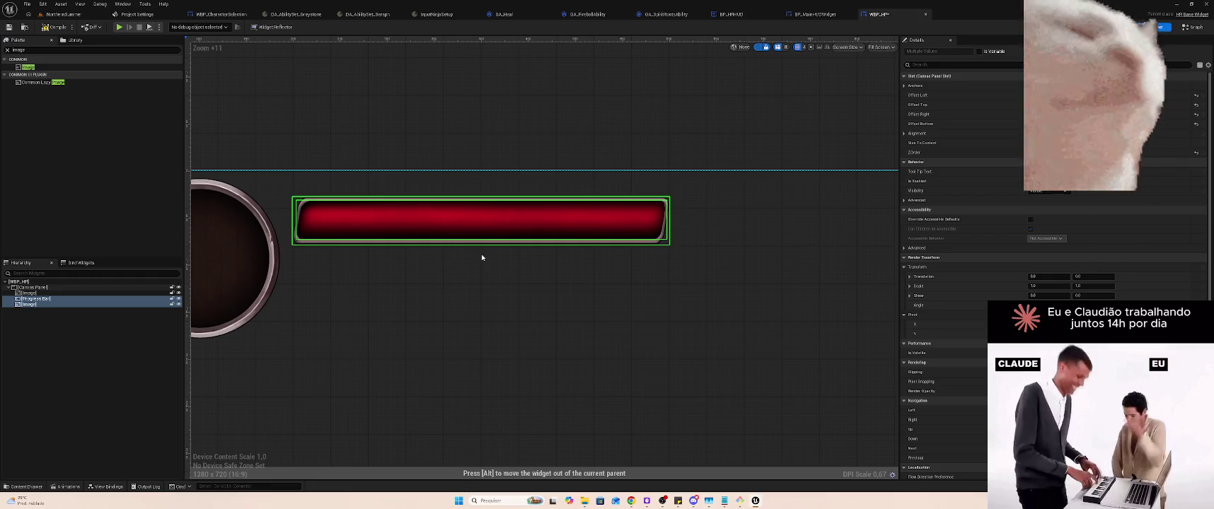
{"action": "left_click", "coordinate": [694, 222]}
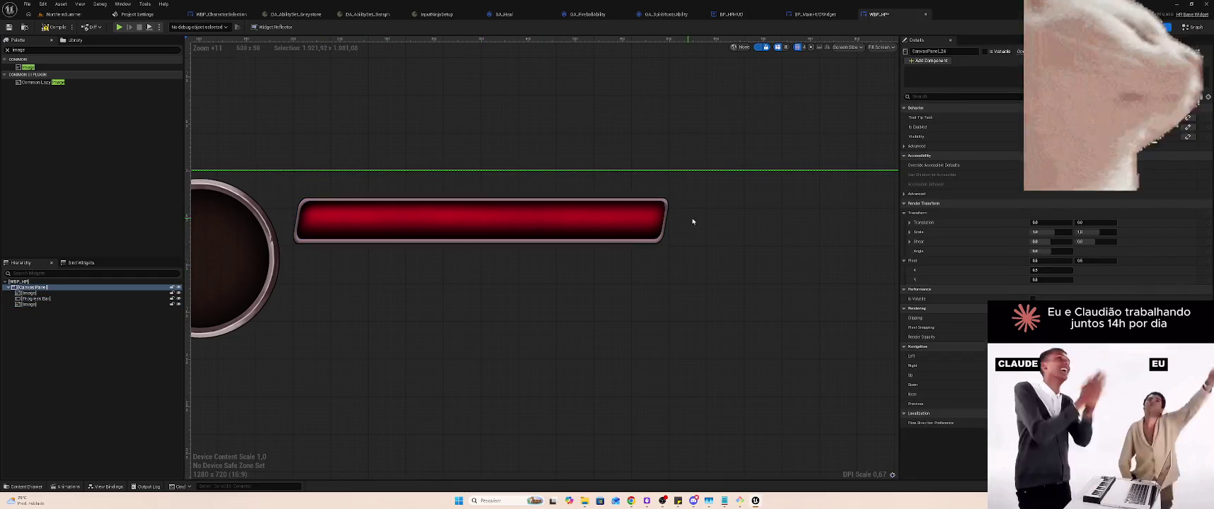
{"action": "left_click", "coordinate": [39, 299]}
{"action": "left_click", "coordinate": [32, 304], "text": "ctrl"}
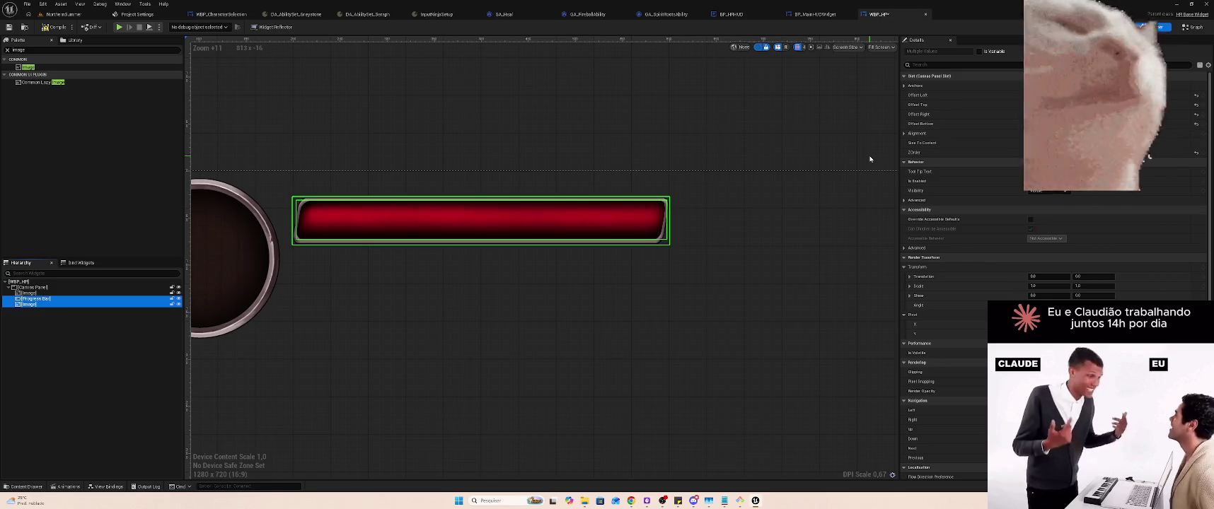
{"action": "left_click", "coordinate": [984, 52]}
{"action": "left_click", "coordinate": [70, 300]}
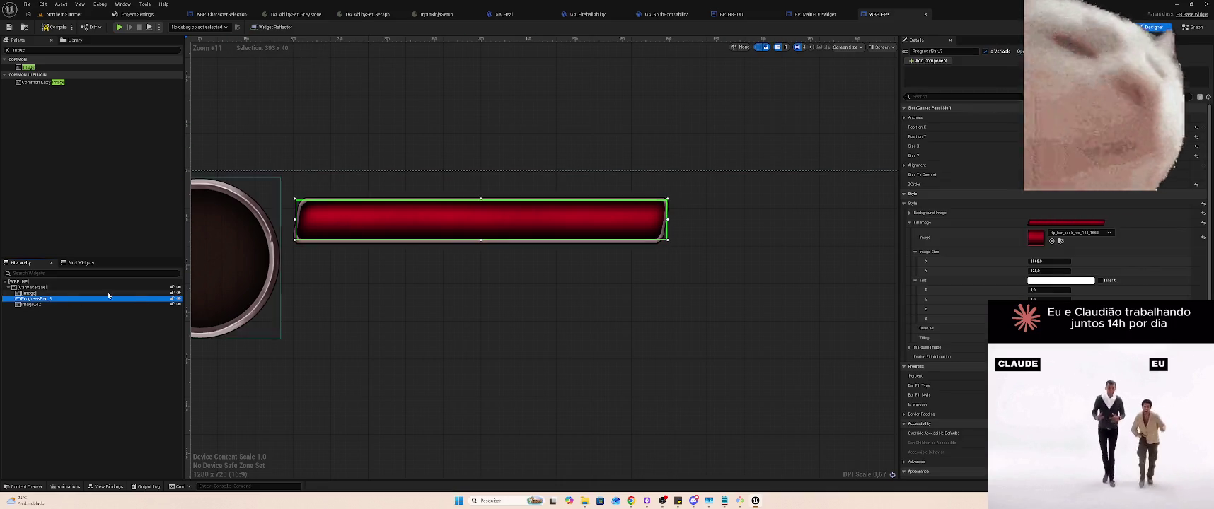
Rename Image_42 to Image_HP and ProgressBar_3 to ProgressBar_HP in the Details name field
{"action": "left_click", "coordinate": [34, 305]}
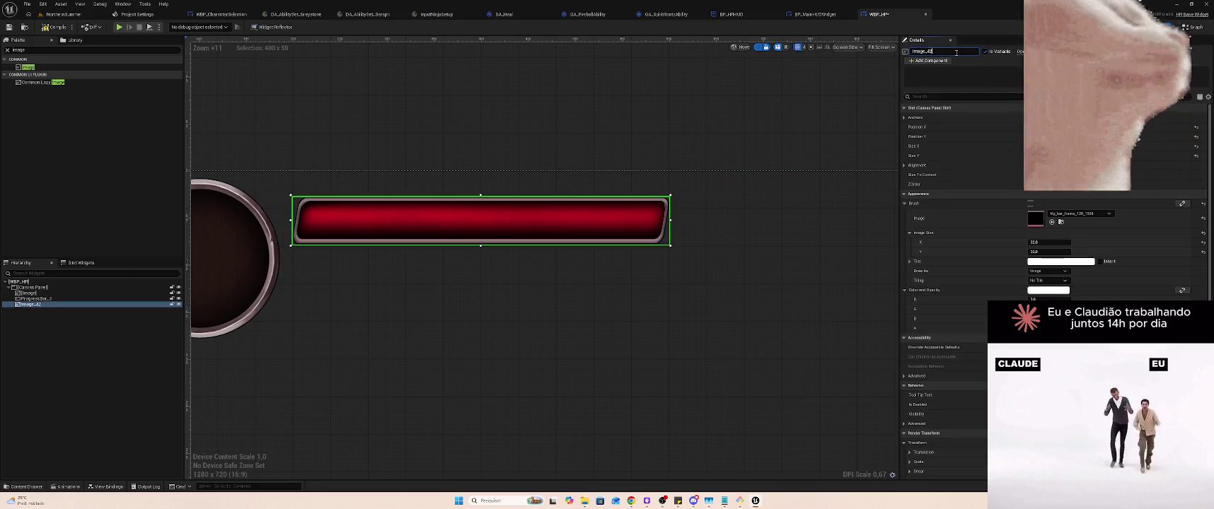
{"action": "left_click", "coordinate": [969, 51]}
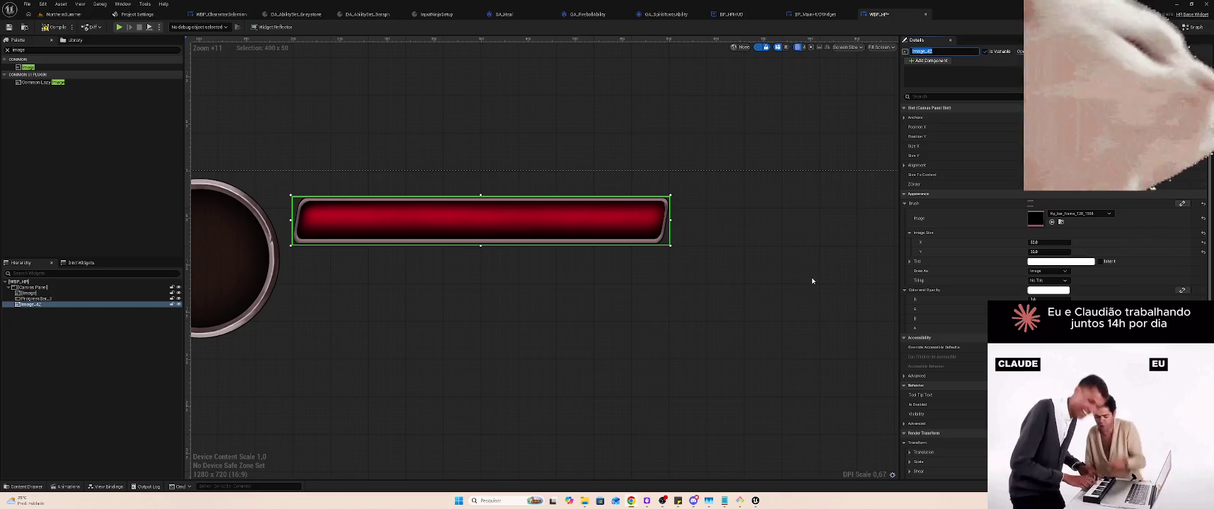
{"action": "left_click", "coordinate": [532, 245]}
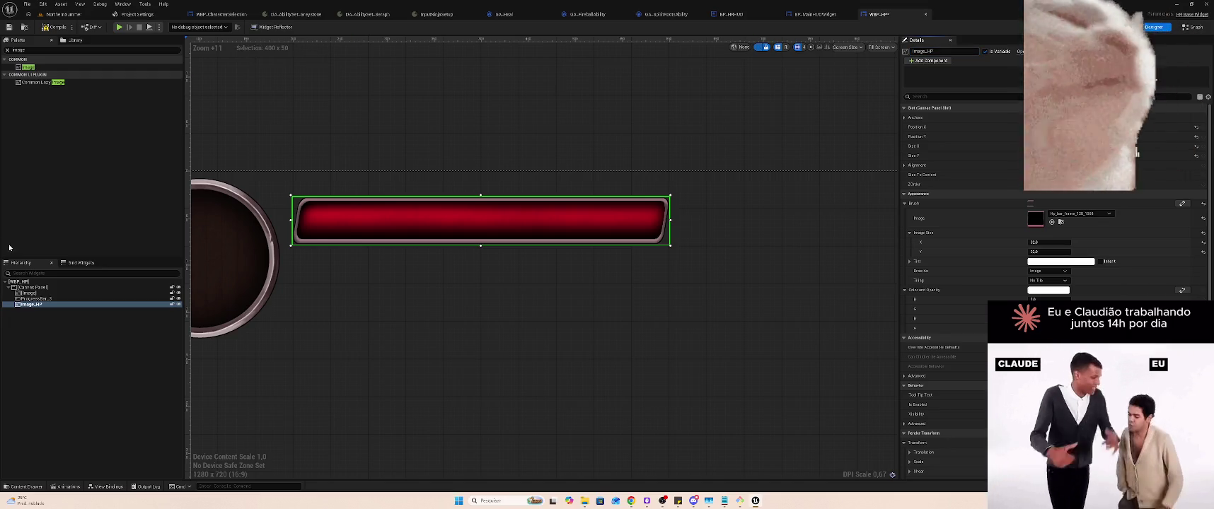
{"action": "left_click", "coordinate": [35, 299]}
{"action": "left_click", "coordinate": [959, 52]}
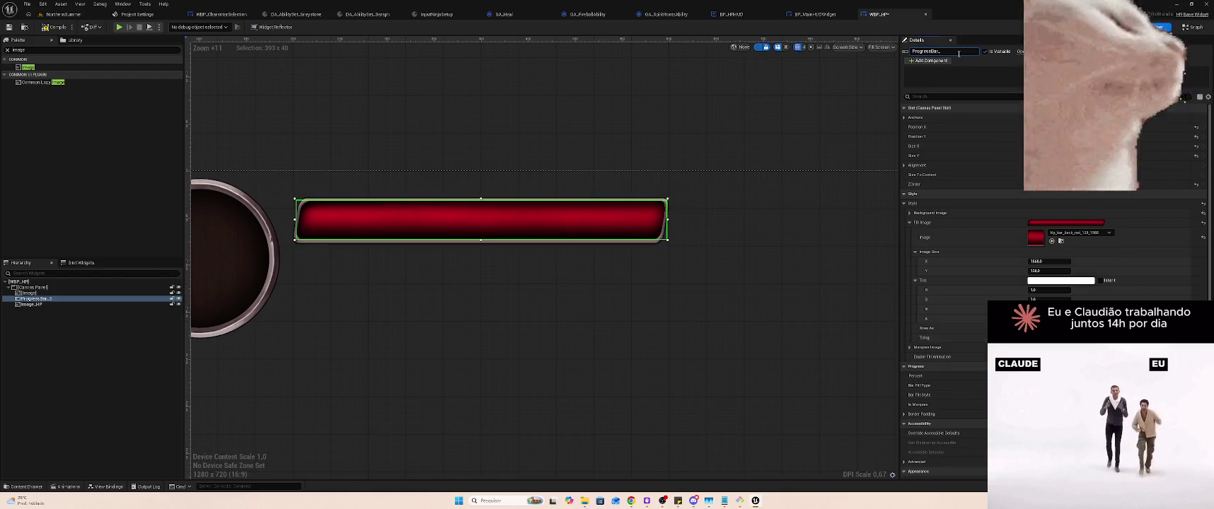
{"action": "key", "text": "Return"}
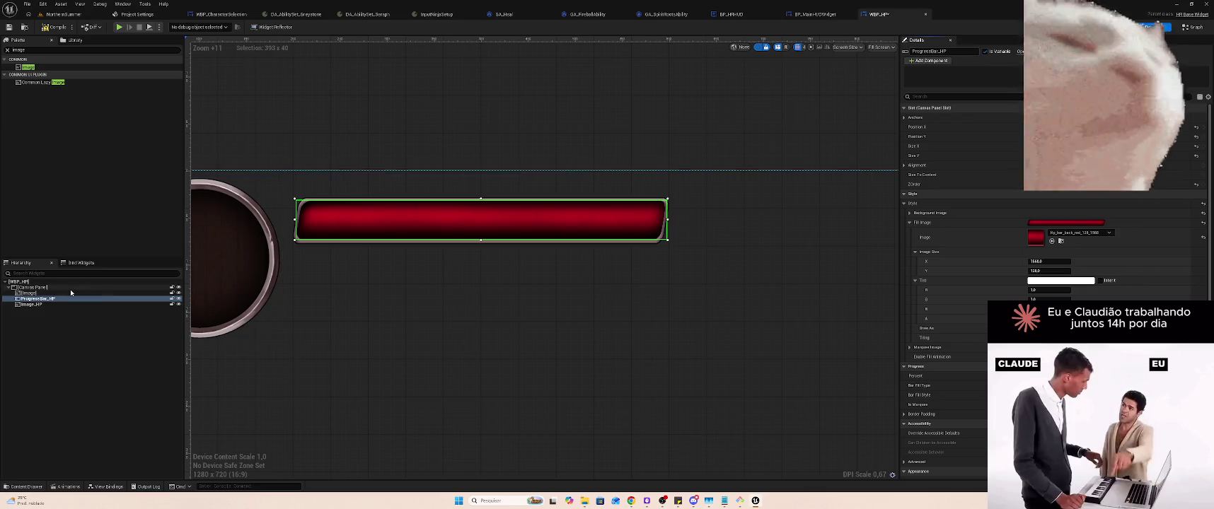
{"action": "left_click", "coordinate": [67, 304]}
{"action": "left_click", "coordinate": [39, 298], "text": "ctrl"}
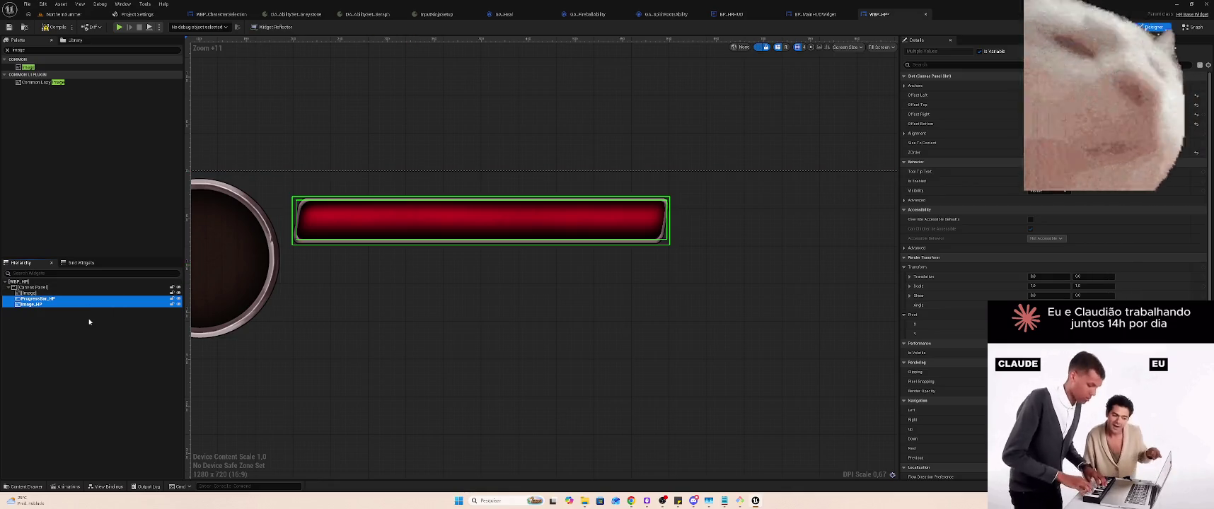
{"action": "left_click", "coordinate": [21, 328]}
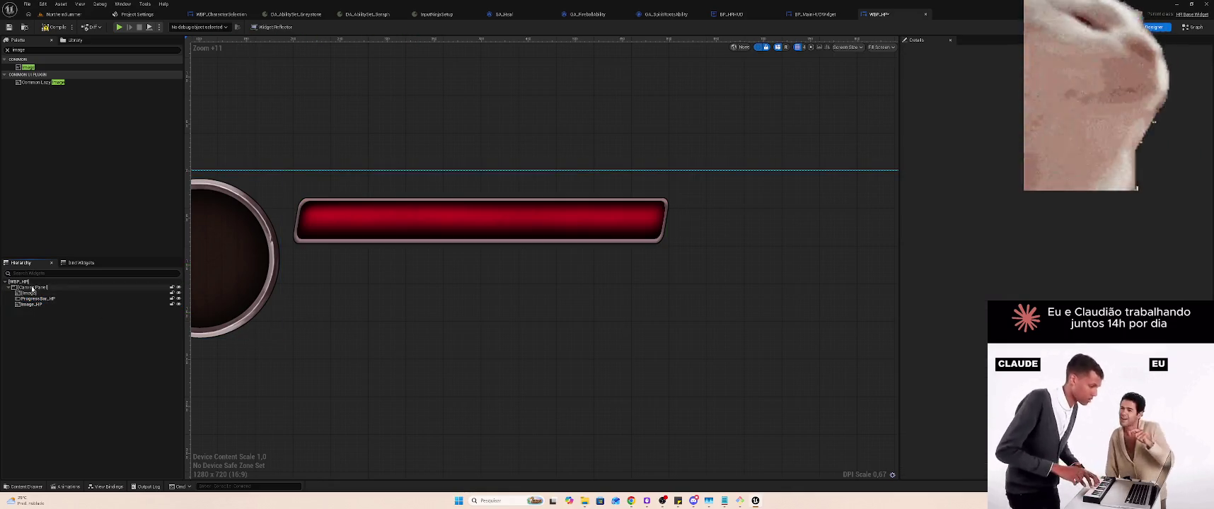
Paste a copy of the framed red bar and place it just below the first bar
{"action": "left_click", "coordinate": [33, 288]}
{"action": "key", "text": "ctrl+v"}
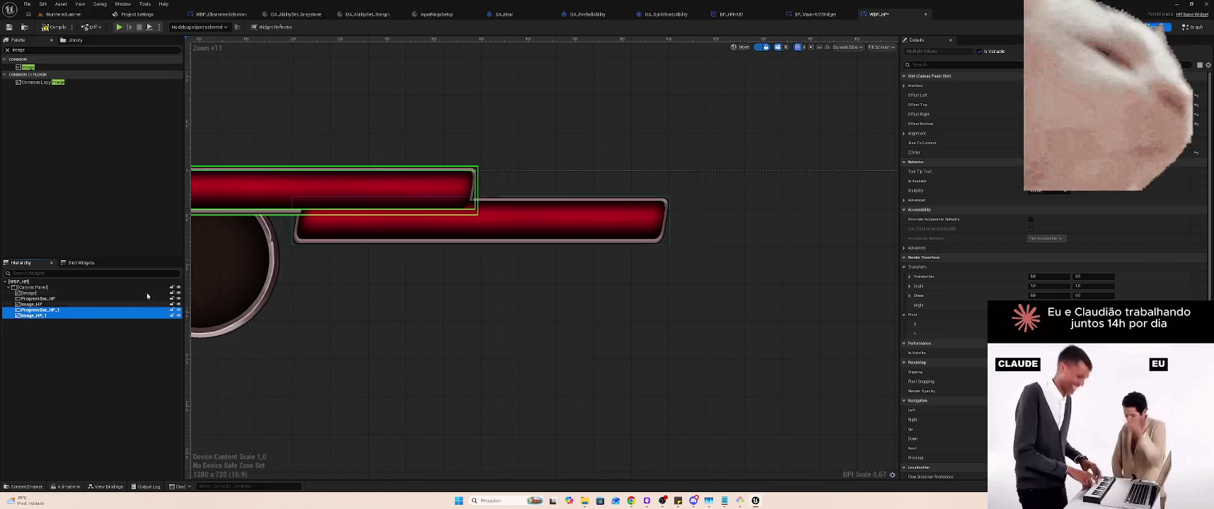
{"action": "mouse_move", "coordinate": [317, 194]}
{"action": "left_mouse_down"}
{"action": "mouse_move", "coordinate": [509, 280]}
{"action": "mouse_move", "coordinate": [499, 276]}
{"action": "left_mouse_up"}
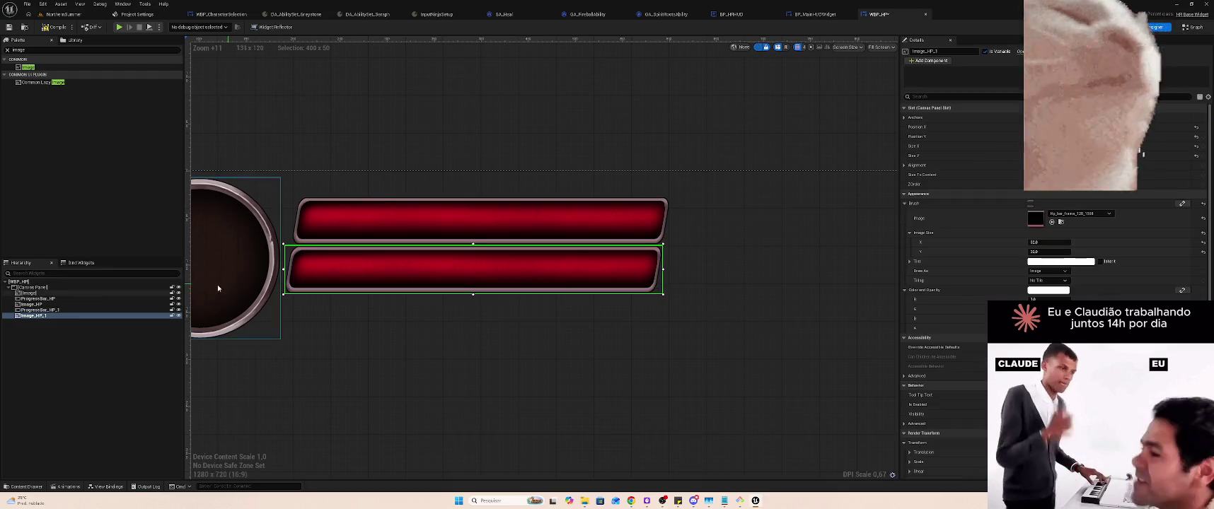
{"action": "left_click", "coordinate": [64, 288]}
Paste another framed bar copy beneath the middle bar, checking each bar and frame selection
{"action": "key", "text": "ctrl+v"}
{"action": "mouse_move", "coordinate": [401, 200]}
{"action": "left_mouse_down"}
{"action": "mouse_move", "coordinate": [531, 323]}
{"action": "mouse_move", "coordinate": [576, 331]}
{"action": "left_mouse_up"}
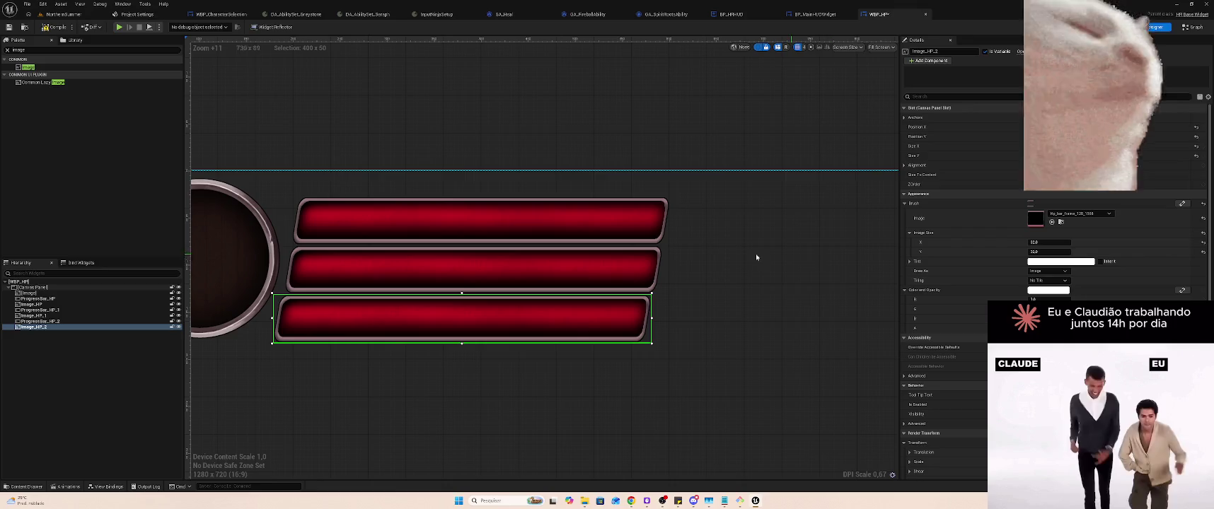
{"action": "left_click", "coordinate": [657, 258]}
{"action": "left_click", "coordinate": [649, 252], "text": "ctrl"}
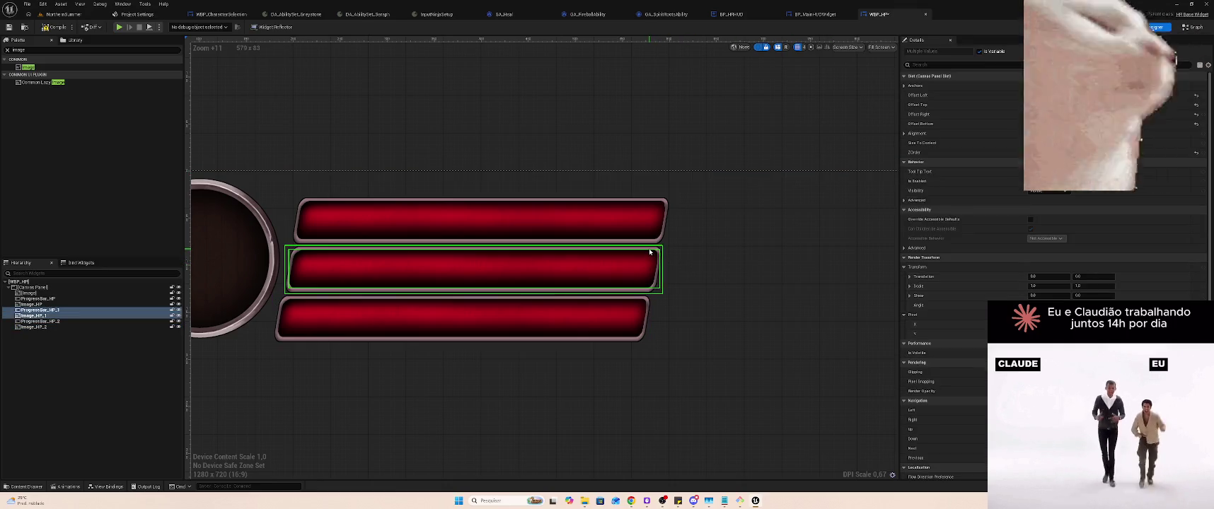
{"action": "left_click", "coordinate": [650, 121]}
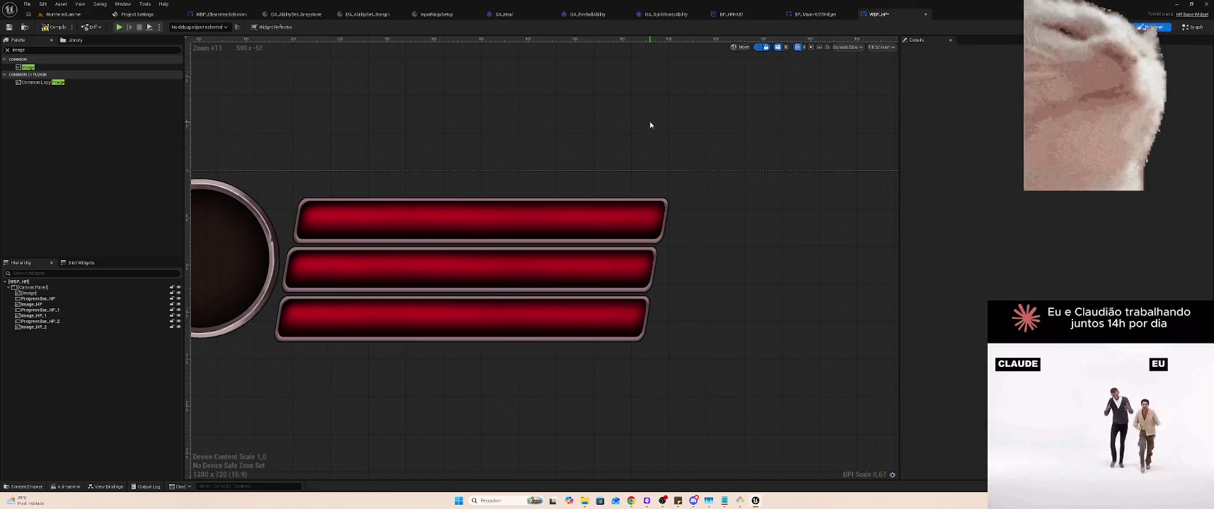
{"action": "left_click", "coordinate": [621, 323]}
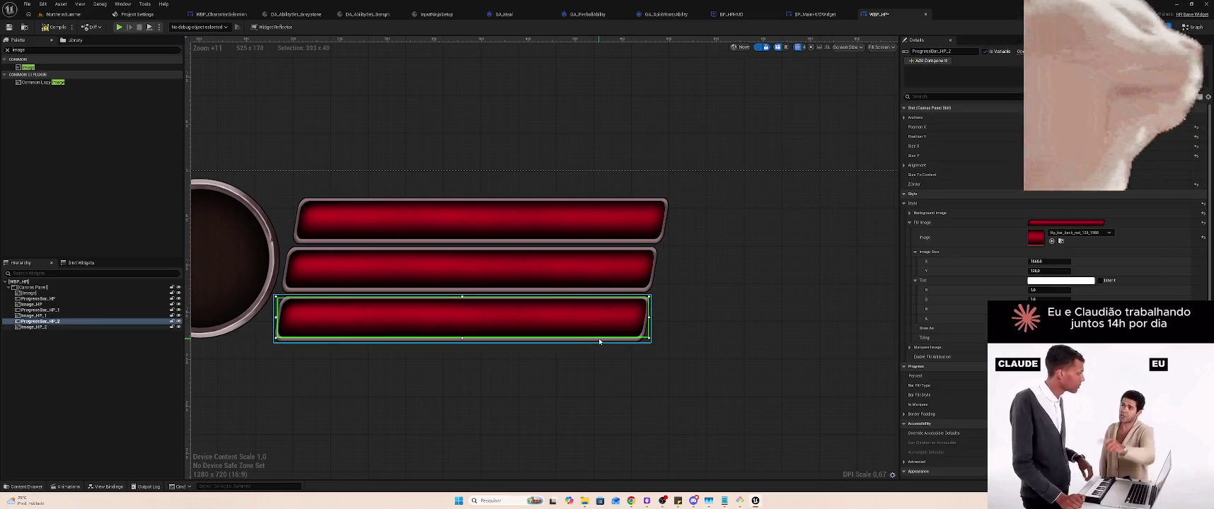
{"action": "left_click", "coordinate": [598, 339]}
{"action": "left_click", "coordinate": [686, 121]}
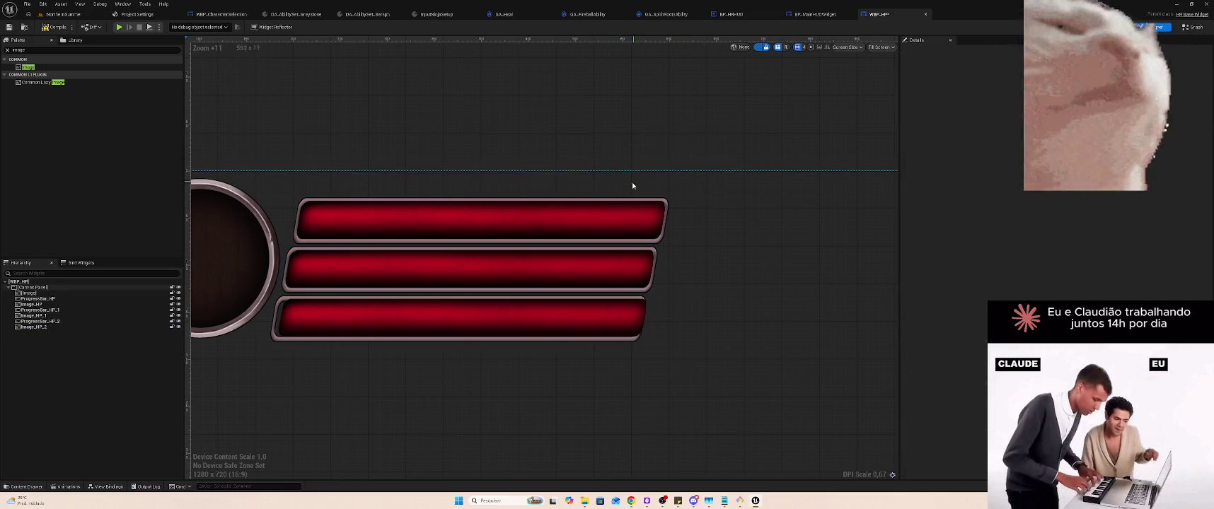
{"action": "left_click", "coordinate": [472, 319]}
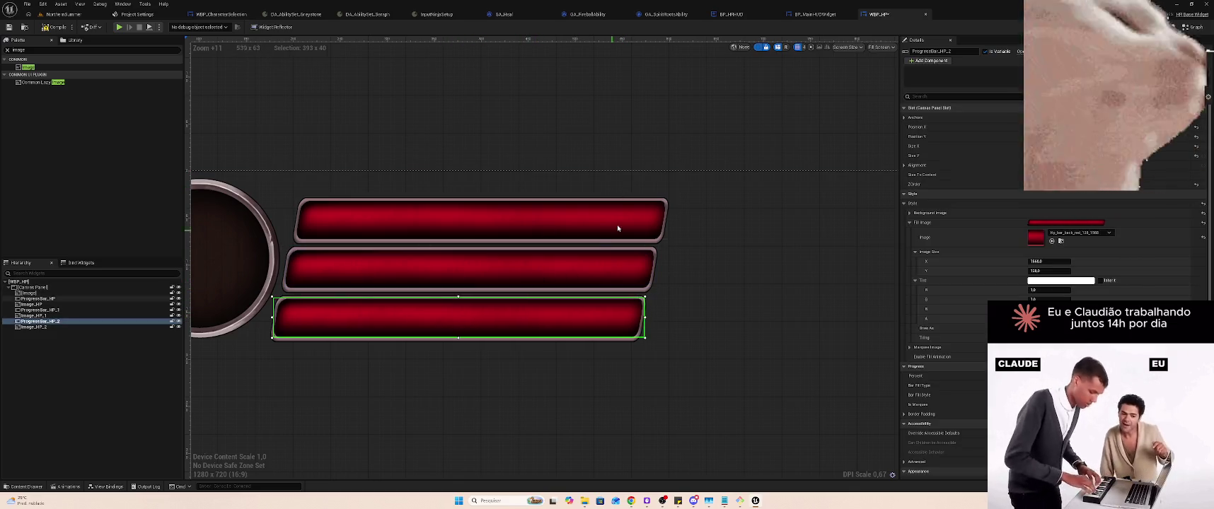
{"action": "left_click", "coordinate": [677, 122]}
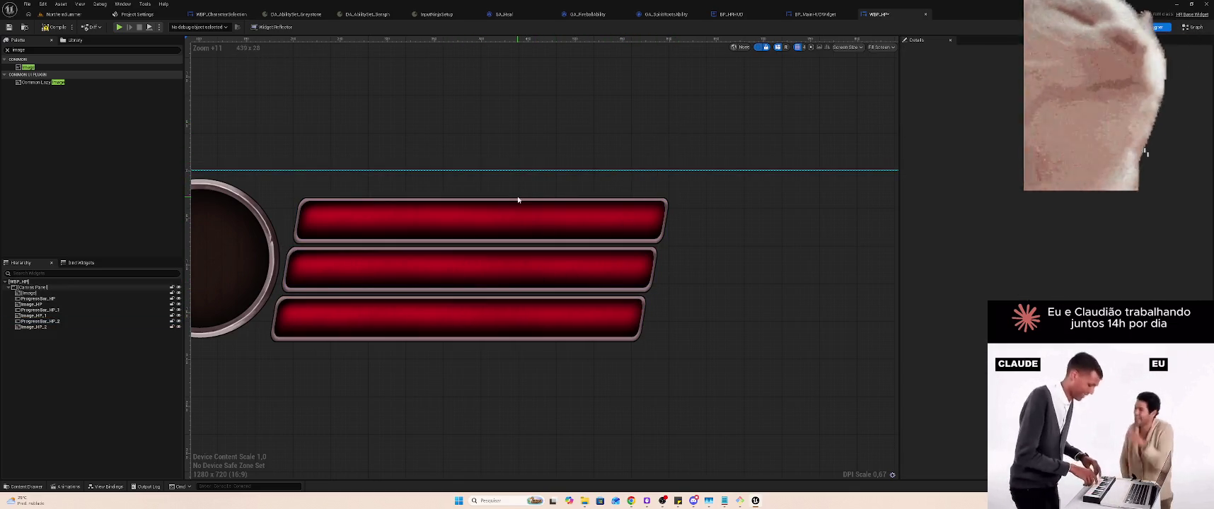
{"action": "left_click", "coordinate": [398, 276]}
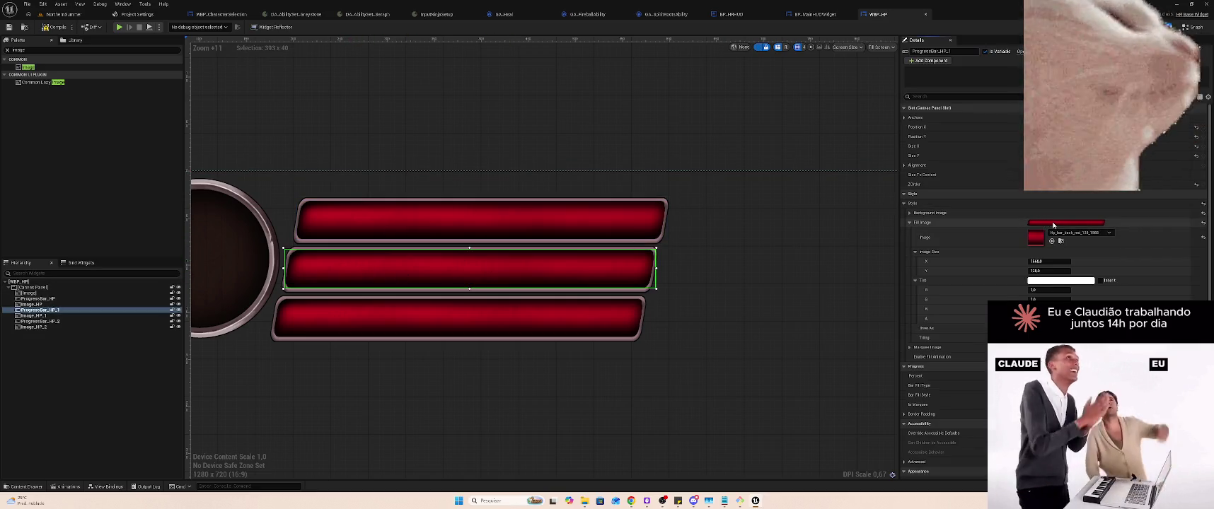
Fill the middle bar with the blue bar texture, rename it ProgressBar_MP and its frame Image_MP
{"action": "left_click", "coordinate": [1079, 232]}
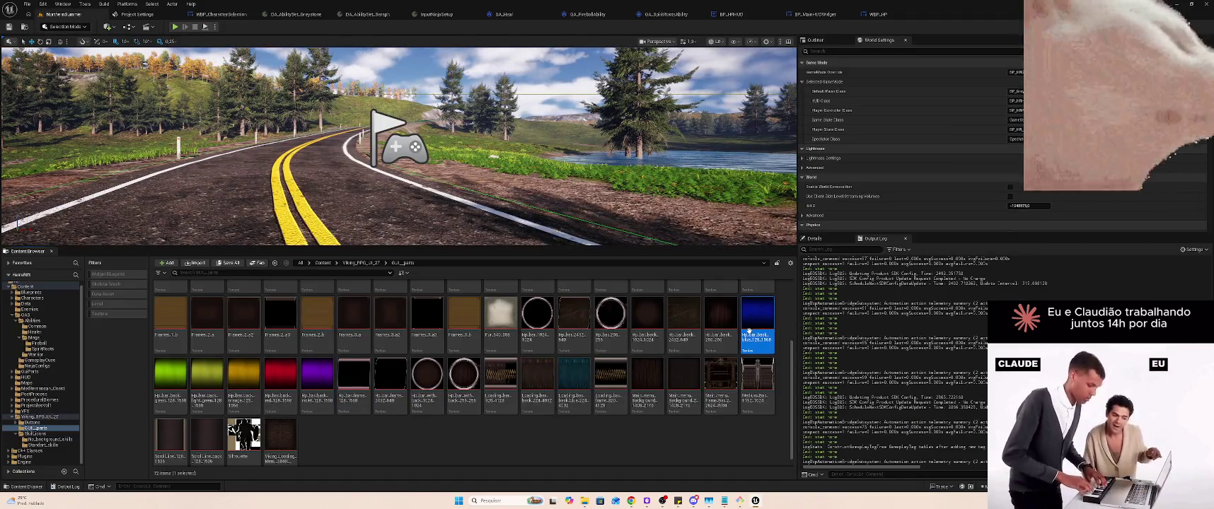
{"action": "left_click", "coordinate": [877, 15]}
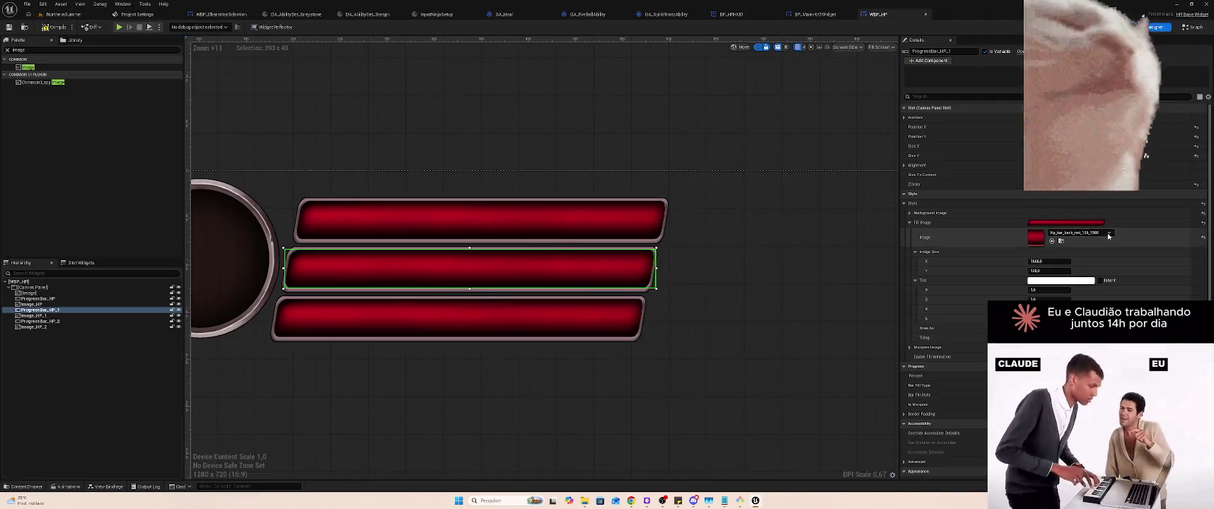
{"action": "left_click", "coordinate": [1082, 233]}
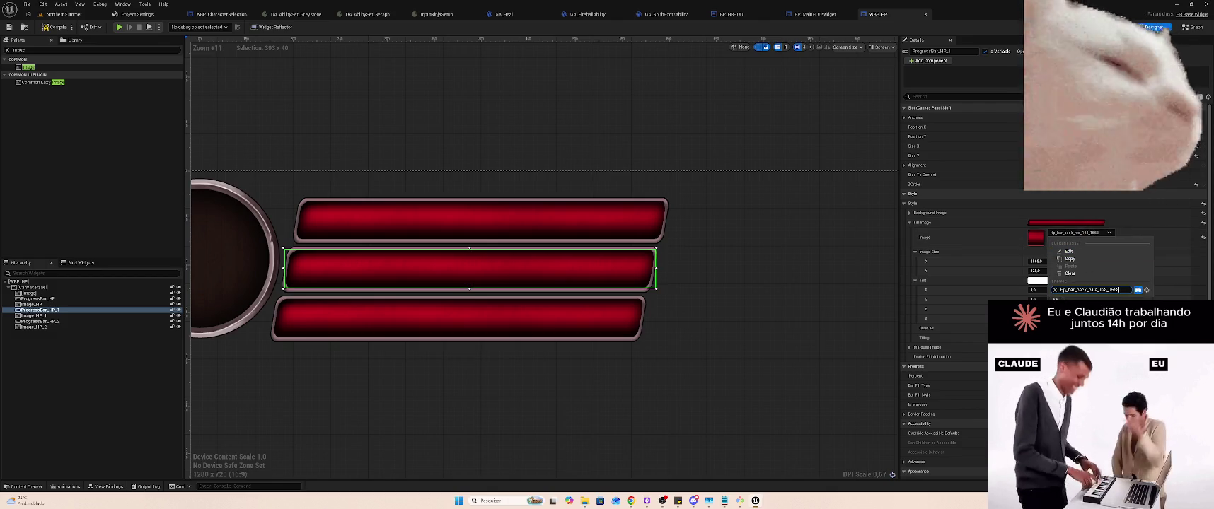
{"action": "key", "text": "Return"}
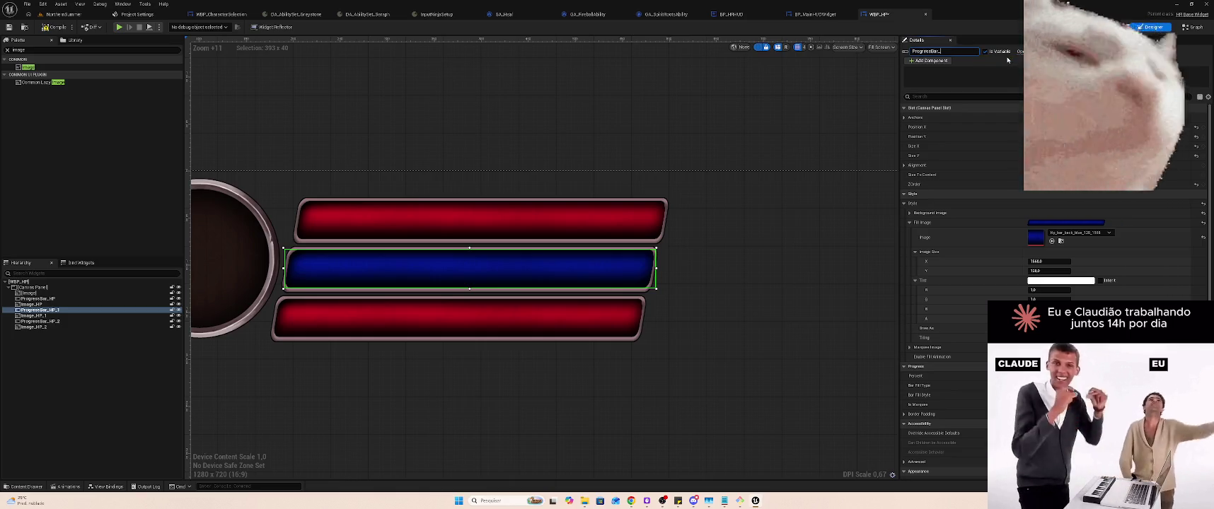
{"action": "key", "text": "Return"}
{"action": "left_click", "coordinate": [34, 315]}
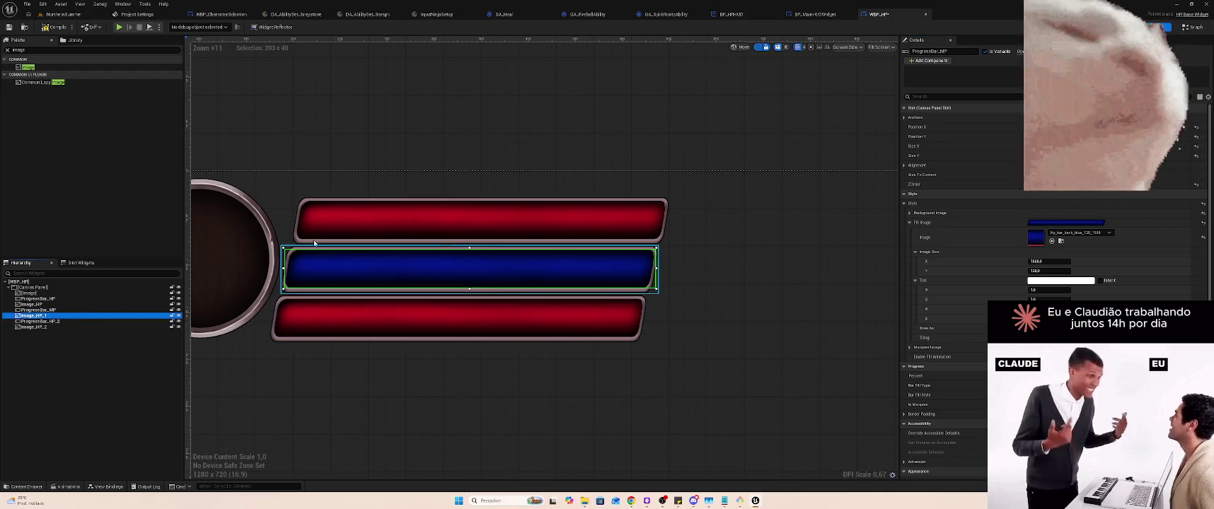
{"action": "left_click", "coordinate": [956, 50]}
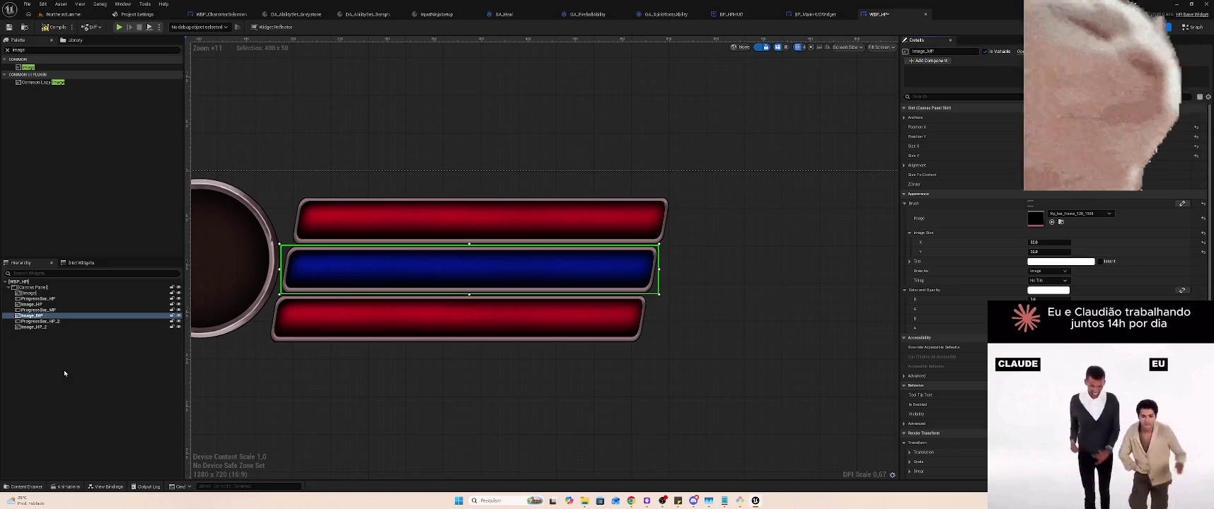
Rename the bottom bar ProgressBar_SP and its frame Image_SP
{"action": "left_click", "coordinate": [51, 322]}
{"action": "left_click", "coordinate": [964, 51]}
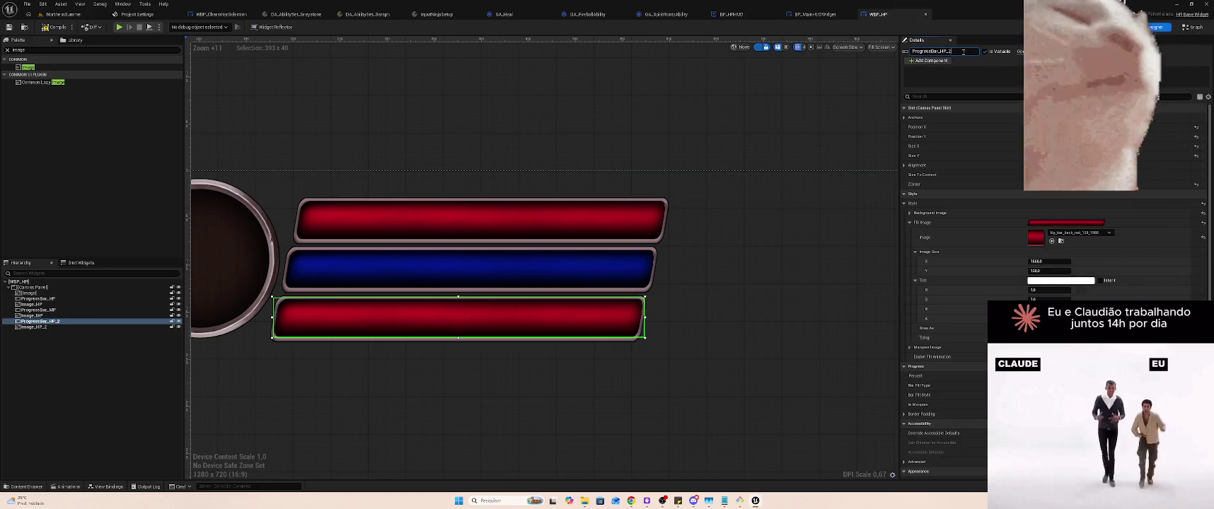
{"action": "key", "text": "Return"}
{"action": "left_click", "coordinate": [61, 327]}
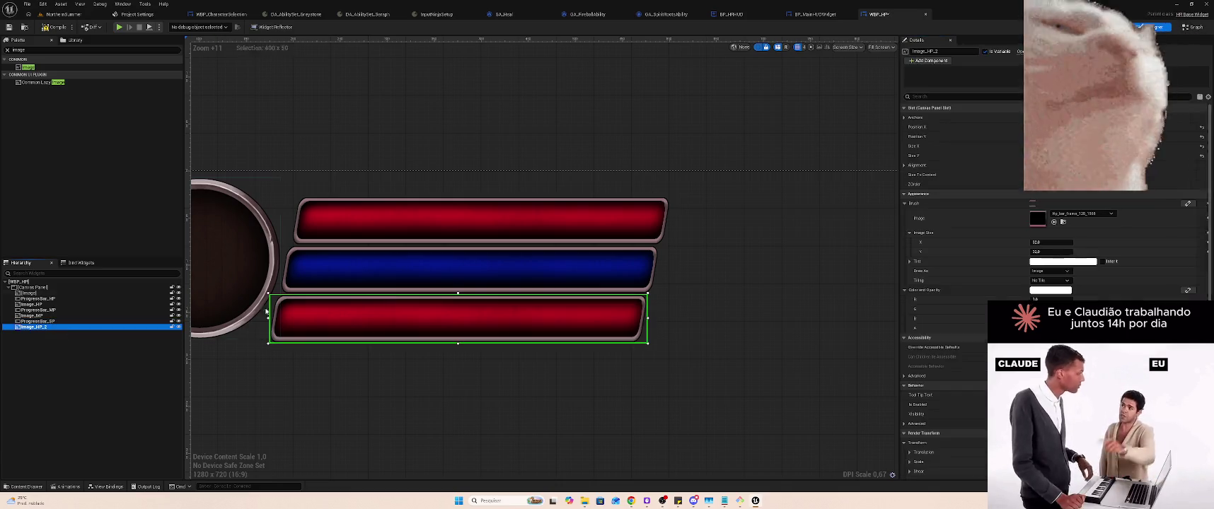
{"action": "left_click", "coordinate": [946, 51]}
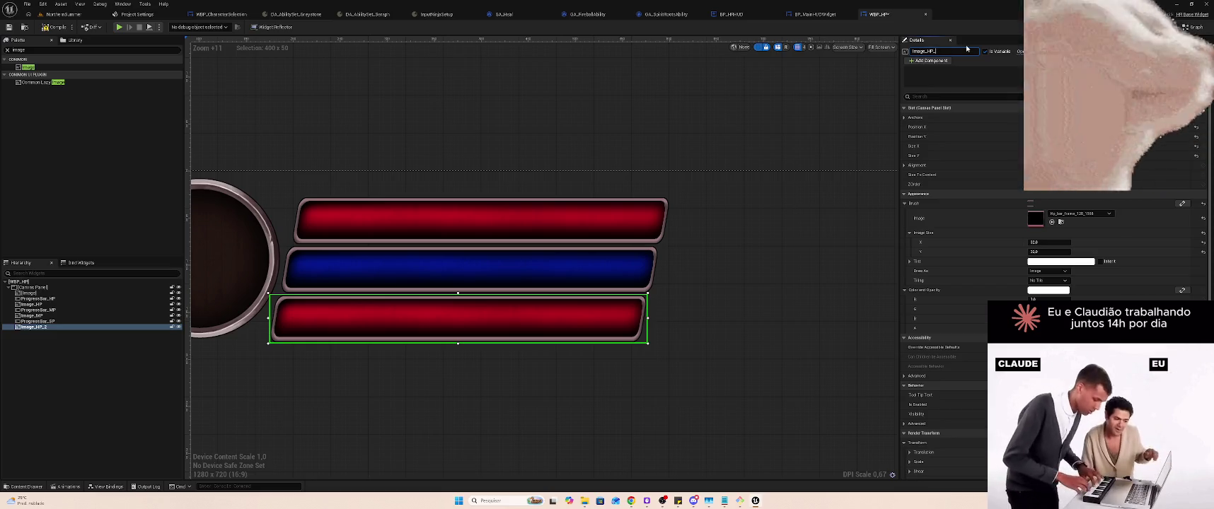
Set ProgressBar_SP's Fill Image to the orange bar texture
{"action": "left_click", "coordinate": [33, 321]}
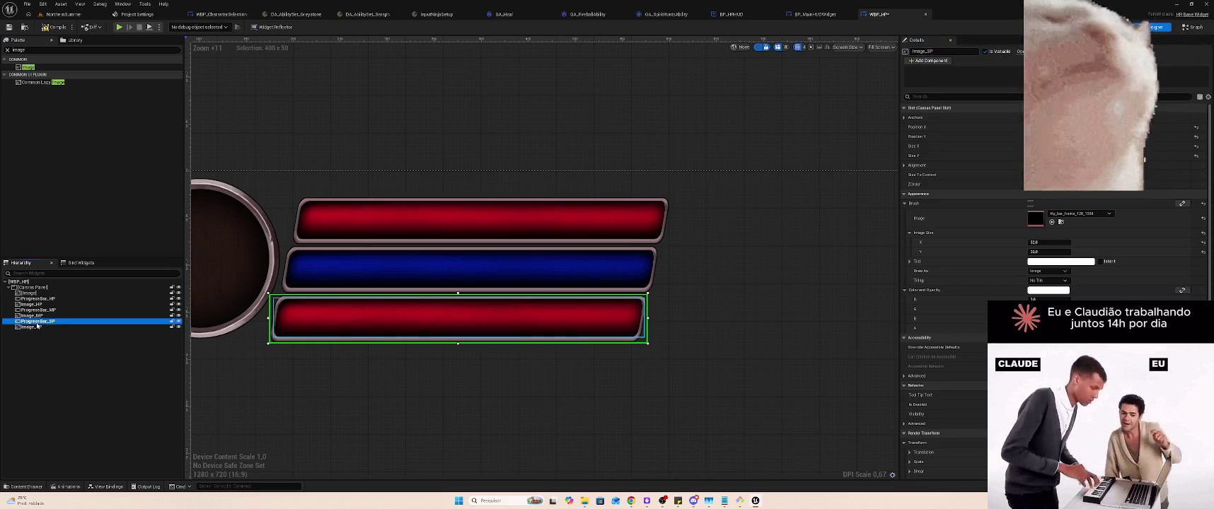
{"action": "left_click", "coordinate": [65, 12]}
{"action": "left_click", "coordinate": [251, 356]}
{"action": "left_click", "coordinate": [878, 14]}
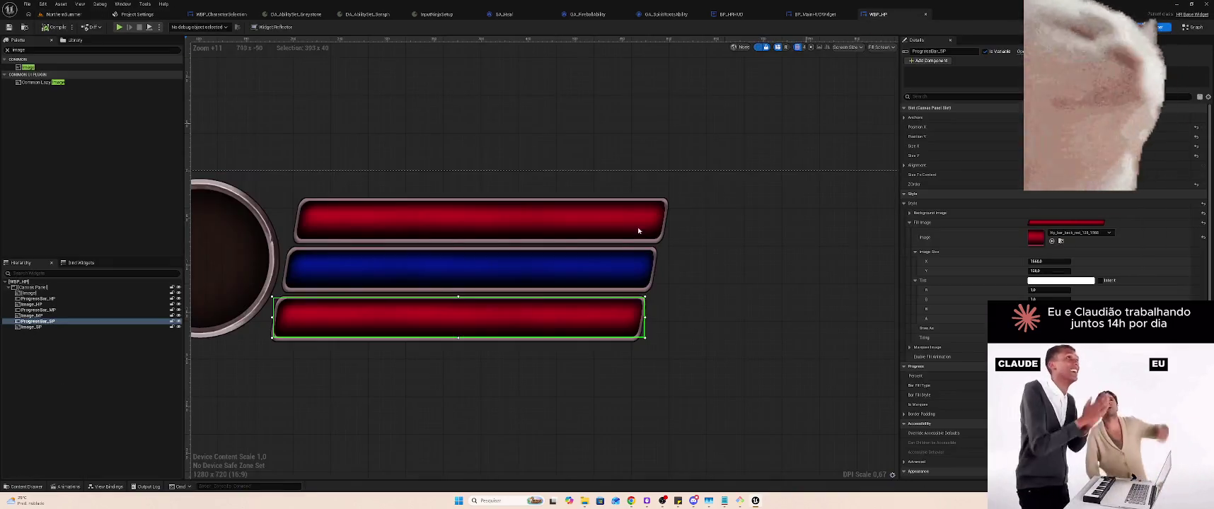
{"action": "left_click", "coordinate": [1080, 232]}
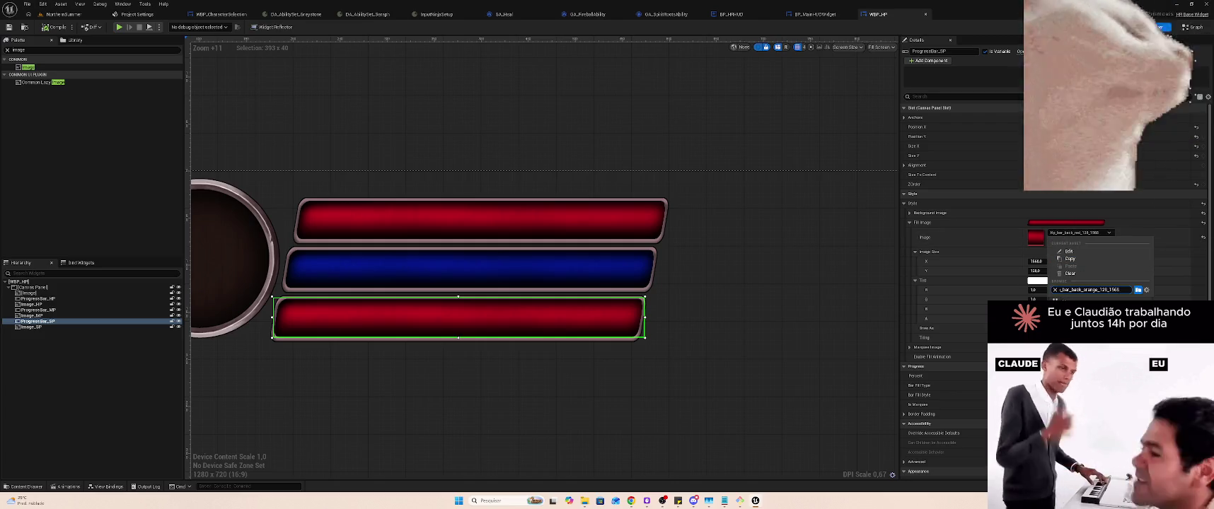
{"action": "key", "text": "Return"}
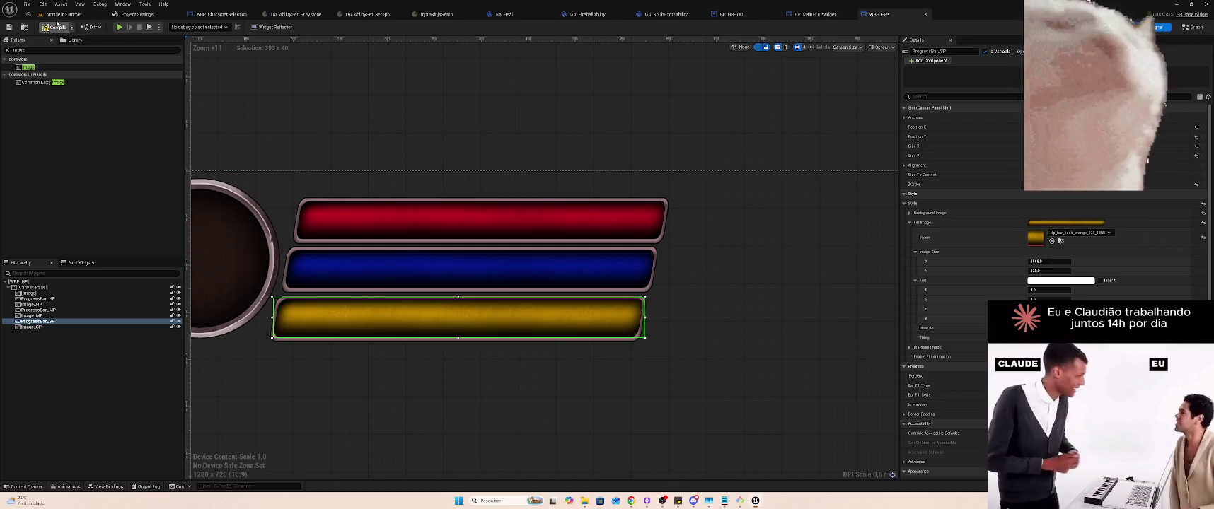
{"action": "left_click", "coordinate": [64, 13]}
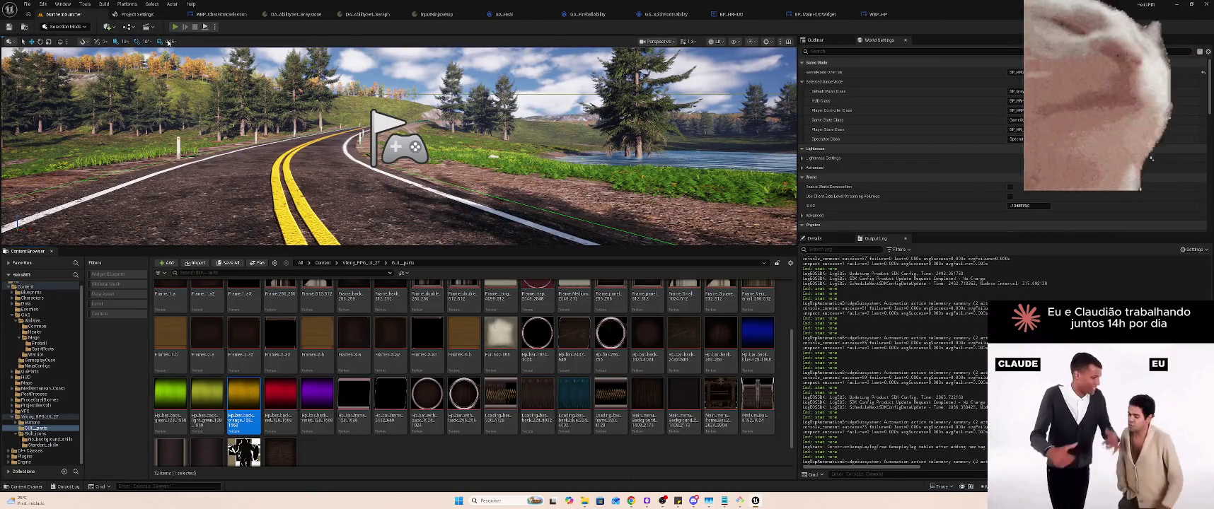
Play the level to check the red, blue and orange HUD bars, then return to WBP_HP
{"action": "left_click", "coordinate": [172, 29]}
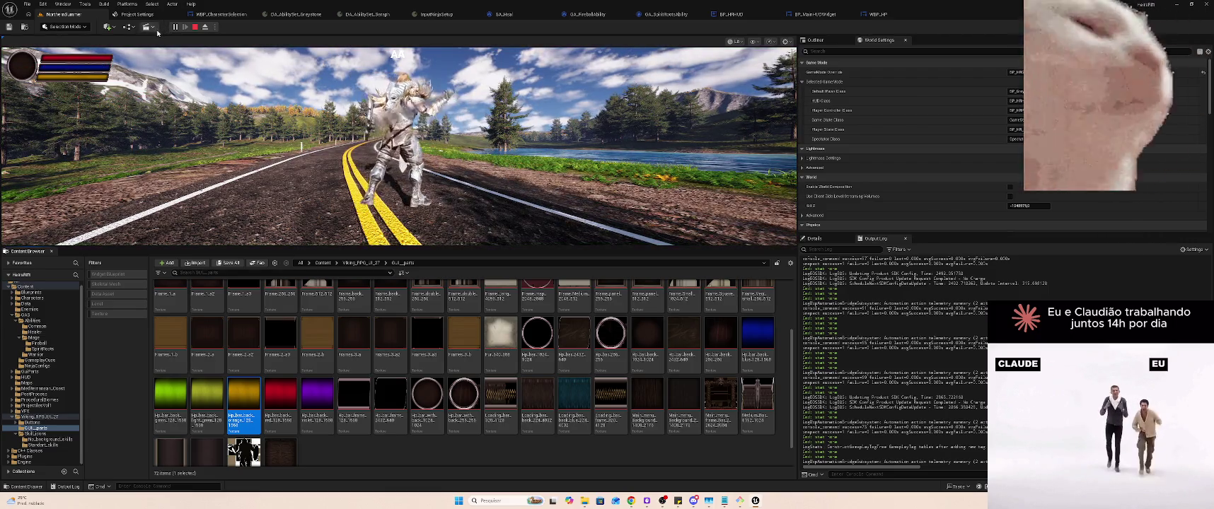
{"action": "key", "text": "Escape"}
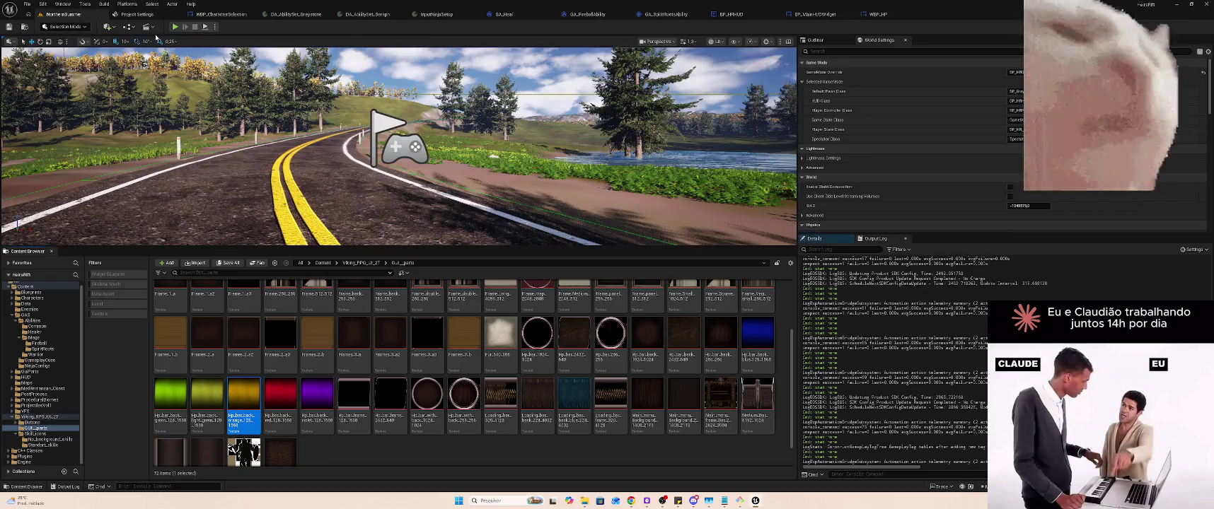
{"action": "left_click", "coordinate": [878, 15]}
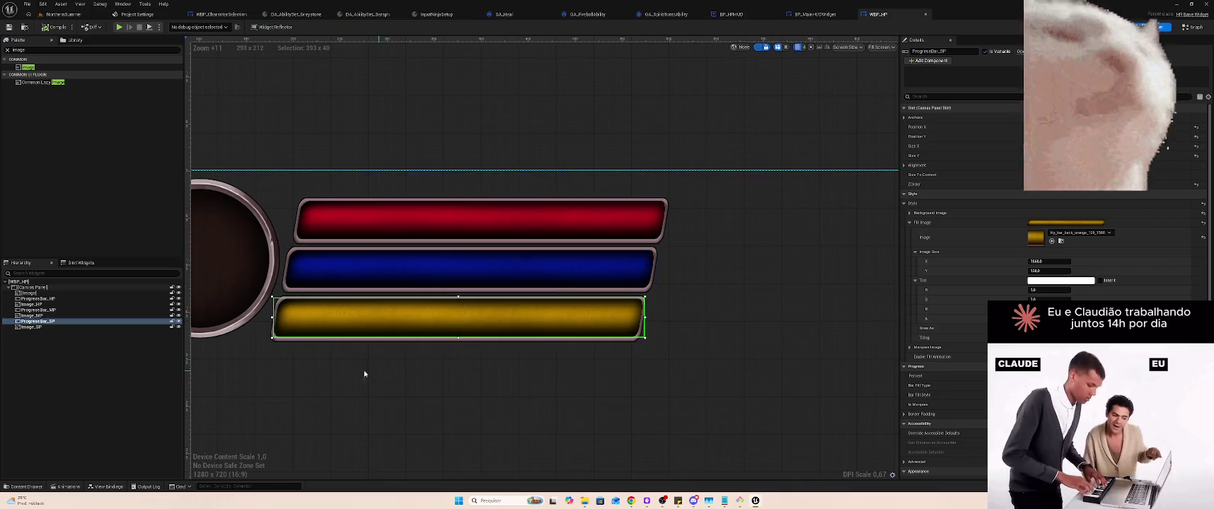
{"action": "left_click", "coordinate": [32, 327]}
Shift all three framed bars slightly right and up
{"action": "left_click", "coordinate": [44, 299], "text": "shift"}
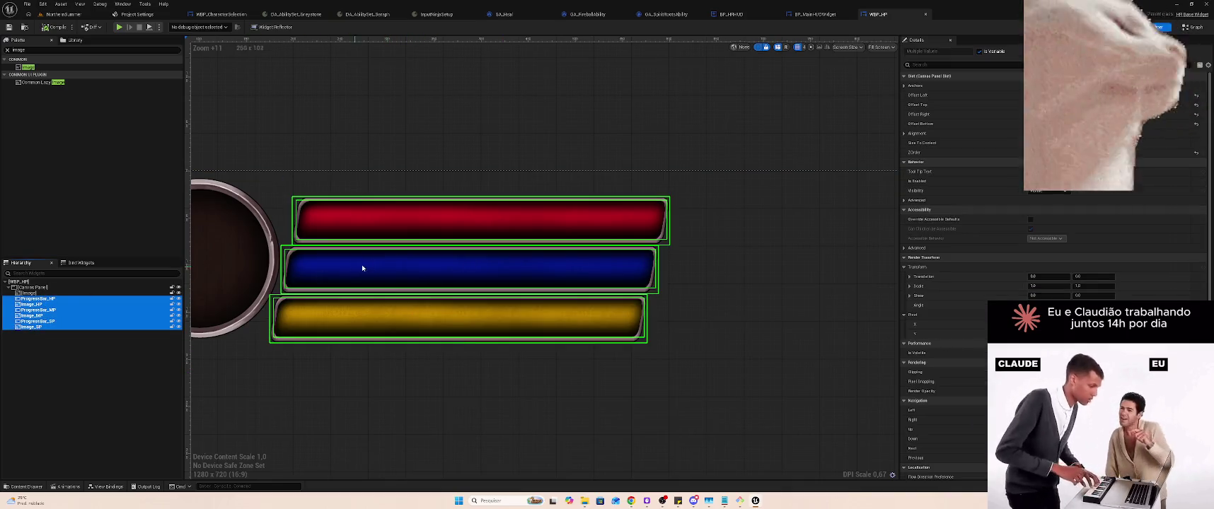
{"action": "left_click", "coordinate": [606, 216]}
{"action": "left_click_drag", "start_coordinate": [607, 215], "coordinate": [619, 212]}
Resize the round portrait frame to 175 x 175
{"action": "left_click", "coordinate": [246, 287]}
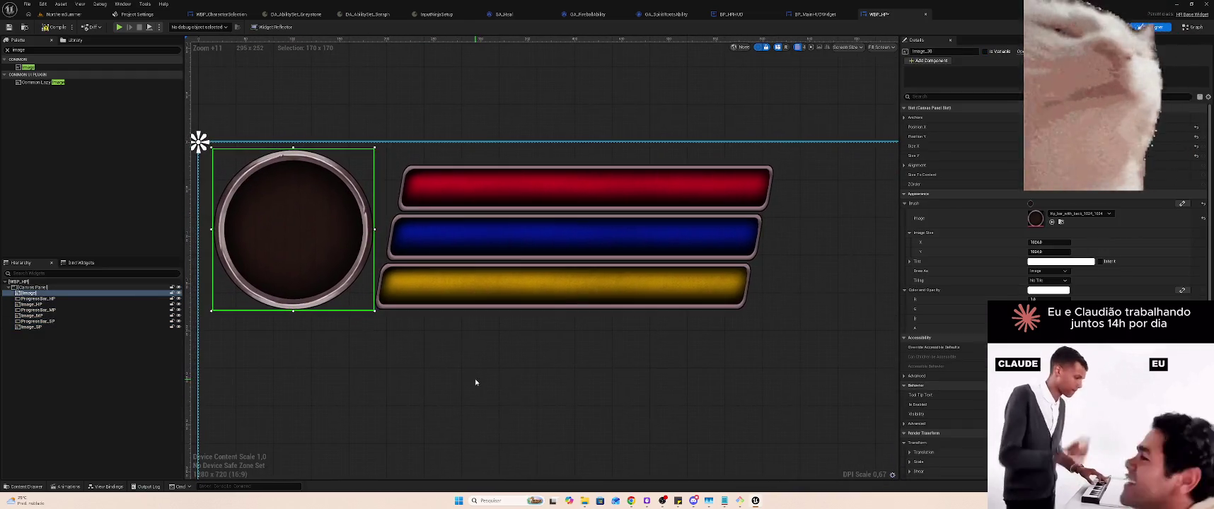
{"action": "left_click_drag", "start_coordinate": [376, 312], "coordinate": [382, 318]}
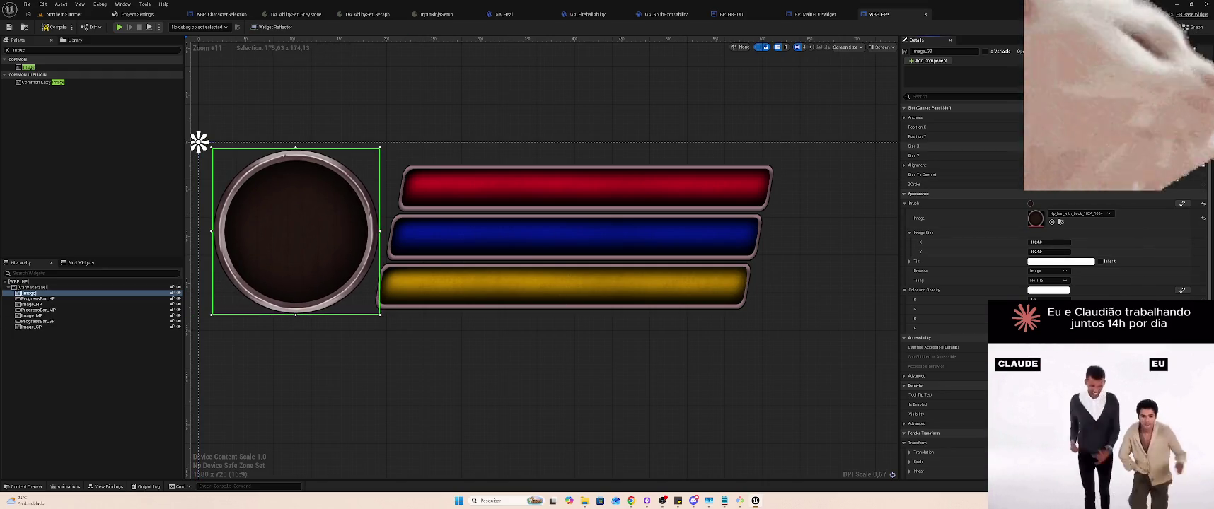
{"action": "key", "text": "Return"}
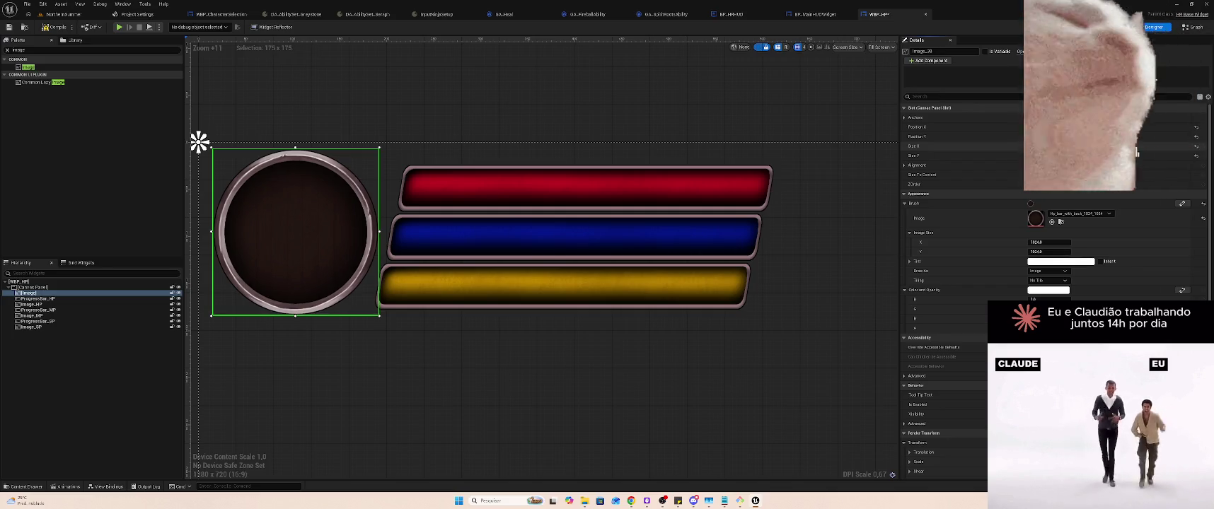
{"action": "left_click", "coordinate": [65, 15]}
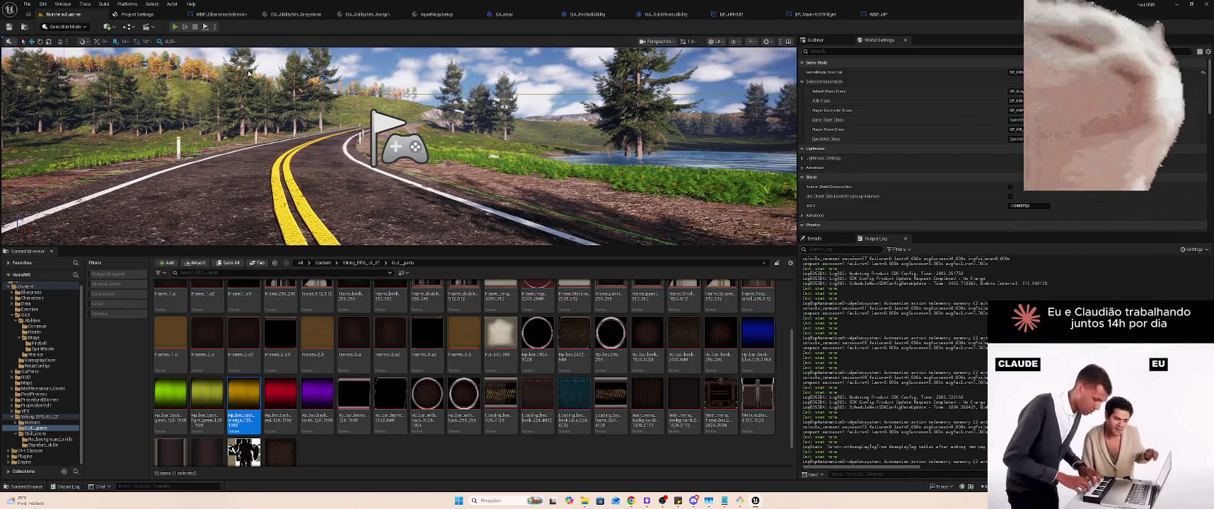
Play-test the level to check the portrait and three bars, then show WBP_HP's Event Graph
{"action": "key", "text": "alt+p"}
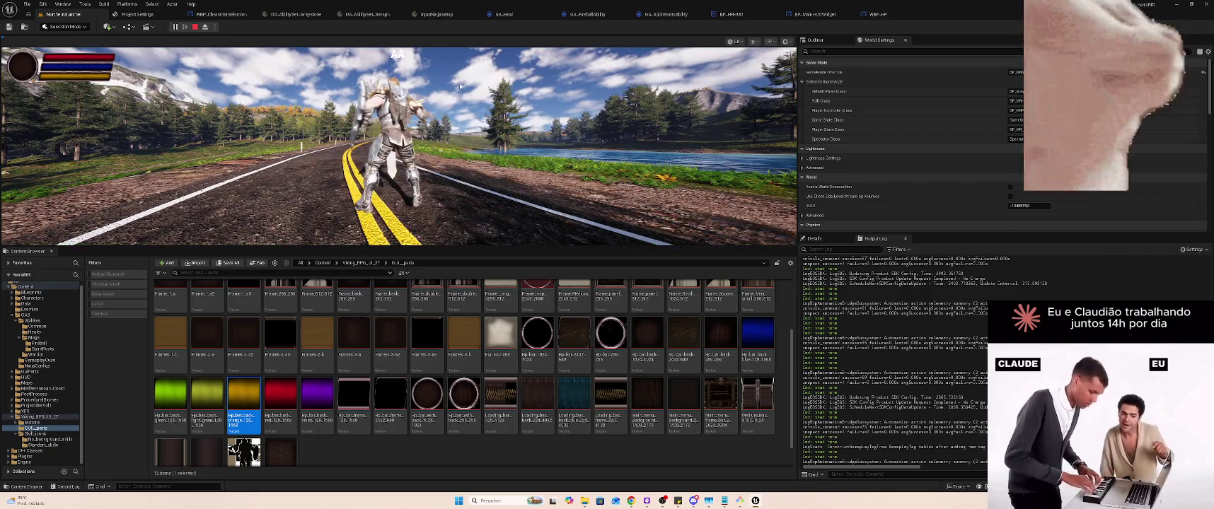
{"action": "left_click", "coordinate": [878, 14]}
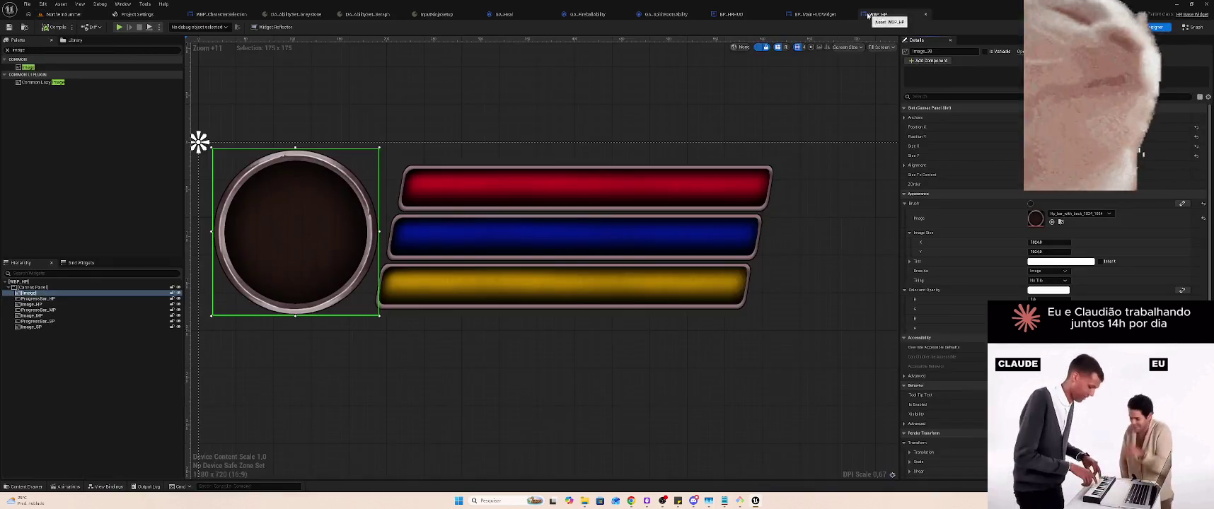
{"action": "left_click", "coordinate": [1193, 26]}
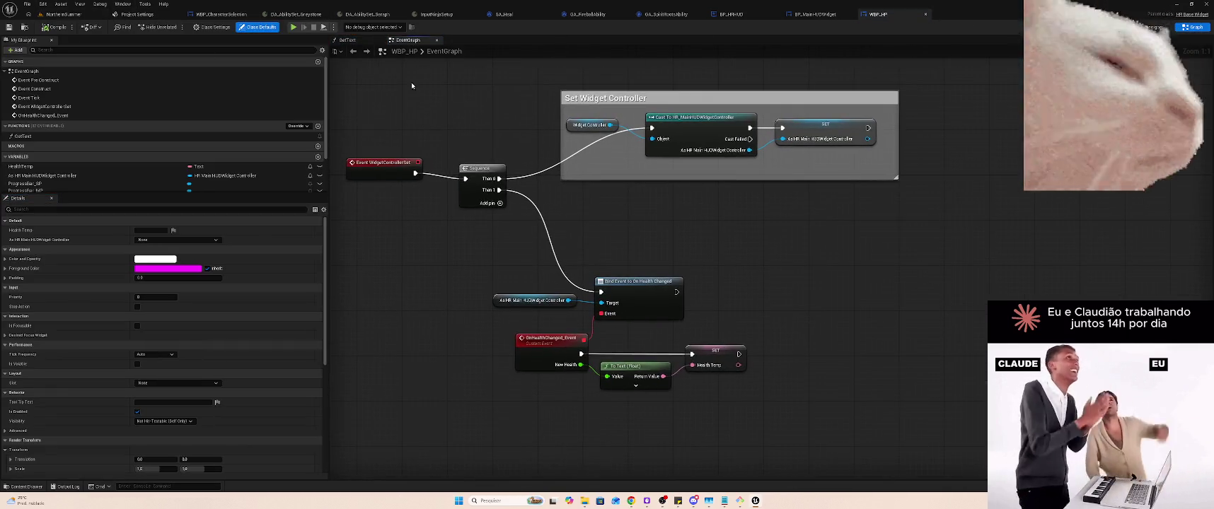
Inspect the GetText function's Return Node outputs, glance at NorthernSummer, then return to WBP_HP
{"action": "left_click", "coordinate": [364, 41]}
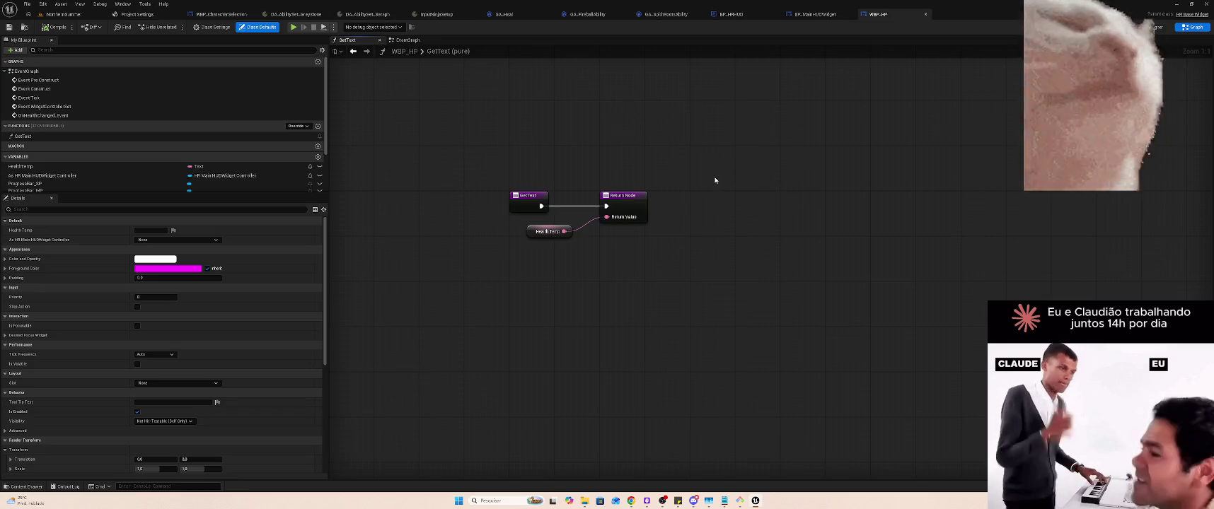
{"action": "left_click", "coordinate": [637, 199]}
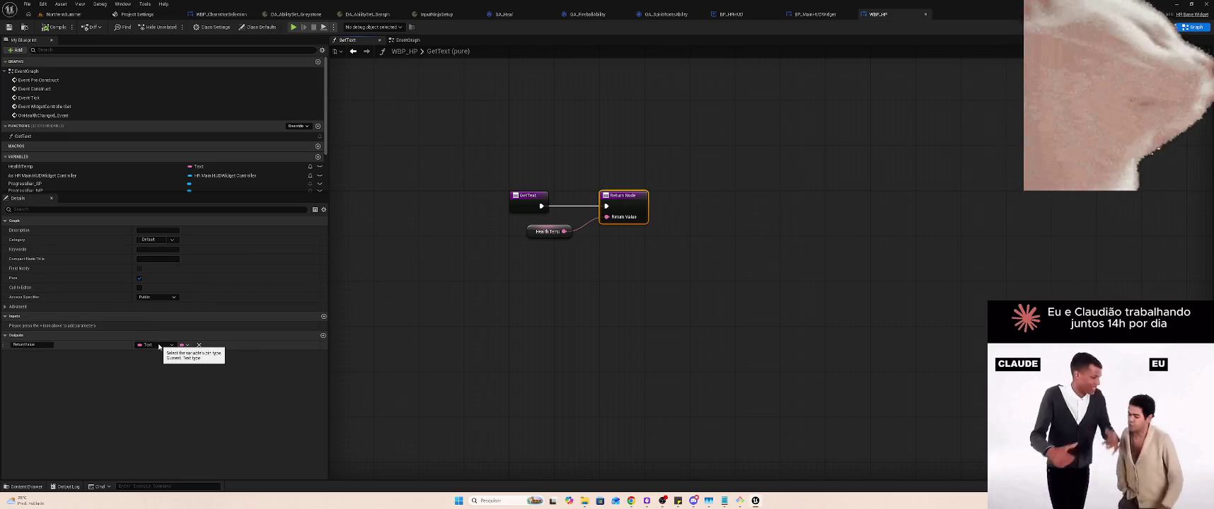
{"action": "left_click", "coordinate": [65, 15]}
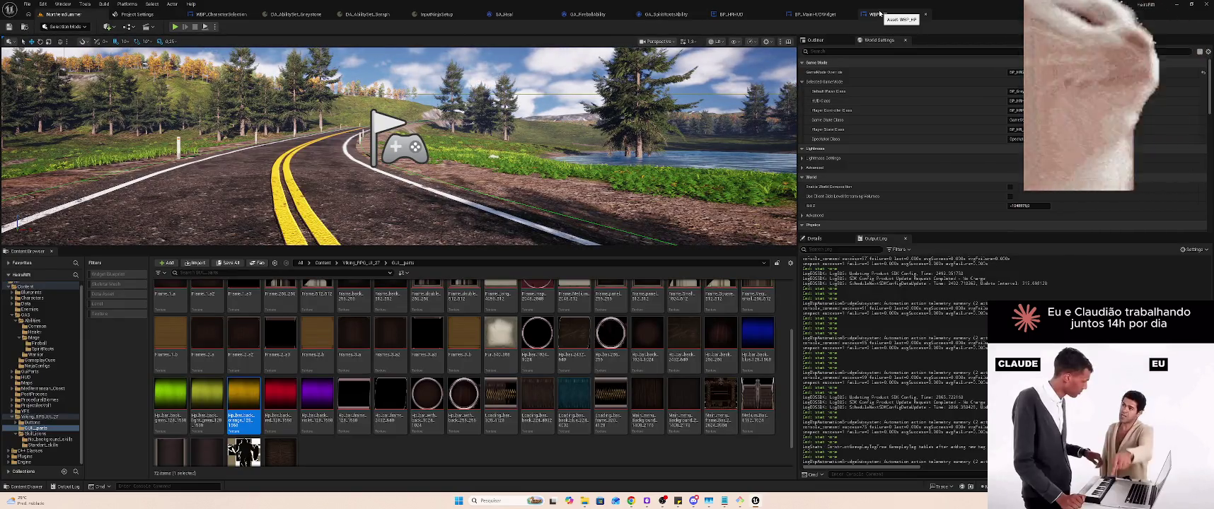
{"action": "left_click", "coordinate": [879, 12]}
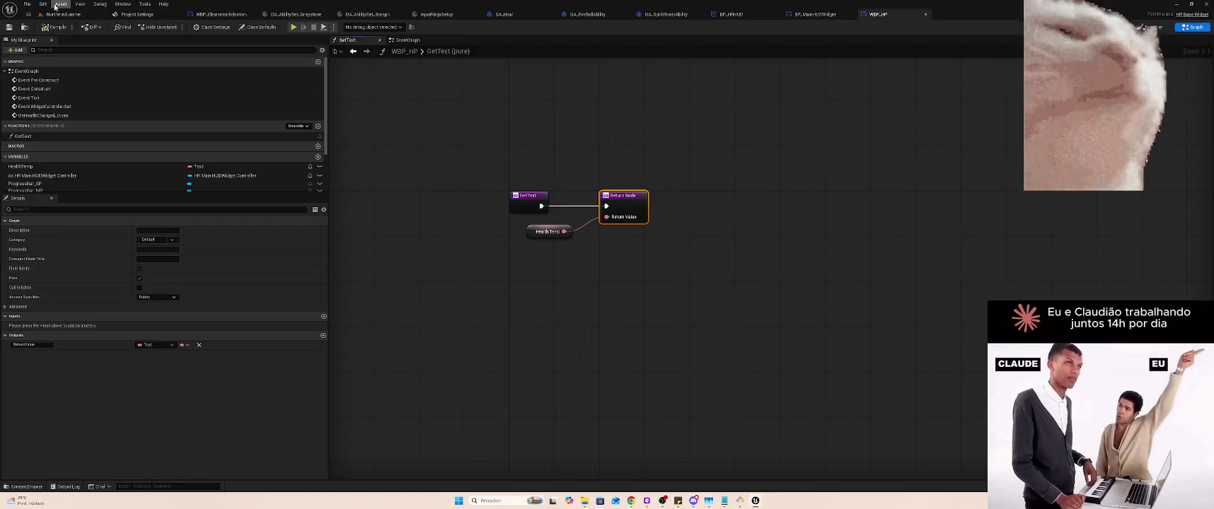
Duplicate the GetText function and name the copy GetHP_percentage
{"action": "left_click", "coordinate": [57, 137]}
{"action": "key", "text": "ctrl+d"}
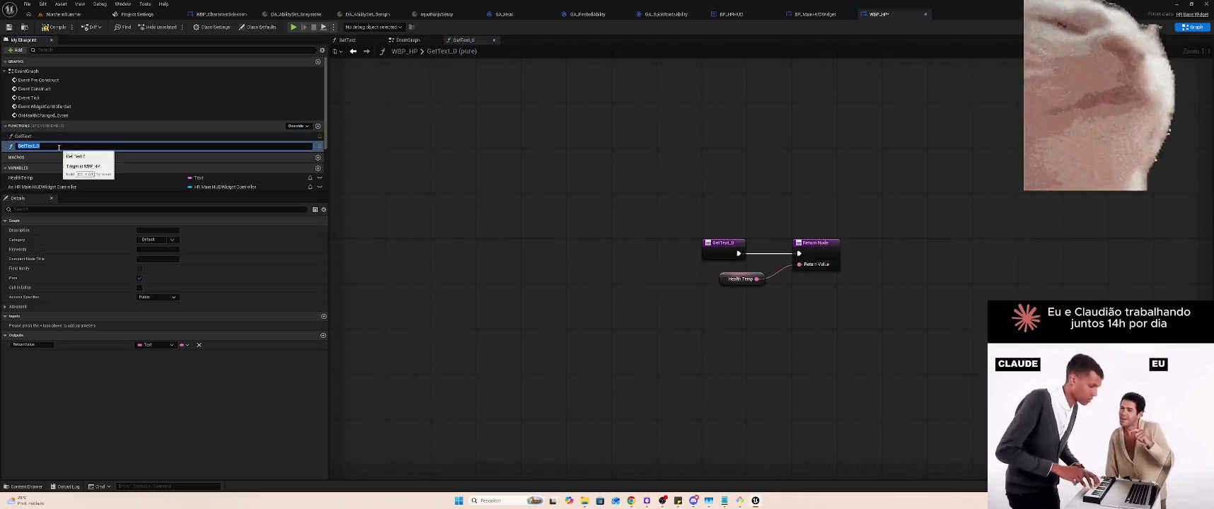
{"action": "type", "text": "GetT"}
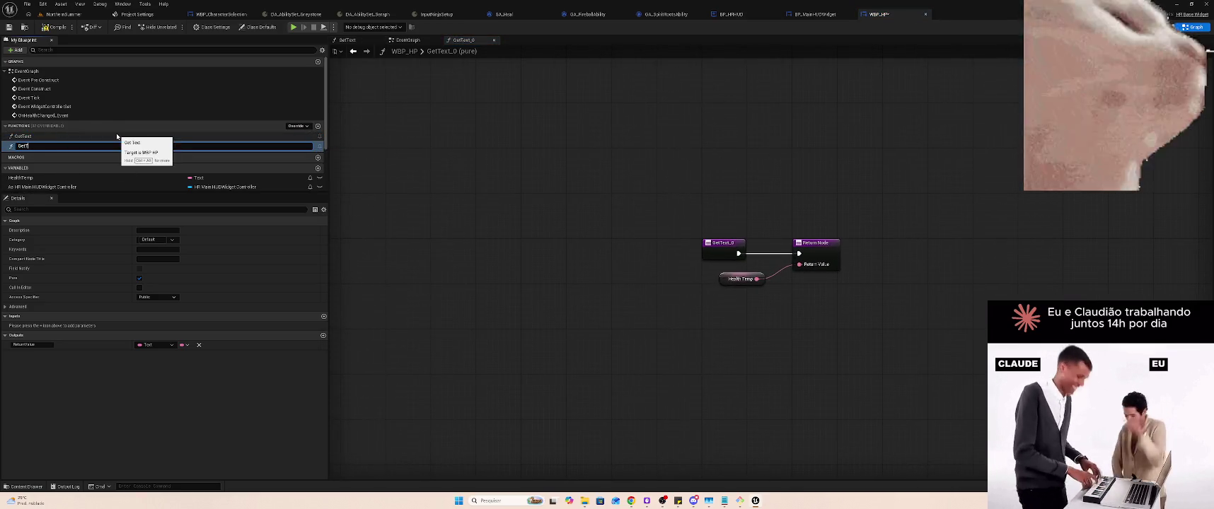
{"action": "type", "text": "percentage"}
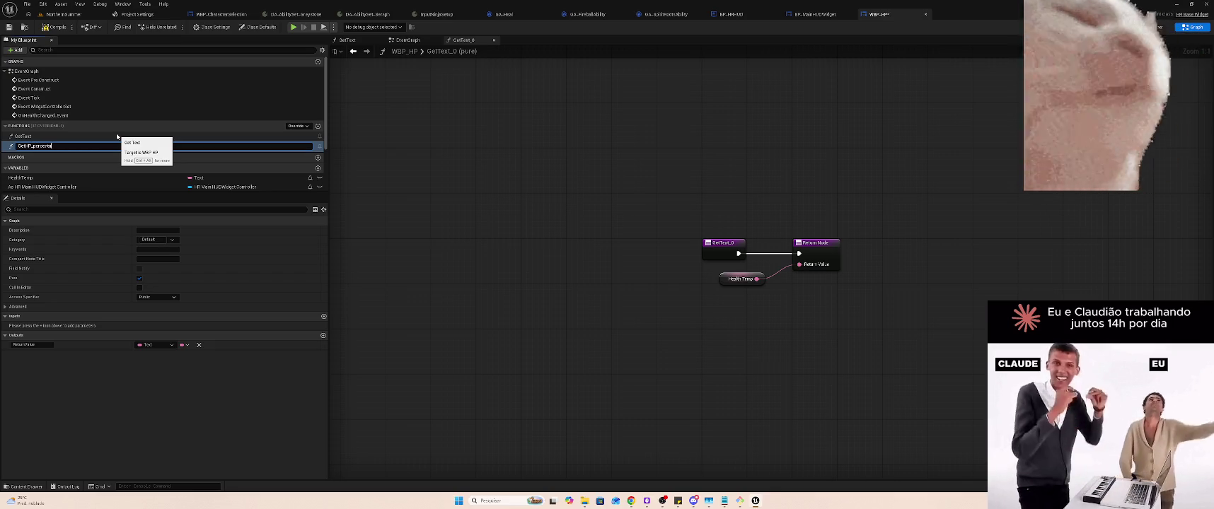
{"action": "key", "text": "Return"}
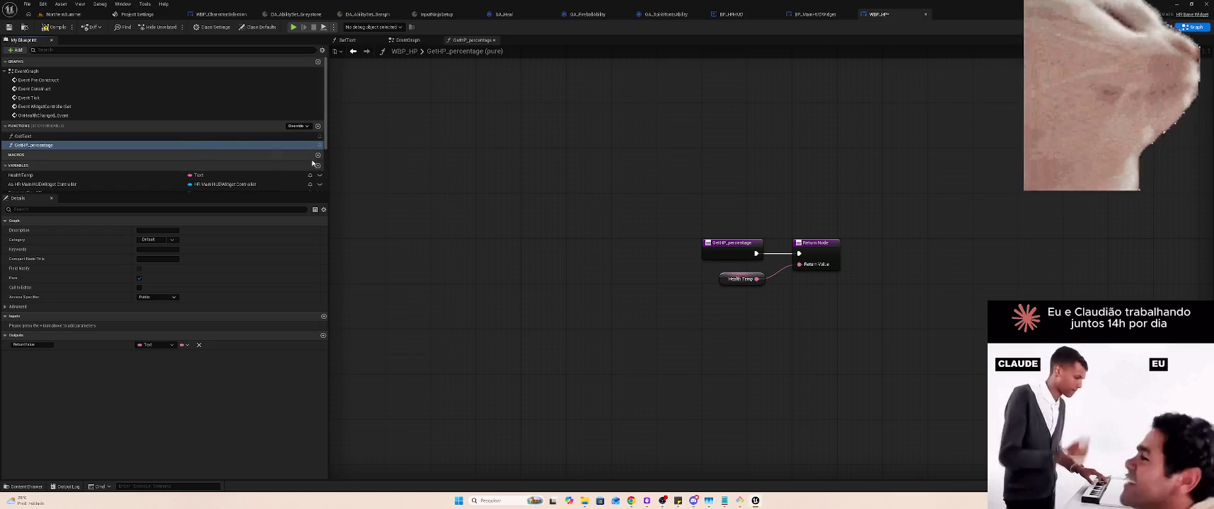
Delete the Health Temp node and make GetHP_percentage's Return Value a Float
{"action": "left_click", "coordinate": [829, 242]}
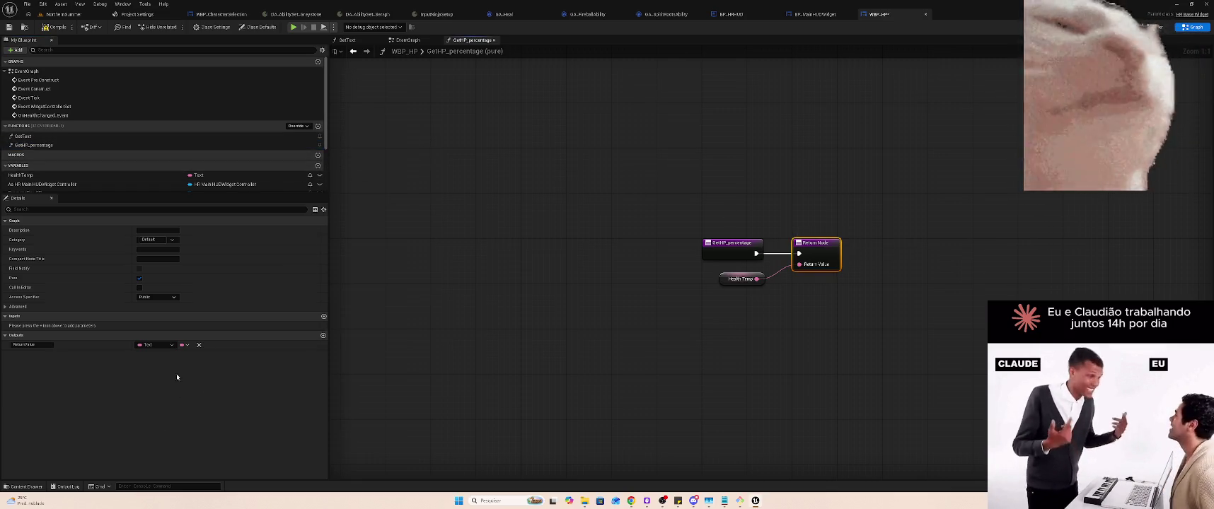
{"action": "left_click", "coordinate": [155, 345]}
{"action": "left_click", "coordinate": [743, 278]}
{"action": "key", "text": "Delete"}
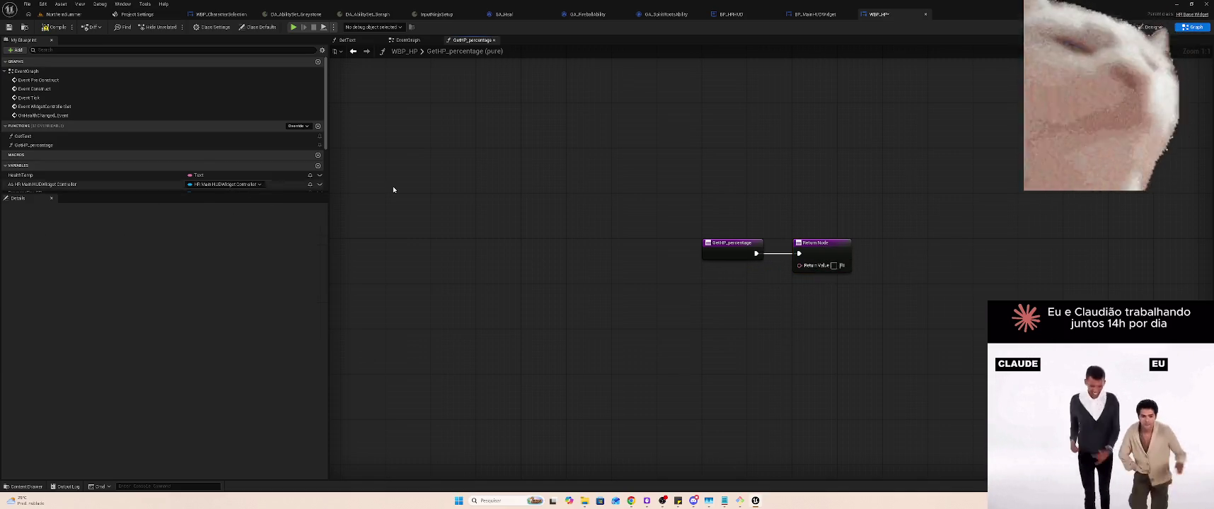
{"action": "left_click", "coordinate": [825, 247]}
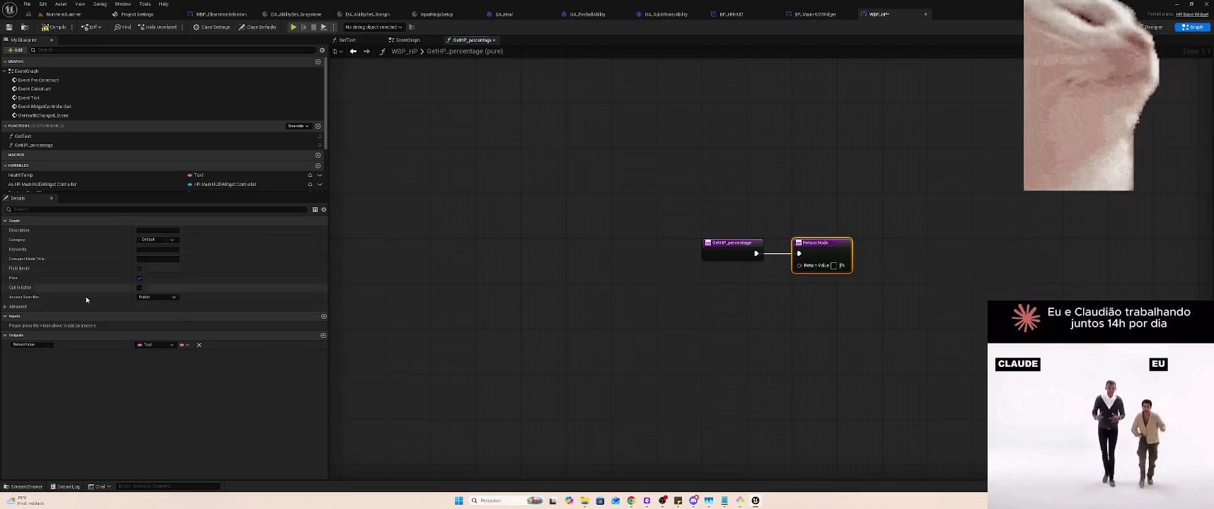
{"action": "left_click", "coordinate": [156, 345]}
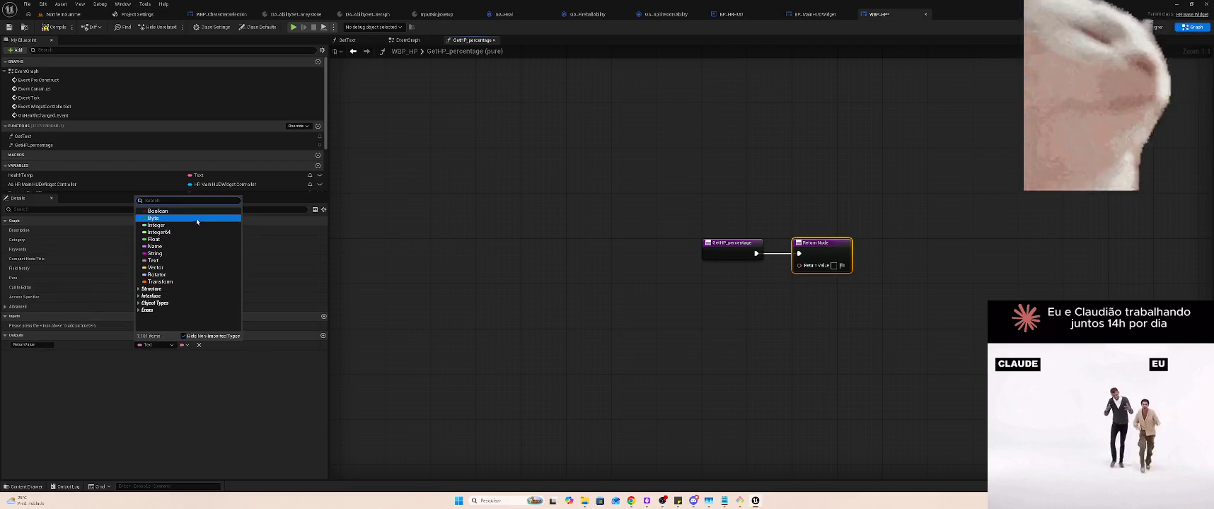
{"action": "left_click", "coordinate": [155, 239]}
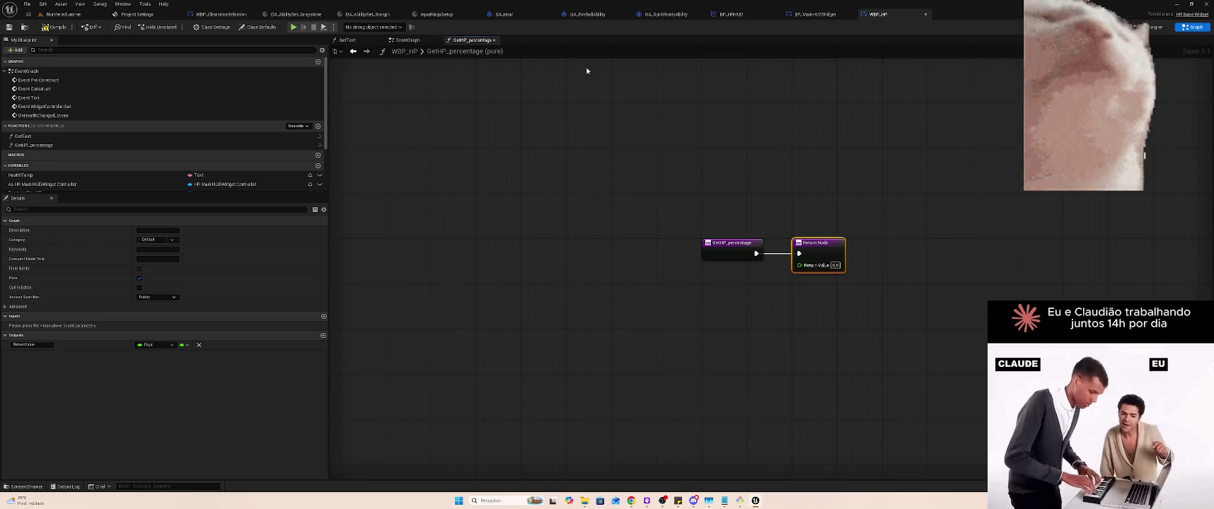
{"action": "left_click", "coordinate": [407, 39]}
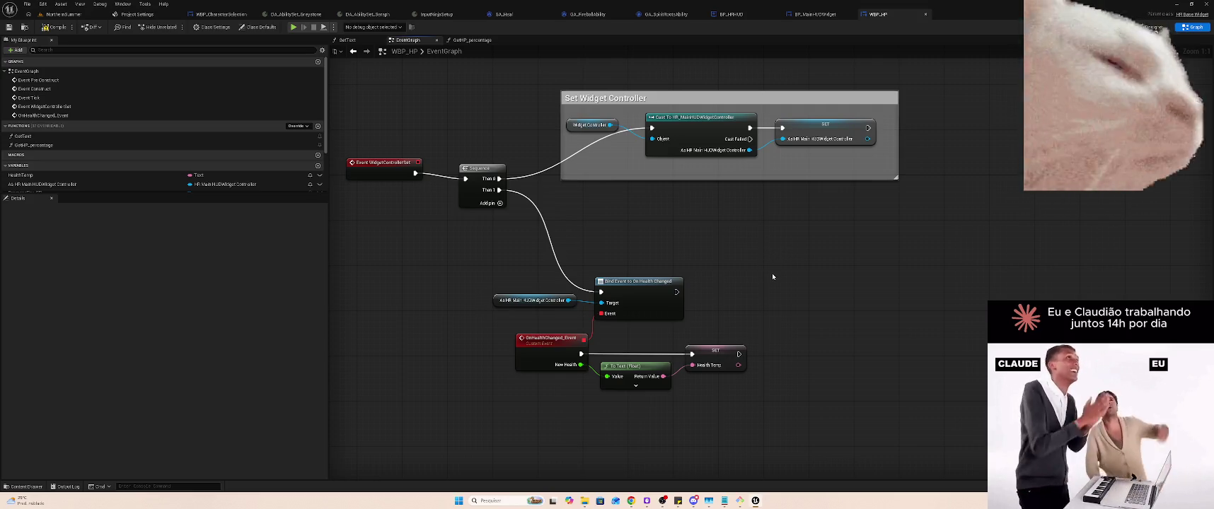
Enlarge the WBP_HP variables list and select ProgressBar_SP to show its properties
{"action": "left_click_drag", "start_coordinate": [775, 284], "coordinate": [820, 261]}
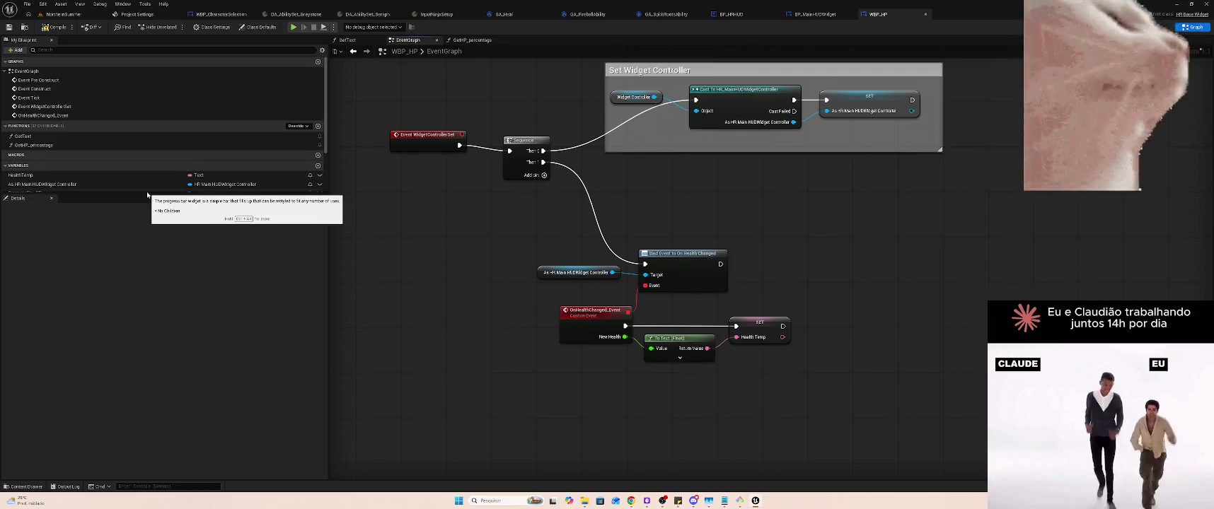
{"action": "left_click_drag", "start_coordinate": [147, 192], "coordinate": [148, 314]}
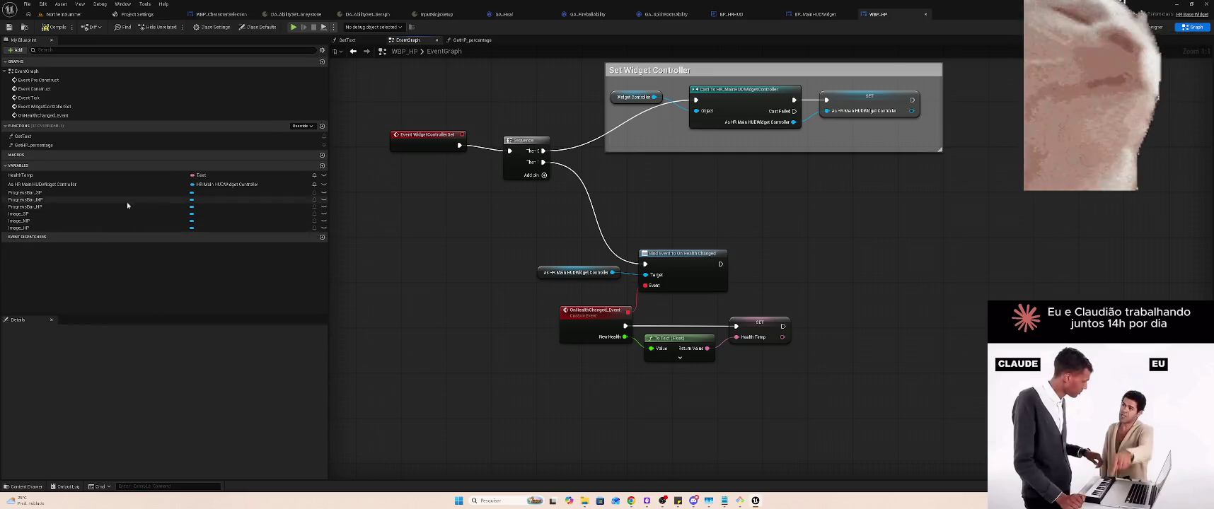
{"action": "left_click", "coordinate": [194, 192]}
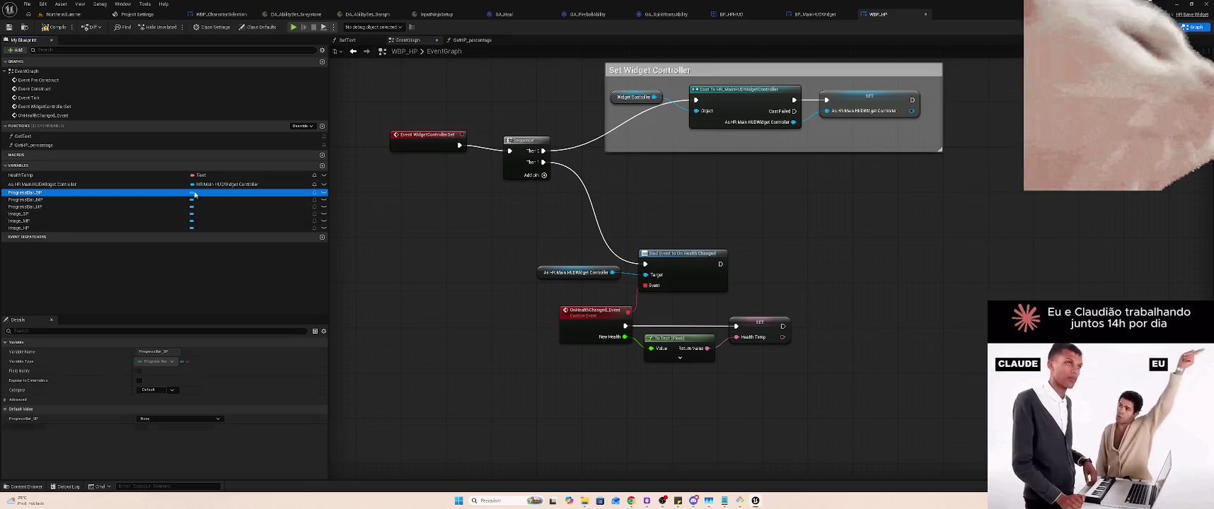